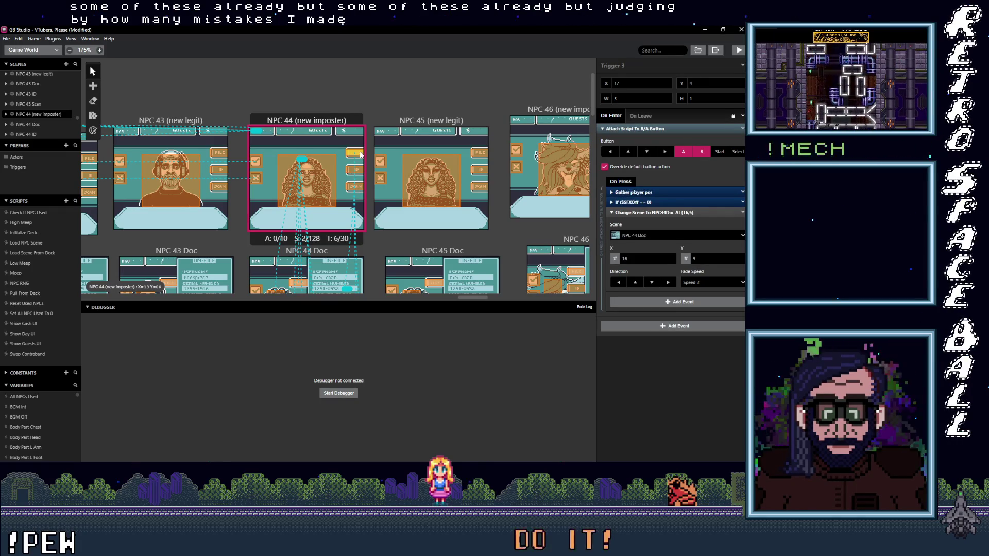
Step: Check NPC 45's booth trigger and both NPC 45 Doc triggers, one leading to NPC 45 (new legit)
{"action": "scroll", "coordinate": [457, 189], "scroll_direction": "right", "scroll_amount": 4}
{"action": "left_click", "coordinate": [287, 175]}
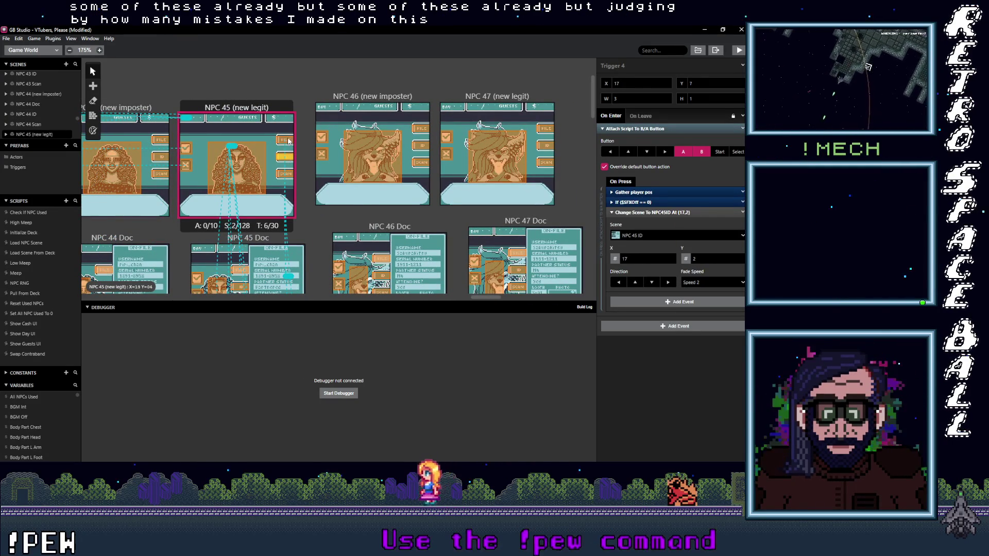
{"action": "scroll", "coordinate": [268, 194], "scroll_direction": "down", "scroll_amount": 3}
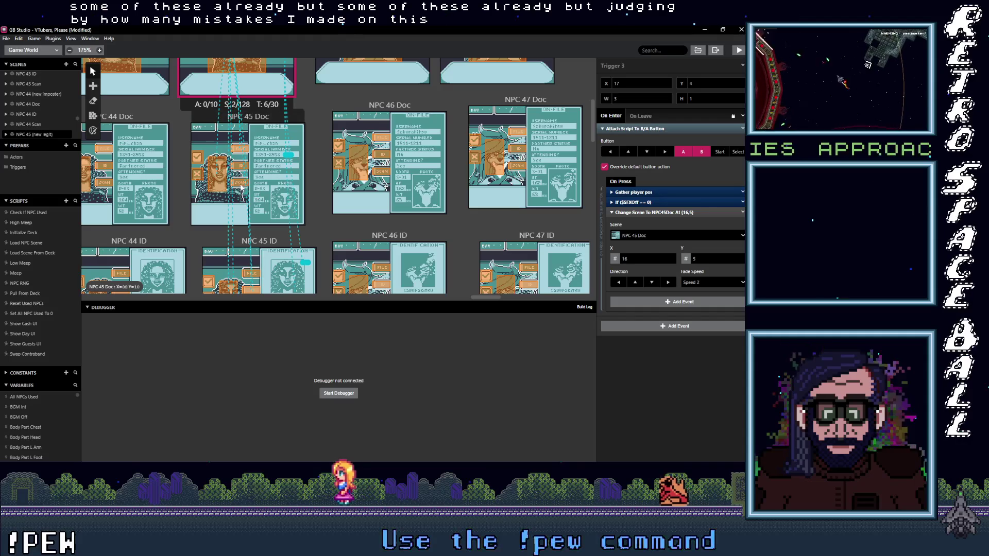
{"action": "left_click", "coordinate": [240, 187]}
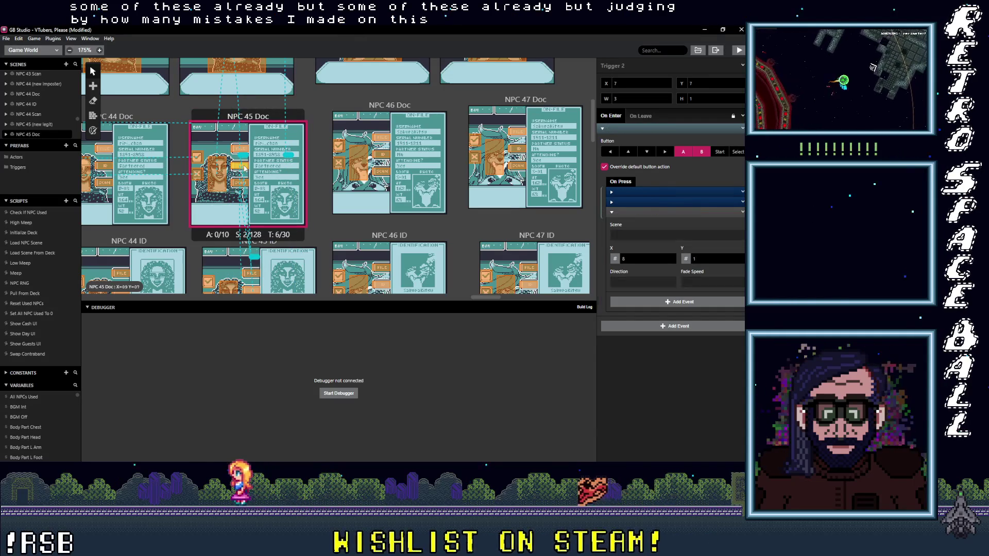
{"action": "left_click", "coordinate": [240, 151]}
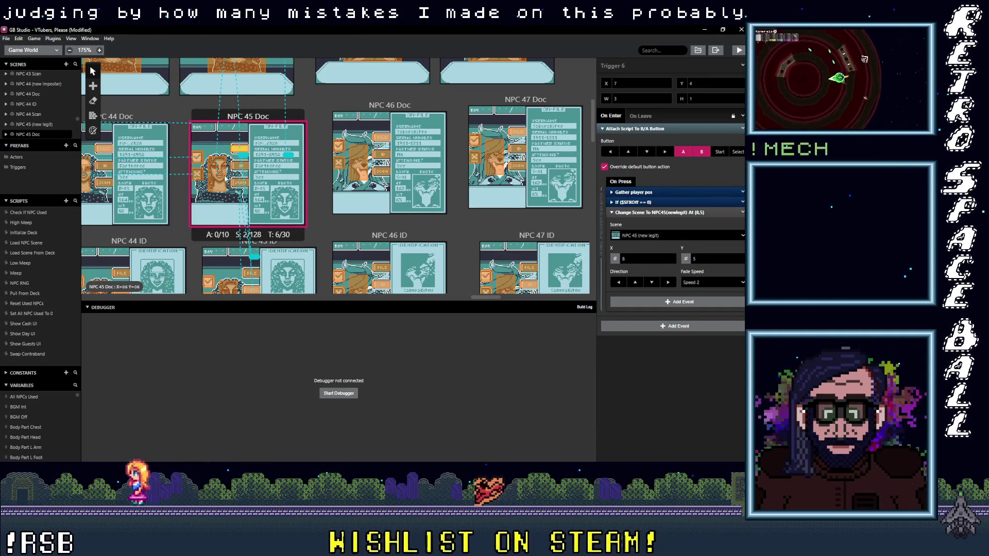
{"action": "left_click", "coordinate": [225, 176]}
Step: Confirm the NPC 45 ID trigger leads to NPC 45 Scan and the Scan trigger to NPC 45 Doc
{"action": "scroll", "coordinate": [249, 161], "scroll_direction": "down", "scroll_amount": 3}
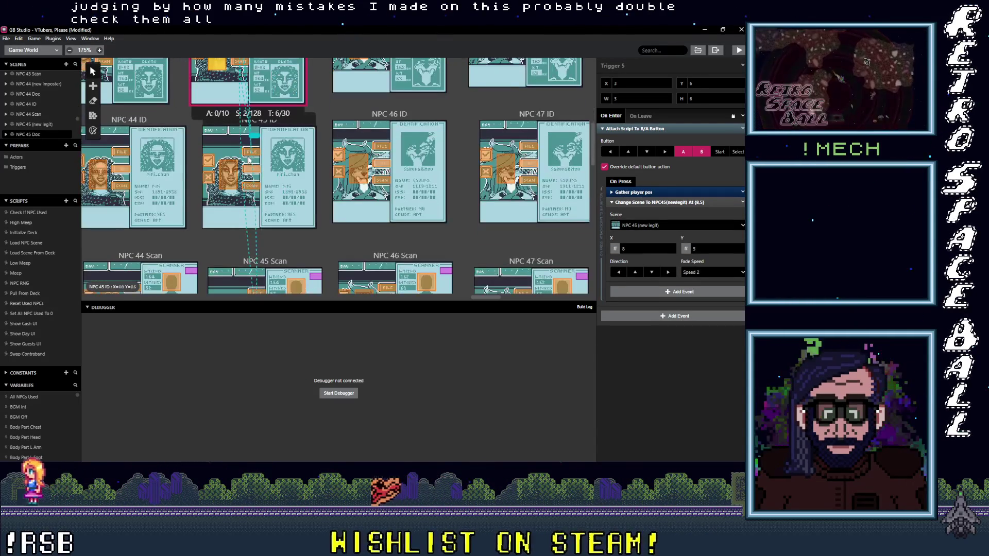
{"action": "left_click", "coordinate": [252, 154]}
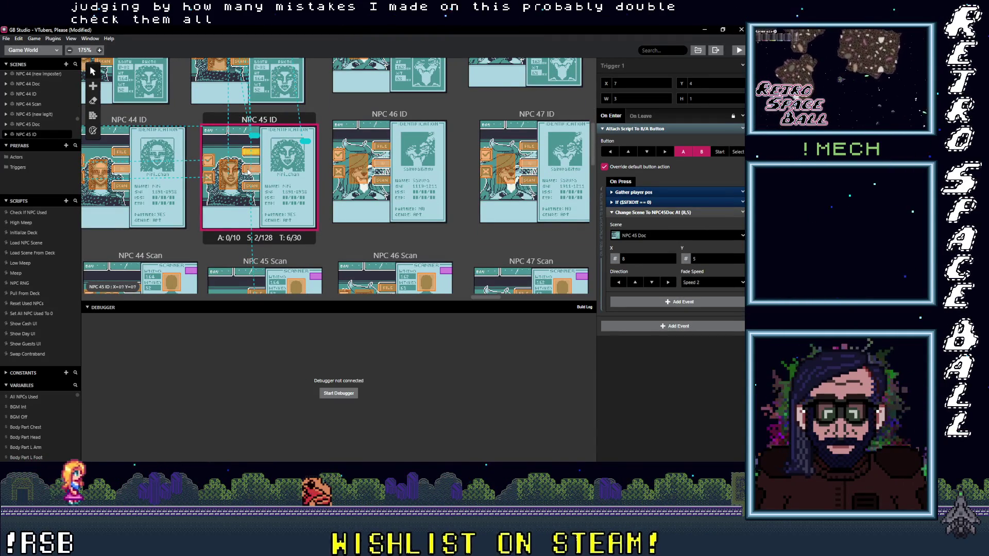
{"action": "scroll", "coordinate": [235, 191], "scroll_direction": "down", "scroll_amount": 3}
{"action": "left_click", "coordinate": [259, 174]}
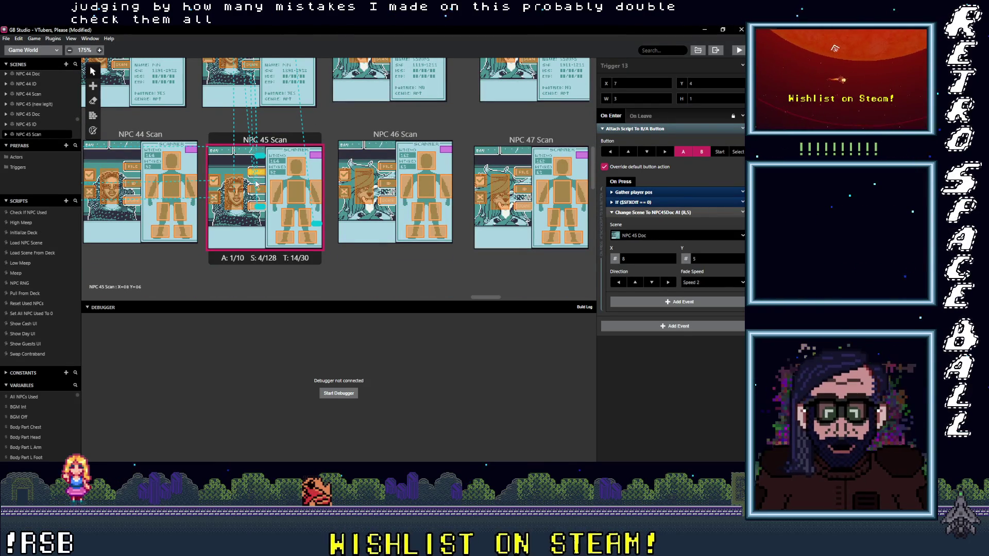
Step: Read the NPC 45 Scan triggers' targets: NPC 45 Scan, NPC 45 Doc and NPC 45 (new legit)
{"action": "left_click", "coordinate": [263, 192]}
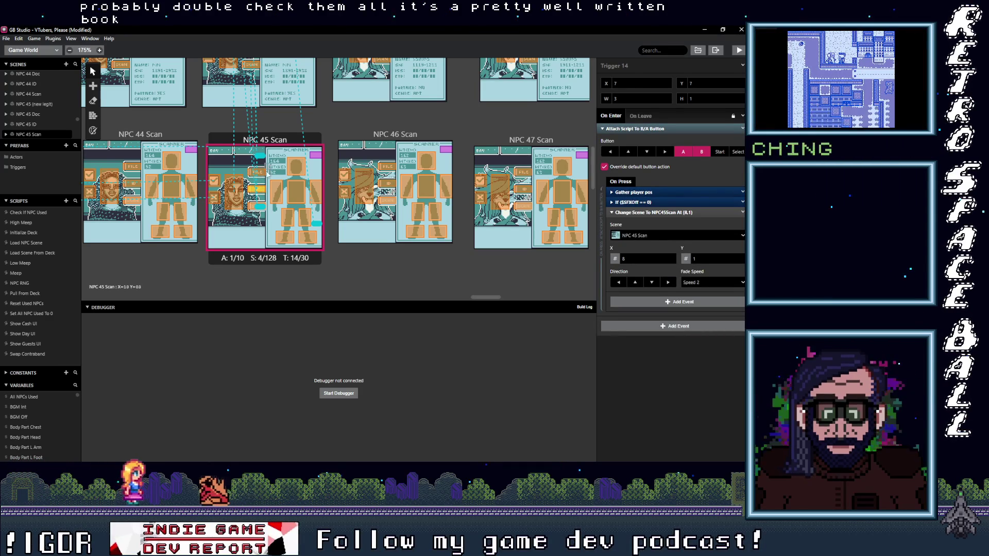
{"action": "left_click", "coordinate": [261, 186]}
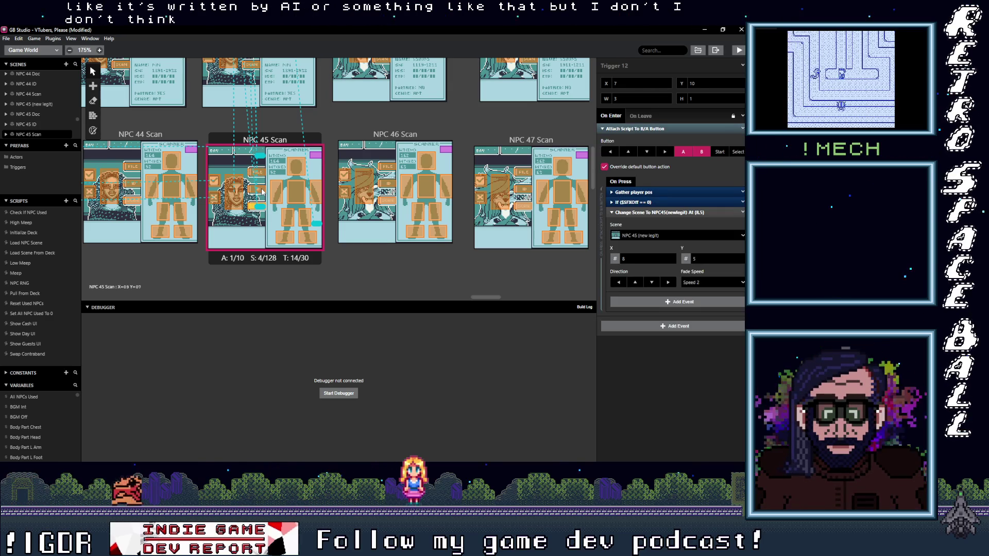
{"action": "left_click", "coordinate": [252, 209]}
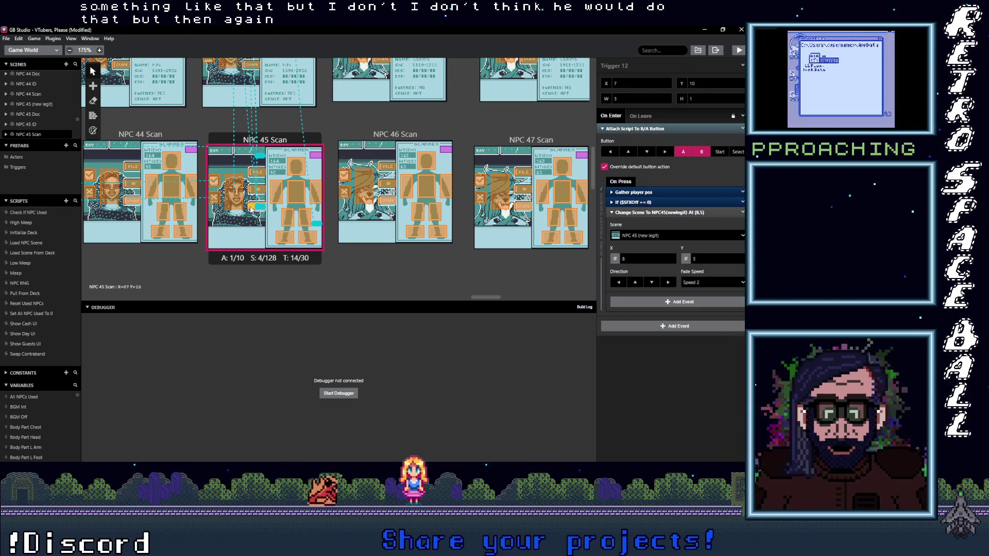
{"action": "left_click", "coordinate": [262, 174]}
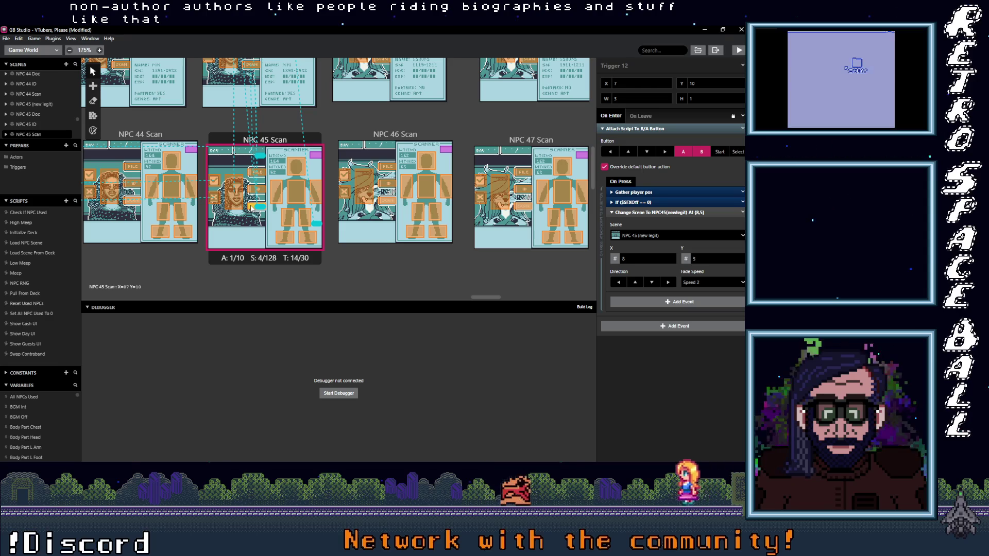
{"action": "left_click", "coordinate": [264, 171]}
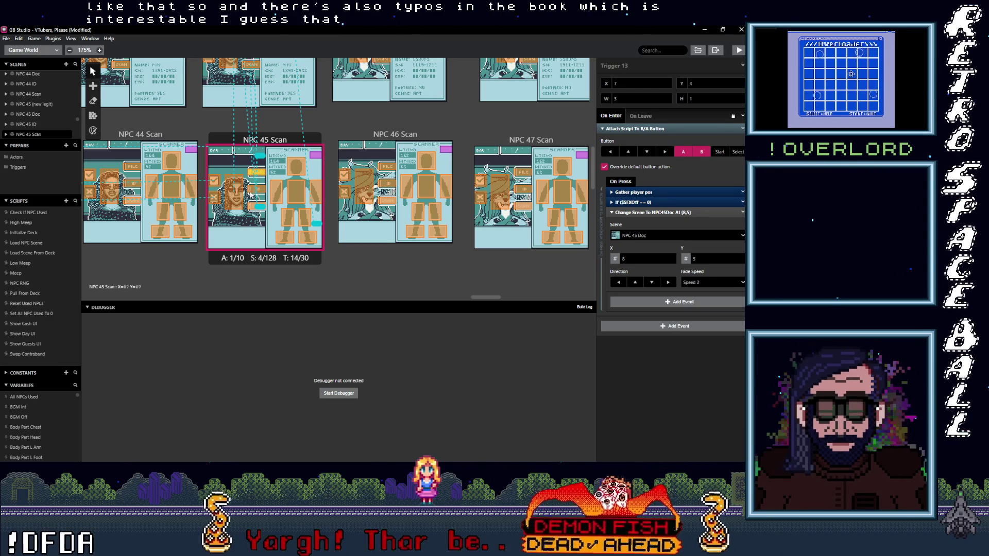
Step: Recheck the NPC 45 Scan triggers, including the tall one, then scroll right toward NPC 54–56 Scan
{"action": "left_click", "coordinate": [252, 194]}
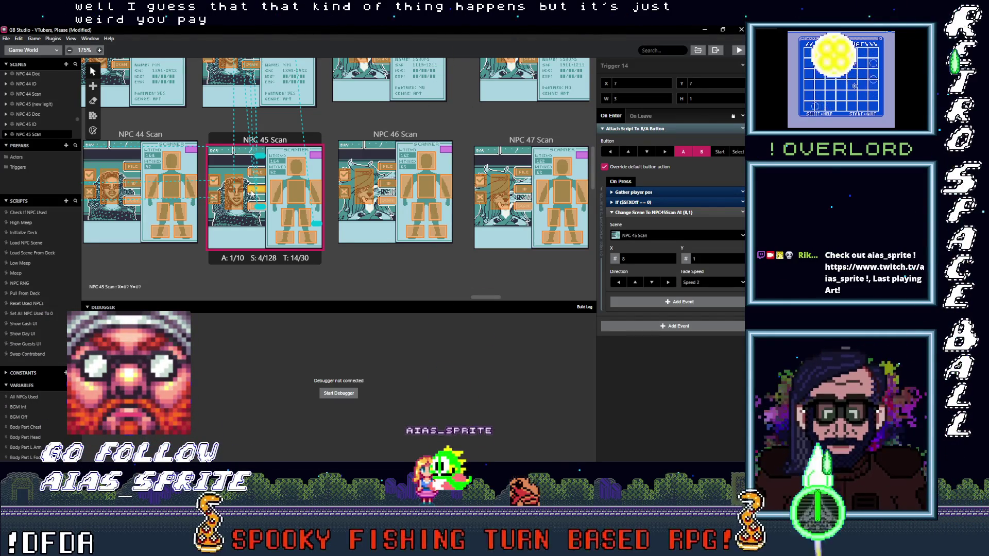
{"action": "left_click", "coordinate": [251, 207]}
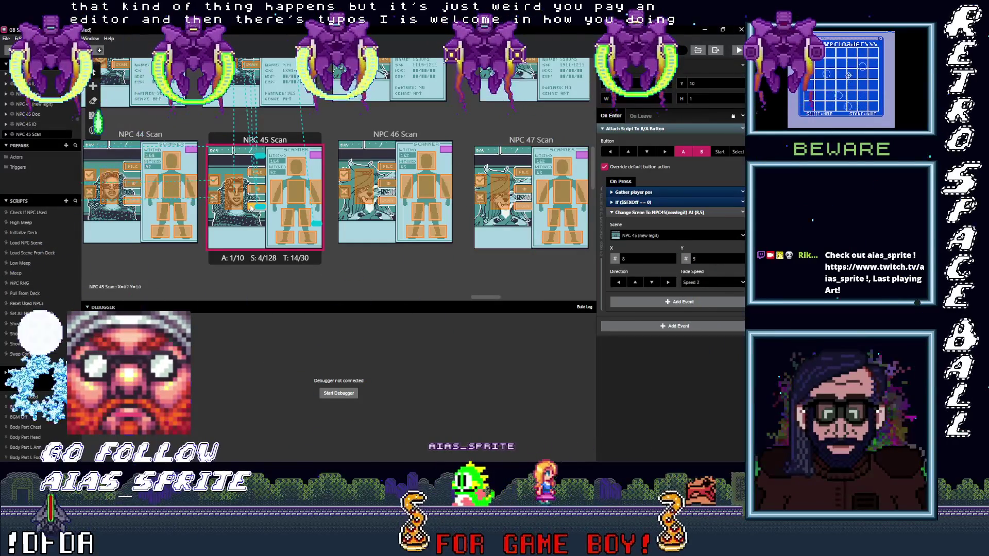
{"action": "left_click", "coordinate": [237, 207]}
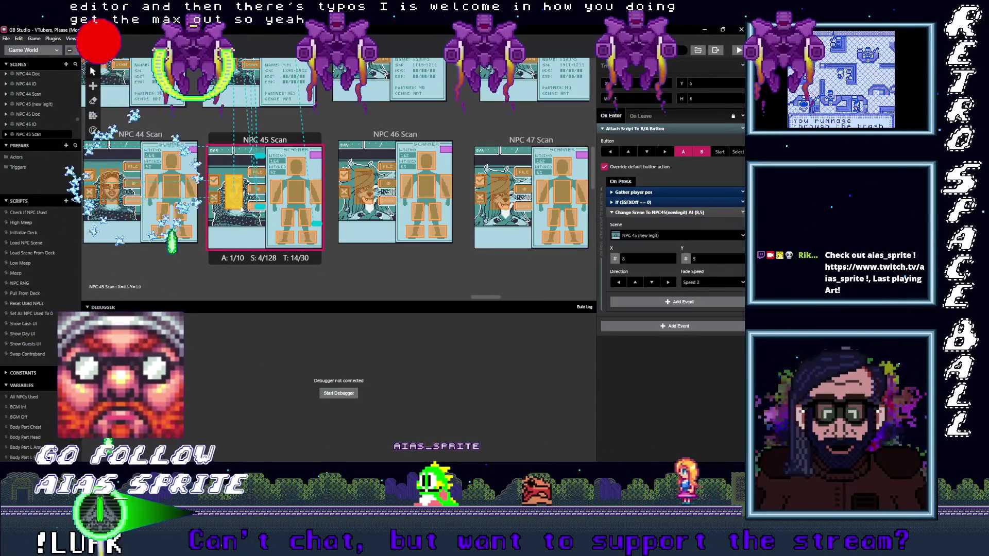
{"action": "left_click", "coordinate": [262, 222]}
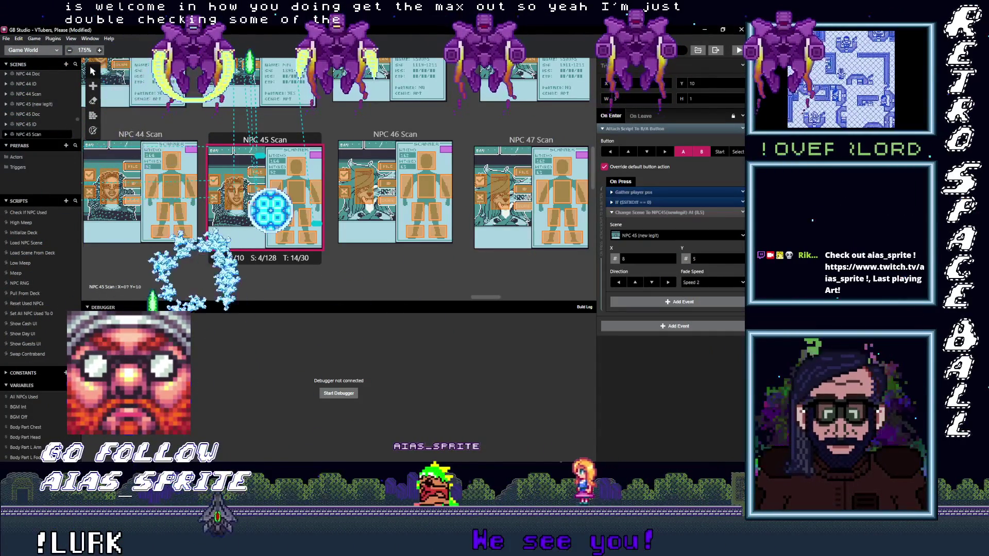
{"action": "left_click", "coordinate": [292, 220]}
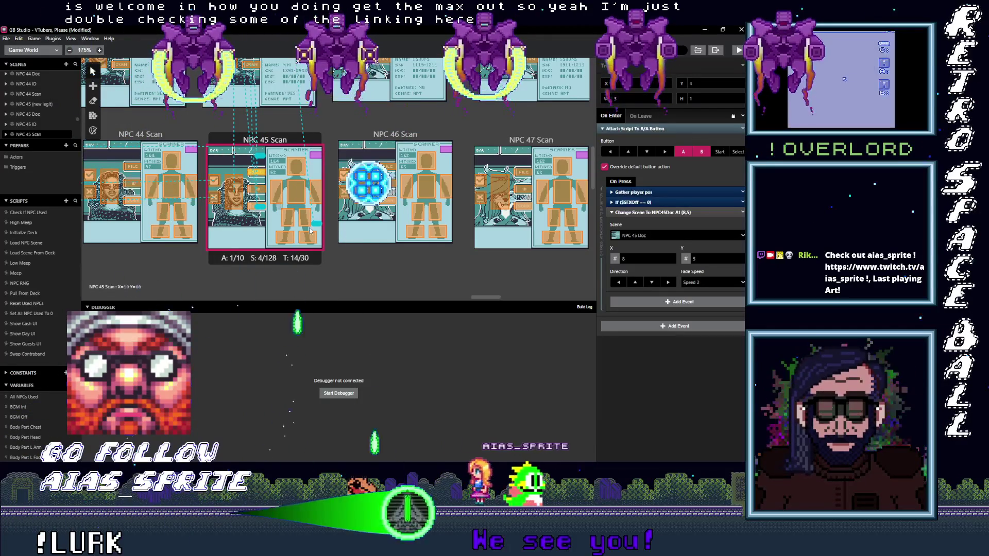
{"action": "mouse_move", "coordinate": [488, 297]}
{"action": "left_mouse_down"}
{"action": "mouse_move", "coordinate": [509, 304]}
{"action": "mouse_move", "coordinate": [589, 290]}
{"action": "left_mouse_up"}
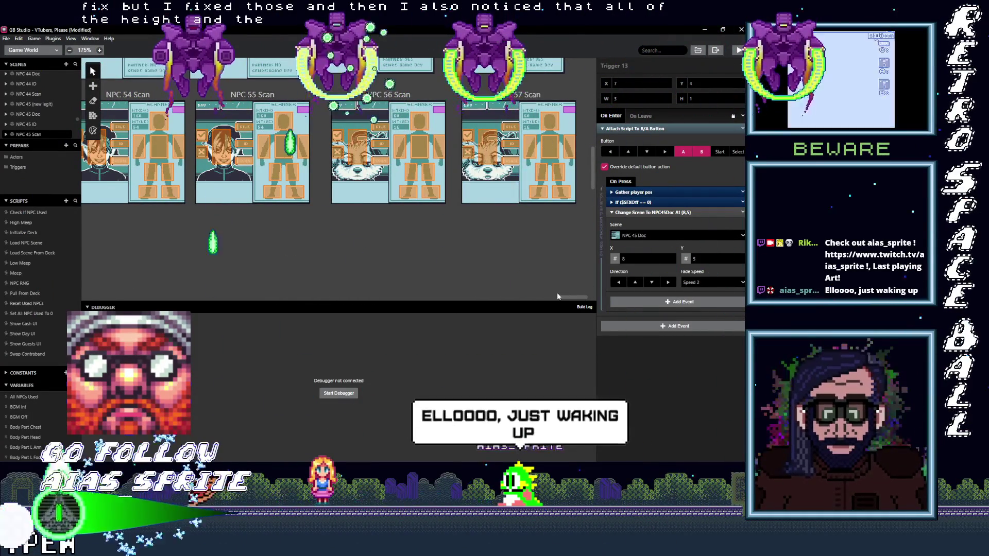
Step: Scroll back to NPC 45 Scan, recheck its triggers, then select NPC 46 Scan's trigger to NPC 46 (new imposter)
{"action": "left_click_drag", "start_coordinate": [567, 296], "coordinate": [551, 297]}
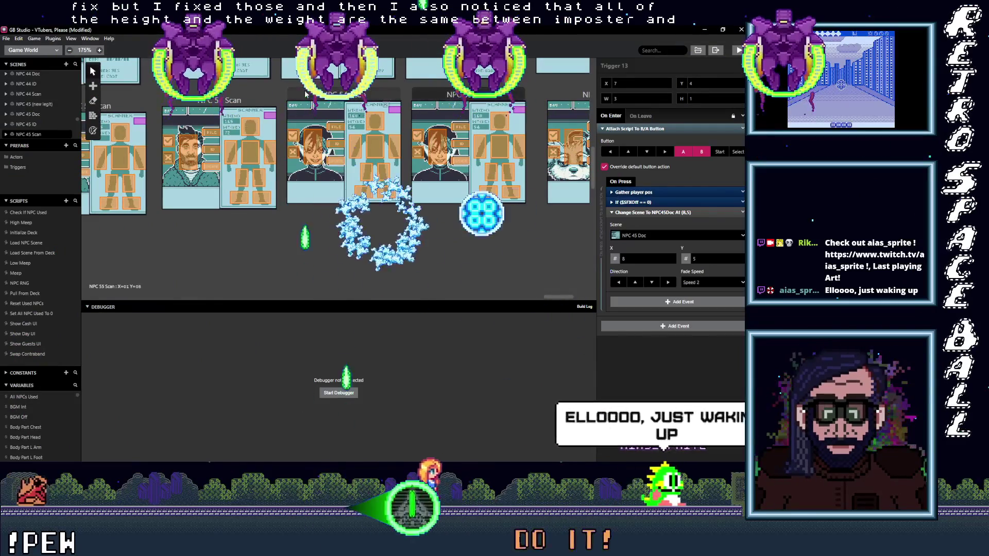
{"action": "left_click_drag", "start_coordinate": [557, 296], "coordinate": [487, 308]}
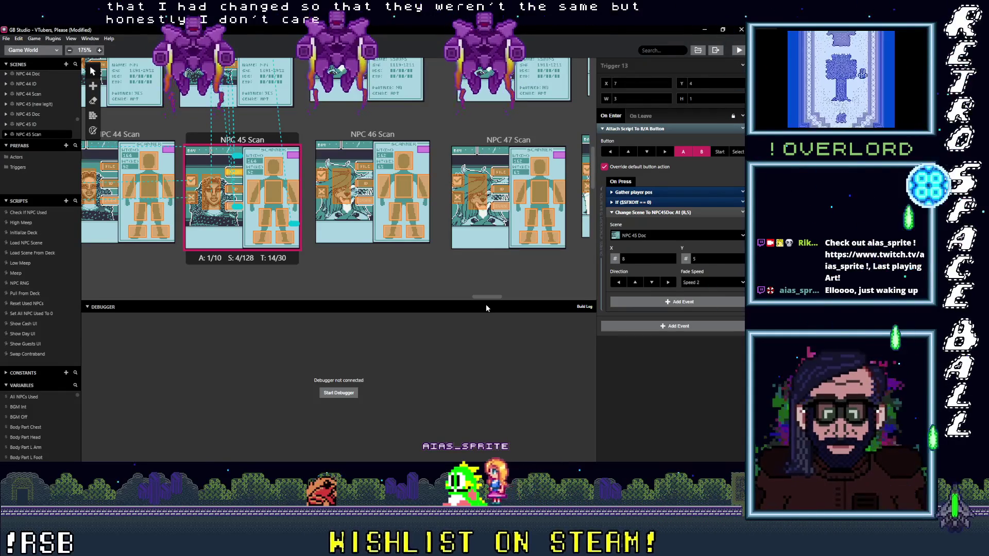
{"action": "left_click_drag", "start_coordinate": [486, 308], "coordinate": [484, 308]}
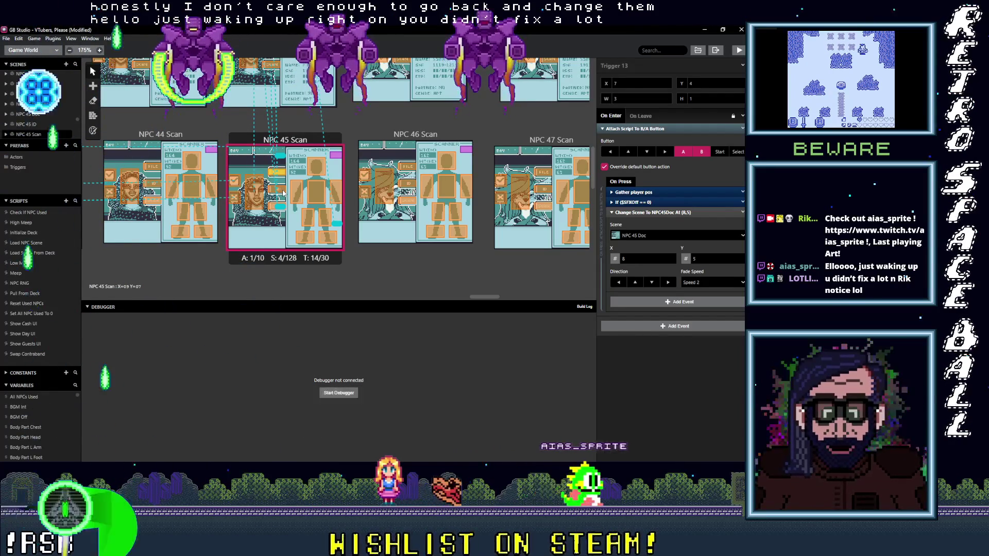
{"action": "left_click", "coordinate": [282, 193]}
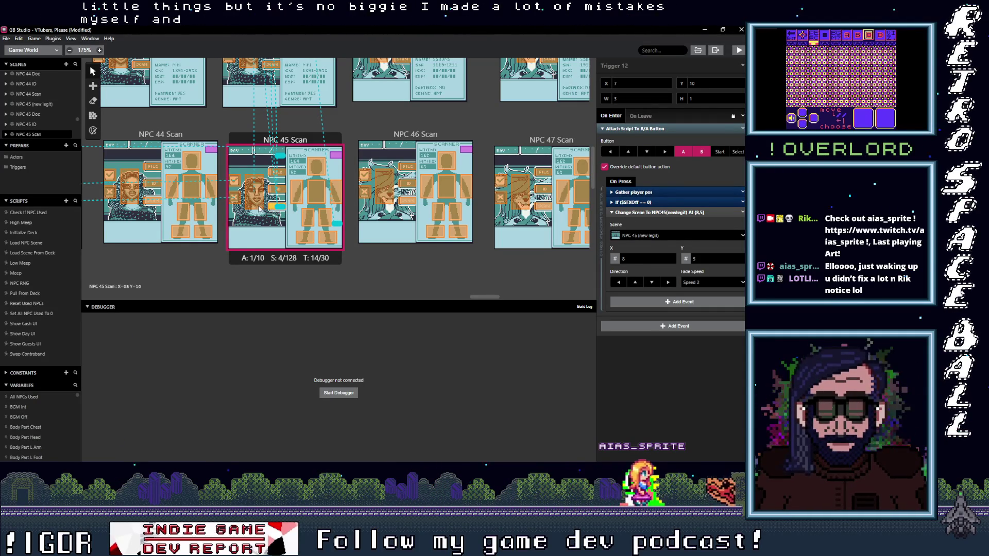
{"action": "left_click", "coordinate": [259, 207]}
{"action": "left_click", "coordinate": [272, 191]}
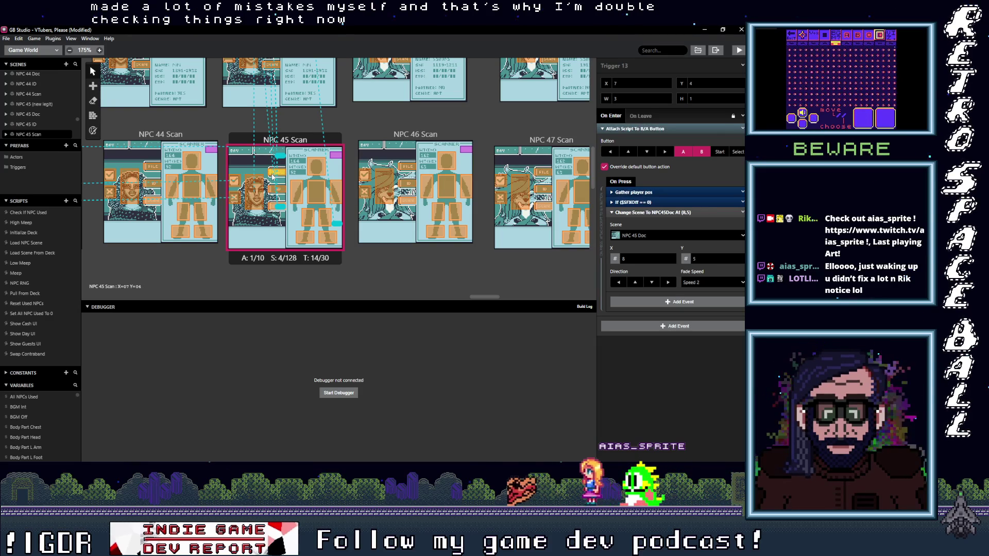
{"action": "left_click", "coordinate": [383, 206]}
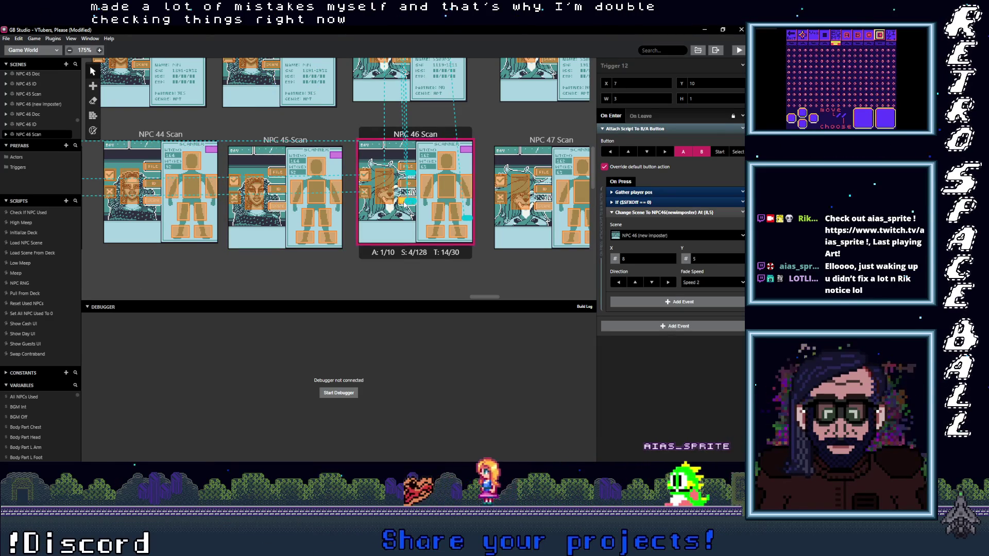
Step: Check NPC 46 Scan's triggers leading to NPC 46 ID, NPC 46 Scan and NPC 46 (new imposter)
{"action": "left_click", "coordinate": [385, 205]}
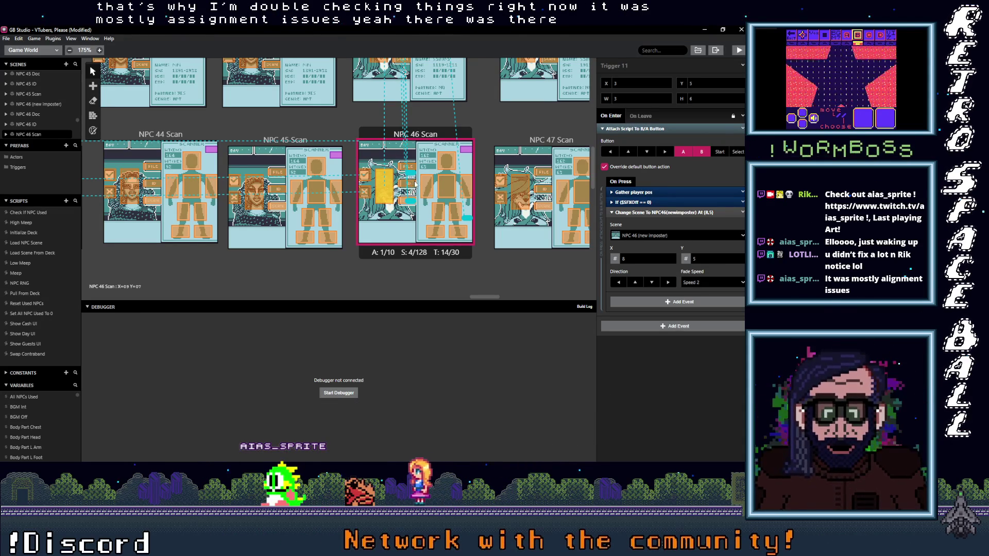
{"action": "left_click", "coordinate": [413, 185]}
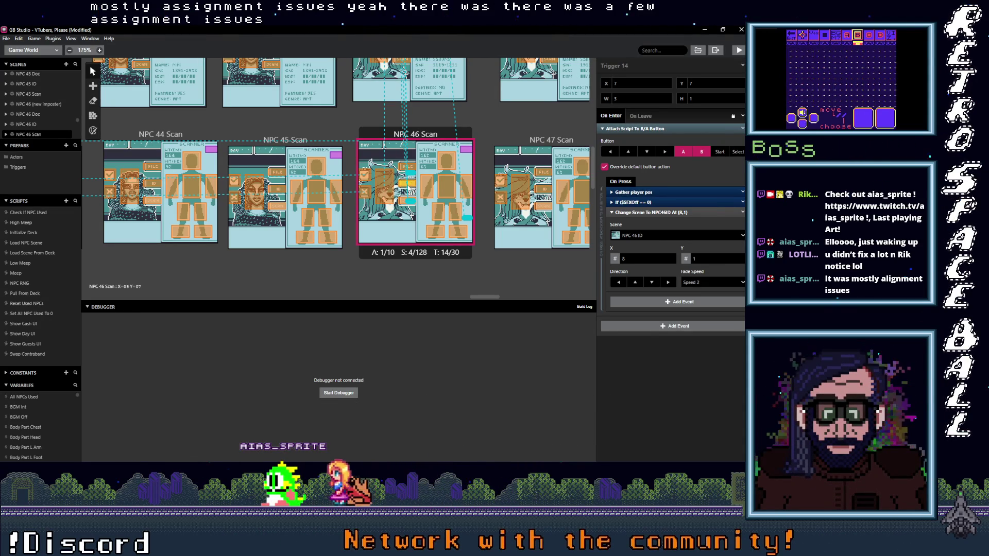
{"action": "left_click", "coordinate": [413, 168]}
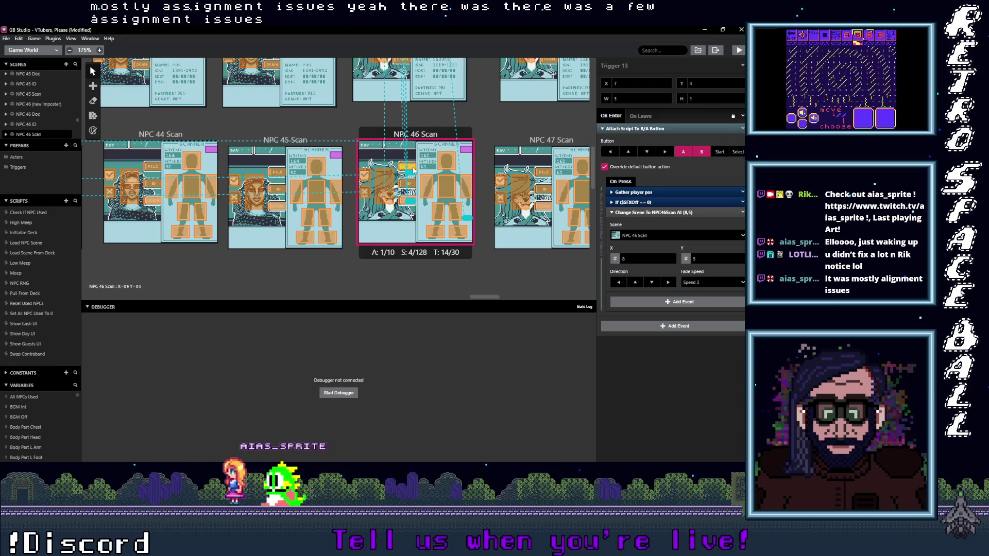
{"action": "left_click", "coordinate": [413, 186]}
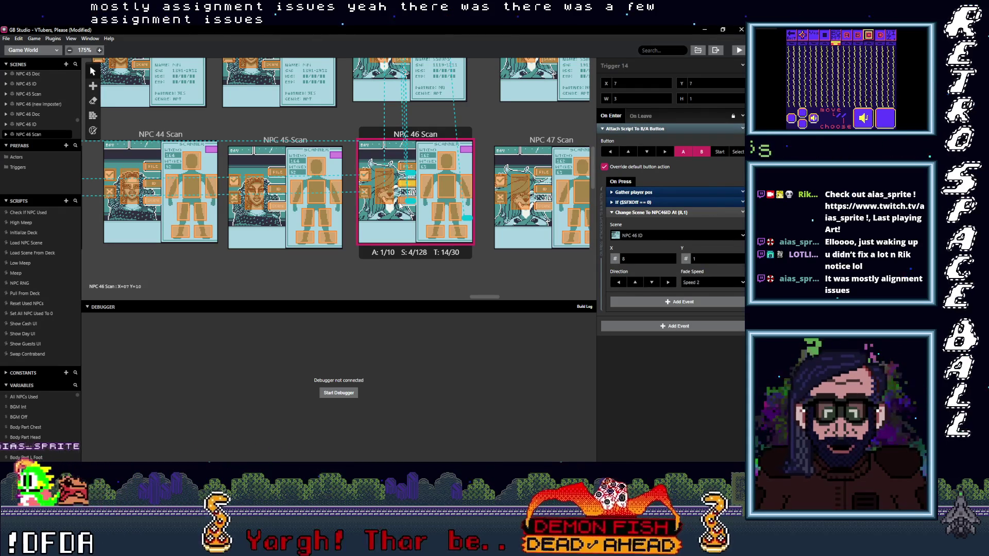
{"action": "left_click", "coordinate": [401, 204]}
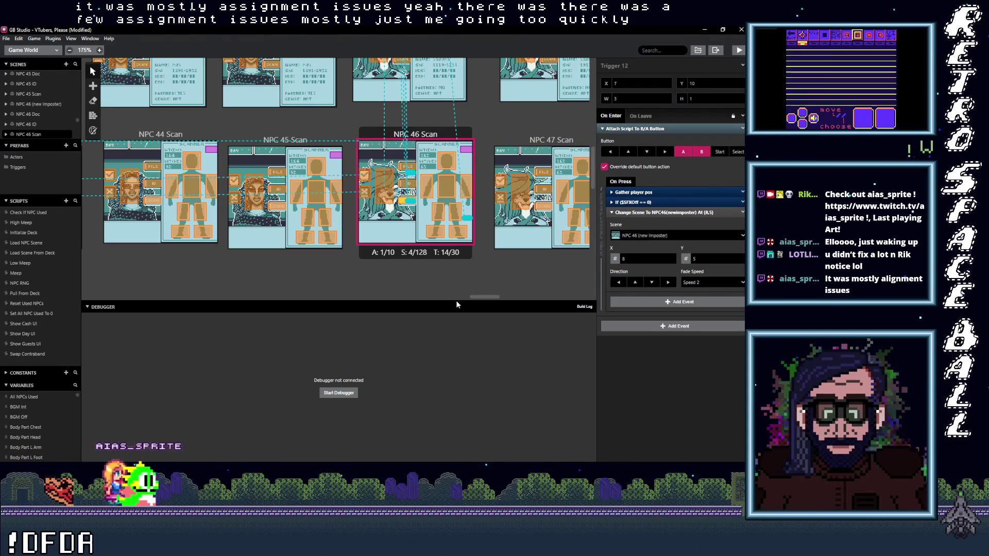
{"action": "mouse_move", "coordinate": [484, 297]}
{"action": "left_mouse_down"}
{"action": "mouse_move", "coordinate": [497, 295]}
{"action": "mouse_move", "coordinate": [485, 296]}
{"action": "left_mouse_up"}
Step: Confirm the NPC 46 ID trigger targets NPC 46 (new imposter) and NPC 45 ID's exit targets NPC 45 (new legit)
{"action": "scroll", "coordinate": [460, 278], "scroll_direction": "up", "scroll_amount": 3}
{"action": "left_click", "coordinate": [379, 181]}
{"action": "left_click", "coordinate": [359, 179]}
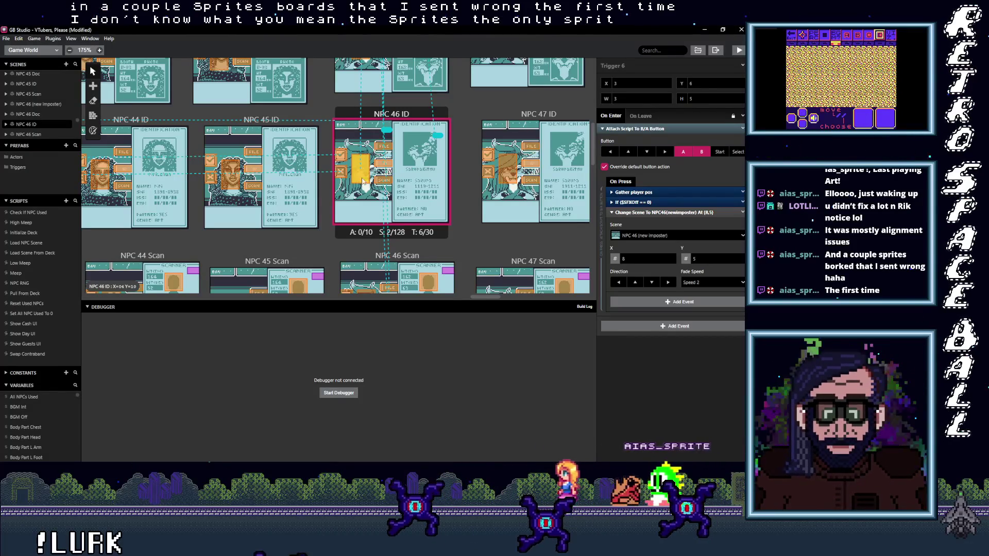
{"action": "scroll", "coordinate": [335, 231], "scroll_direction": "down", "scroll_amount": 3}
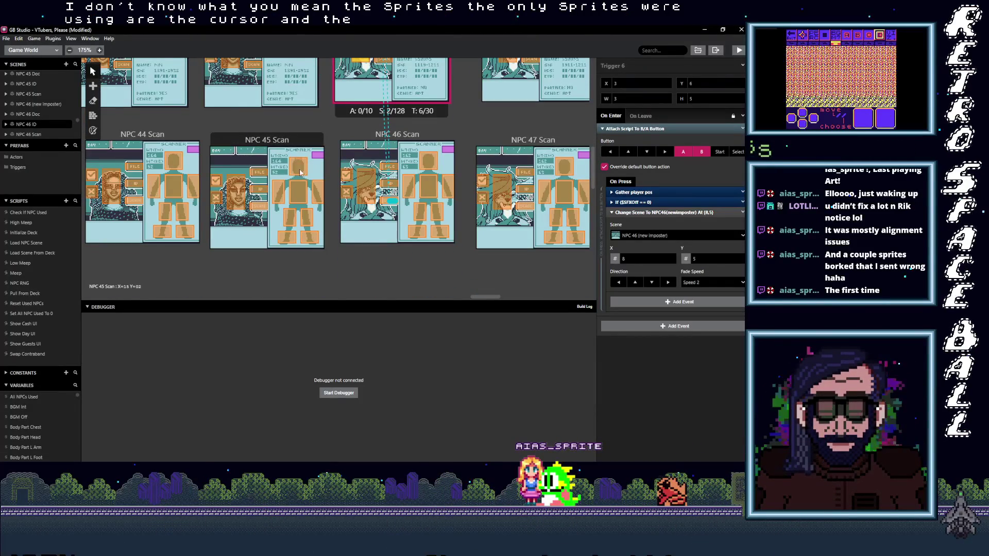
{"action": "scroll", "coordinate": [332, 211], "scroll_direction": "up", "scroll_amount": 4}
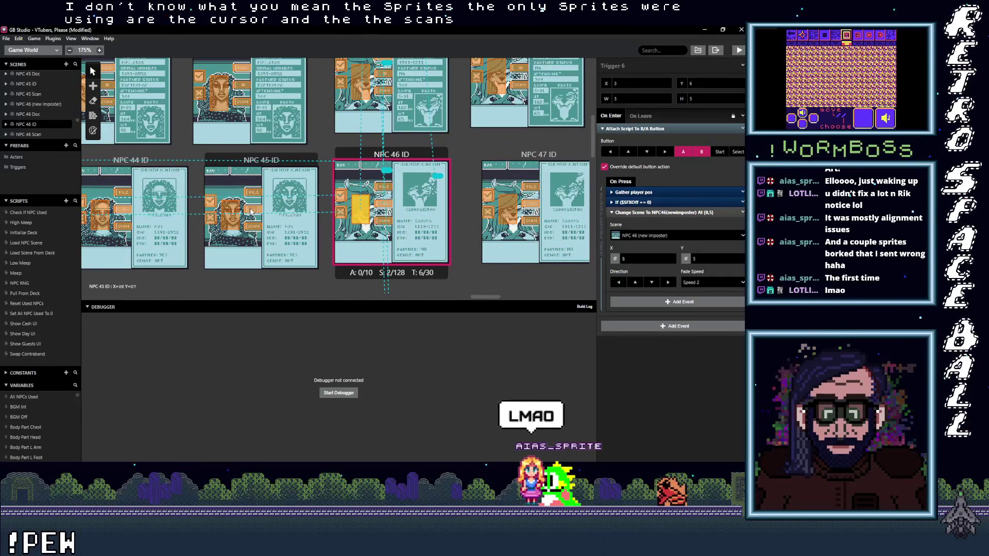
{"action": "left_click", "coordinate": [232, 217]}
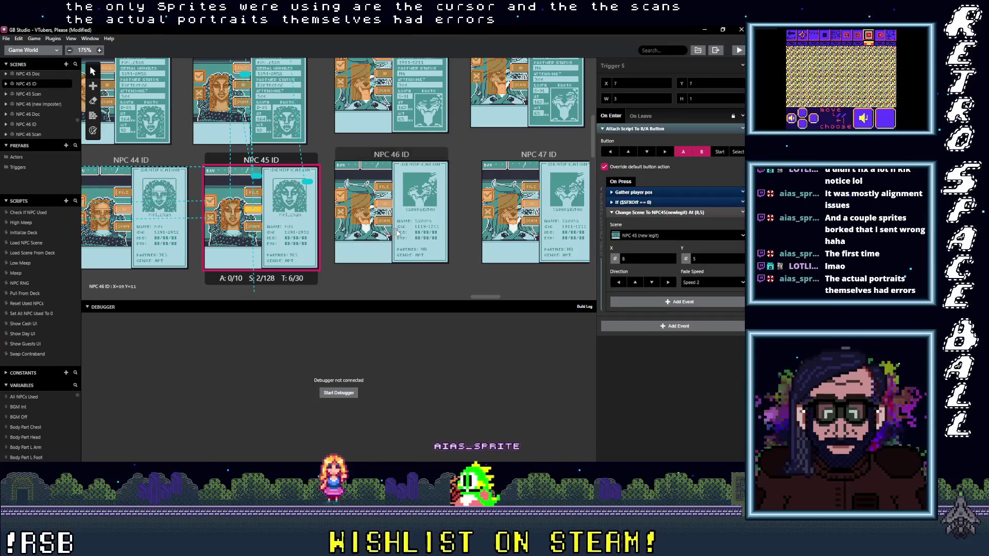
{"action": "scroll", "coordinate": [392, 239], "scroll_direction": "up", "scroll_amount": 2}
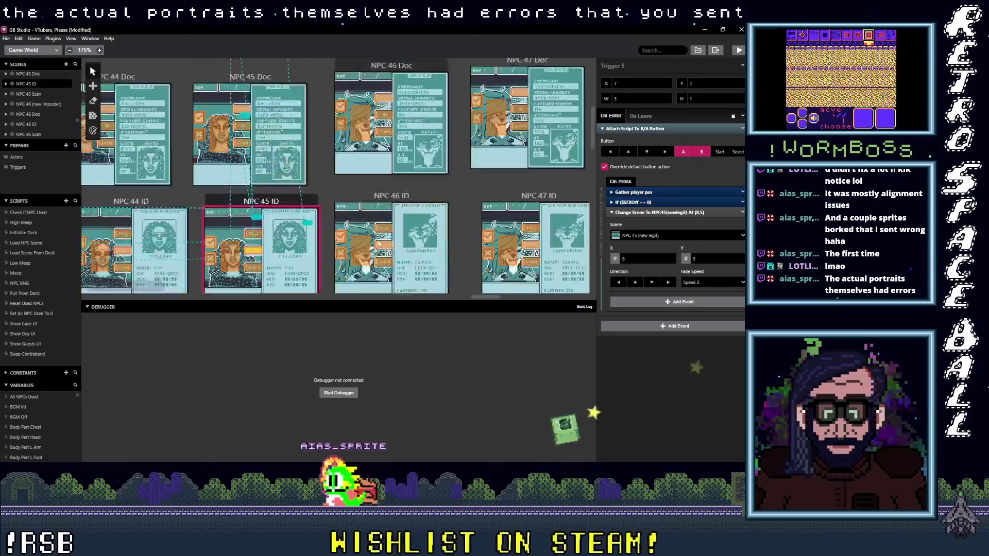
{"action": "mouse_move", "coordinate": [487, 298]}
{"action": "left_mouse_down"}
{"action": "mouse_move", "coordinate": [546, 302]}
{"action": "mouse_move", "coordinate": [456, 314]}
{"action": "left_mouse_up"}
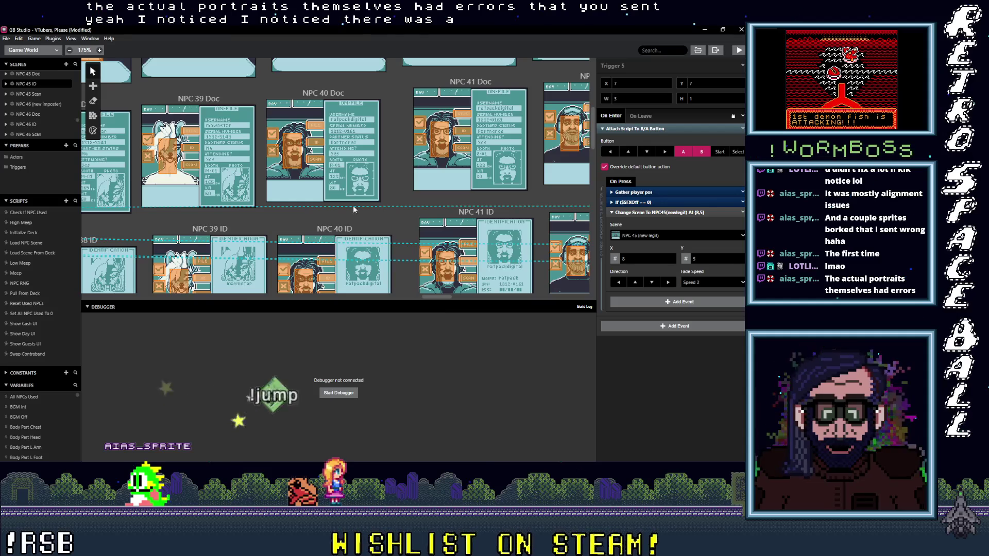
Step: Scroll up to NPC 40 (new imposter) and view its Dialog trigger's Booth R-10 and Partnered replies
{"action": "scroll", "coordinate": [314, 251], "scroll_direction": "down", "scroll_amount": 2}
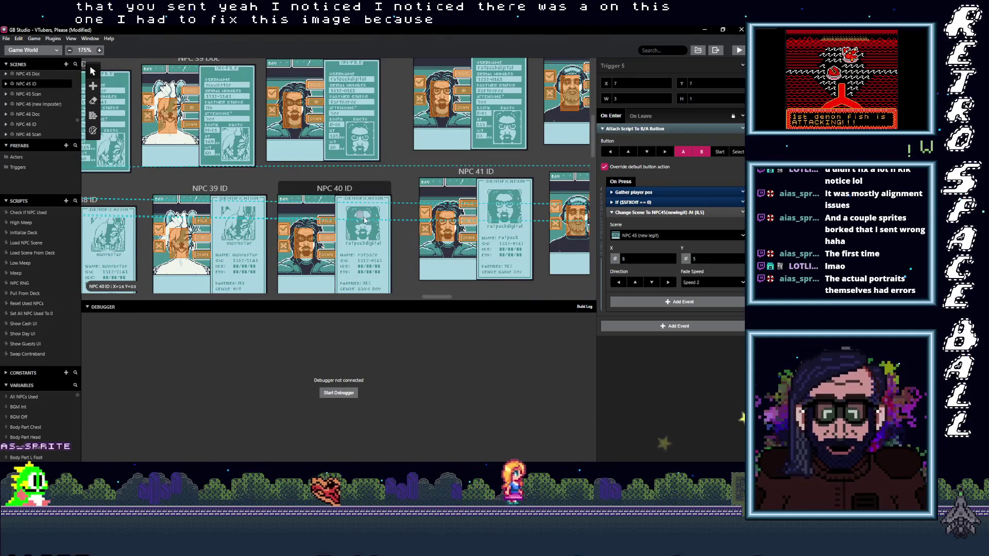
{"action": "scroll", "coordinate": [304, 232], "scroll_direction": "up", "scroll_amount": 10}
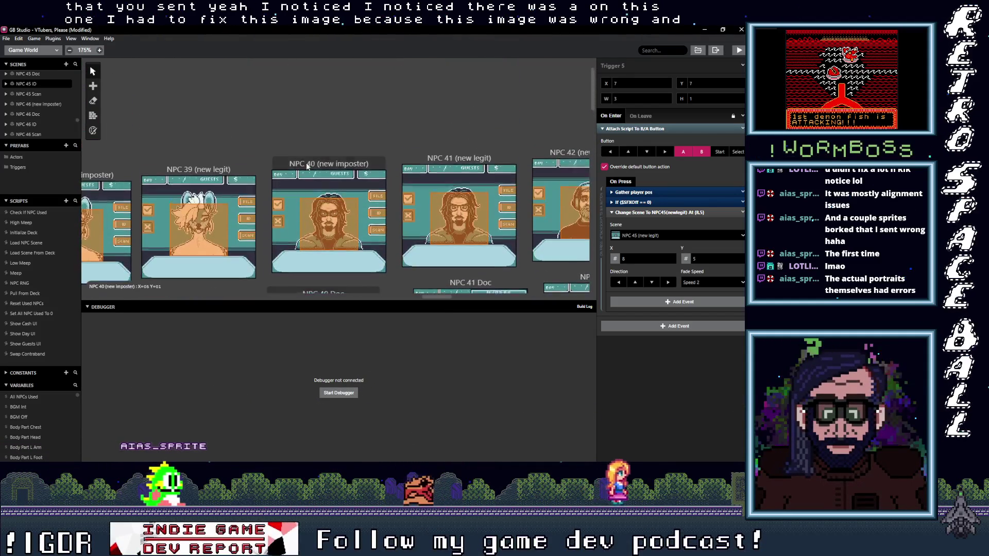
{"action": "scroll", "coordinate": [459, 134], "scroll_direction": "down", "scroll_amount": 7}
{"action": "scroll", "coordinate": [459, 134], "scroll_direction": "up", "scroll_amount": 5}
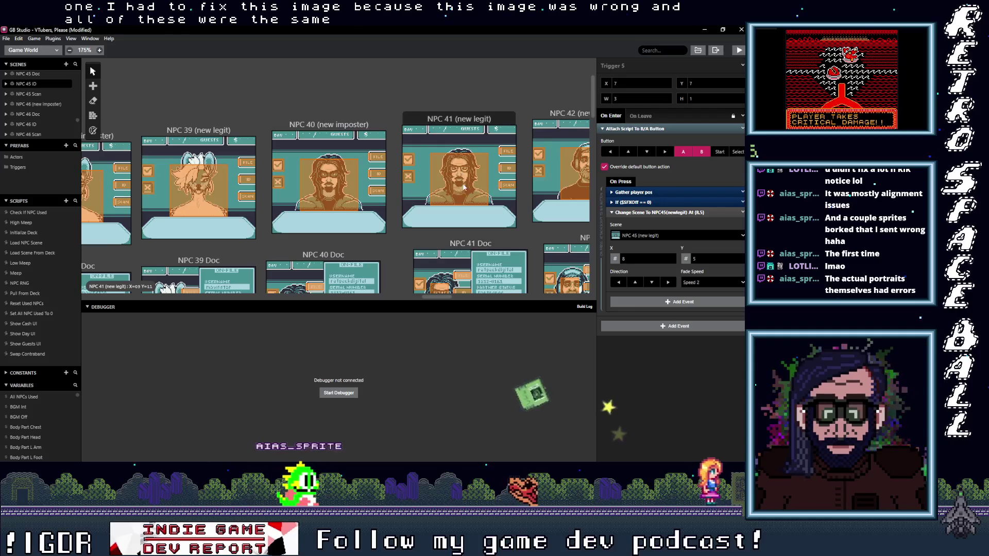
{"action": "scroll", "coordinate": [267, 188], "scroll_direction": "down", "scroll_amount": 6}
{"action": "scroll", "coordinate": [284, 188], "scroll_direction": "down", "scroll_amount": 4}
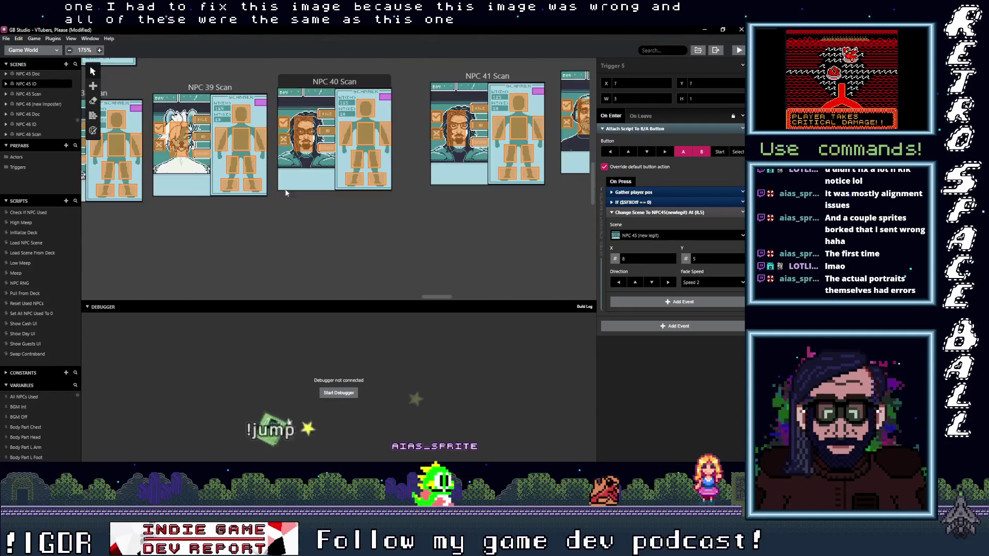
{"action": "scroll", "coordinate": [306, 221], "scroll_direction": "up", "scroll_amount": 1}
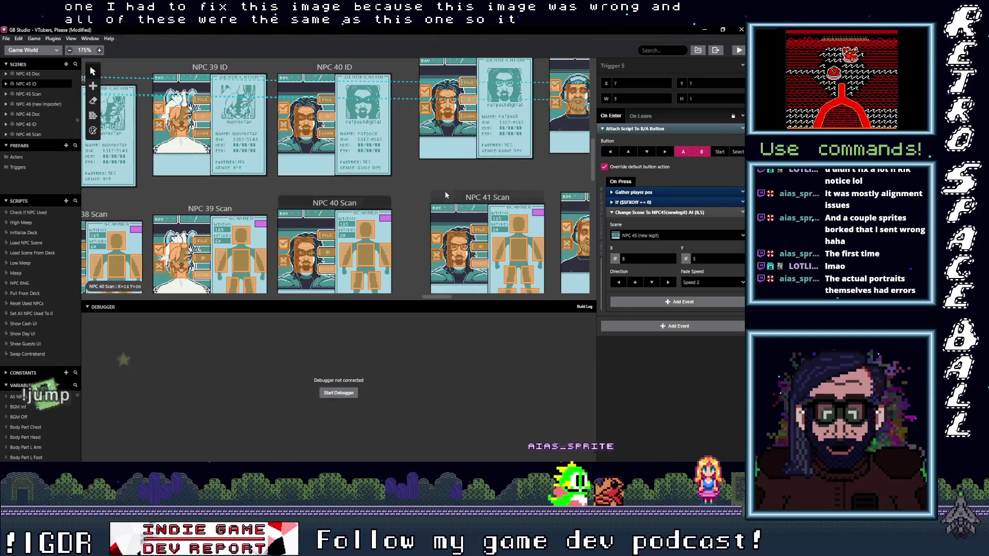
{"action": "scroll", "coordinate": [449, 227], "scroll_direction": "up", "scroll_amount": 5}
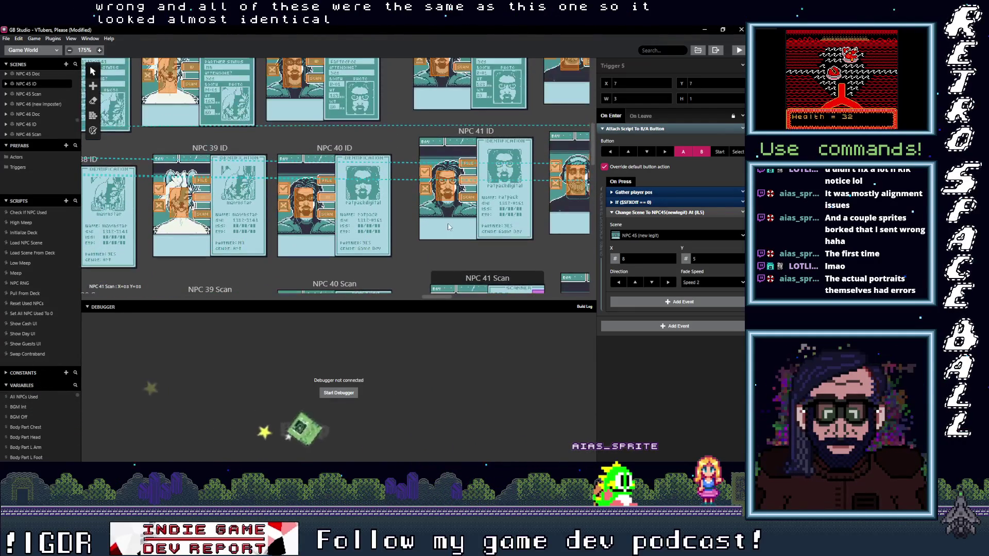
{"action": "scroll", "coordinate": [444, 224], "scroll_direction": "up", "scroll_amount": 1}
{"action": "scroll", "coordinate": [439, 211], "scroll_direction": "down", "scroll_amount": 5}
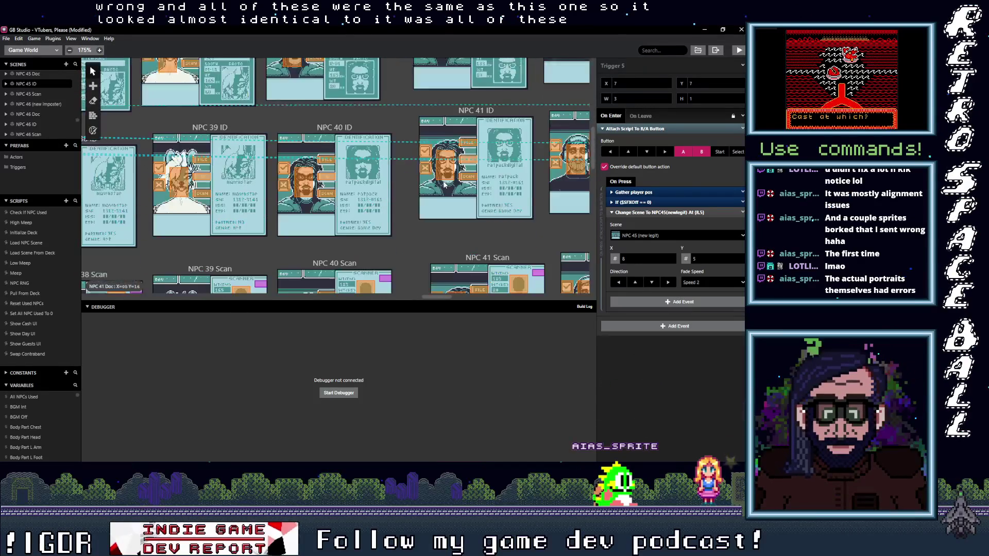
{"action": "scroll", "coordinate": [443, 182], "scroll_direction": "down", "scroll_amount": 1}
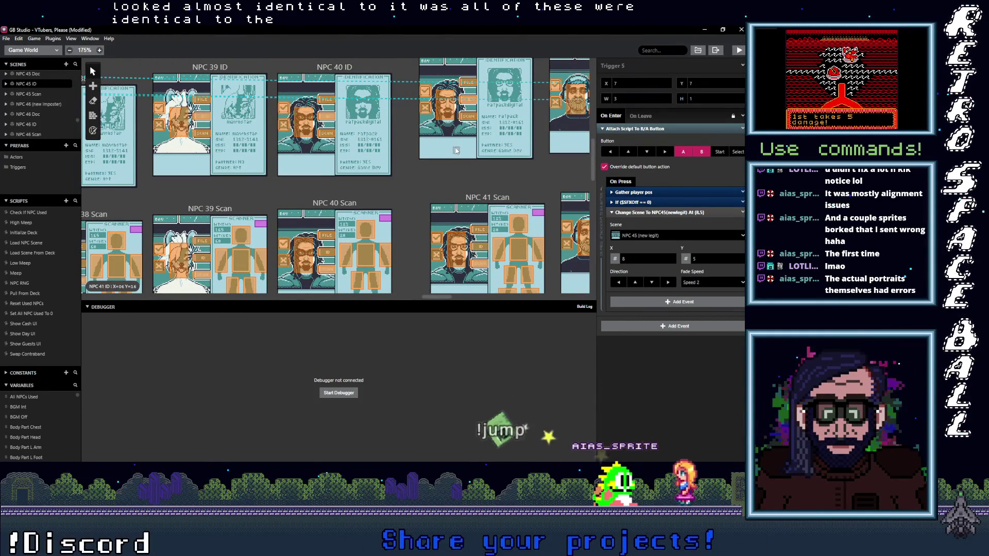
{"action": "scroll", "coordinate": [409, 184], "scroll_direction": "up", "scroll_amount": 2}
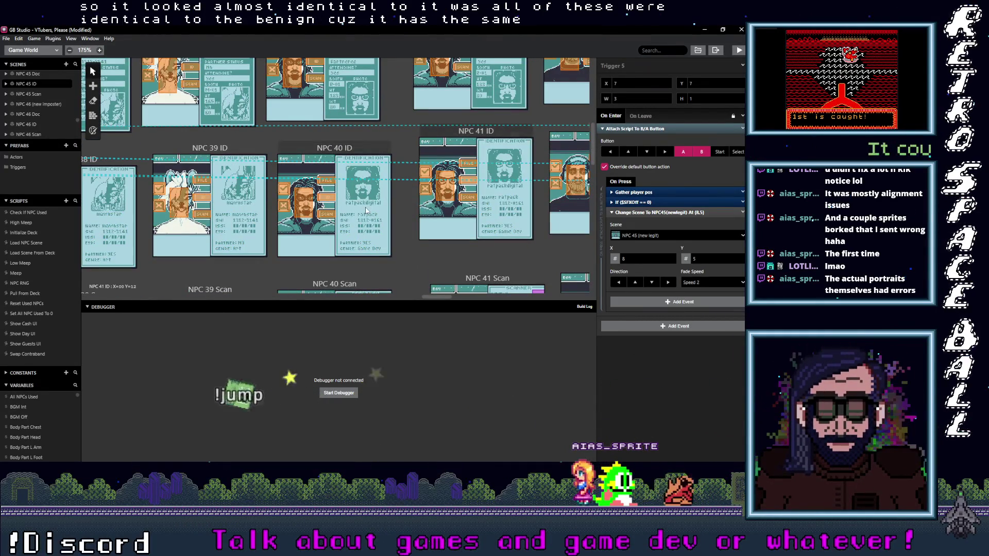
{"action": "scroll", "coordinate": [366, 210], "scroll_direction": "up", "scroll_amount": 1}
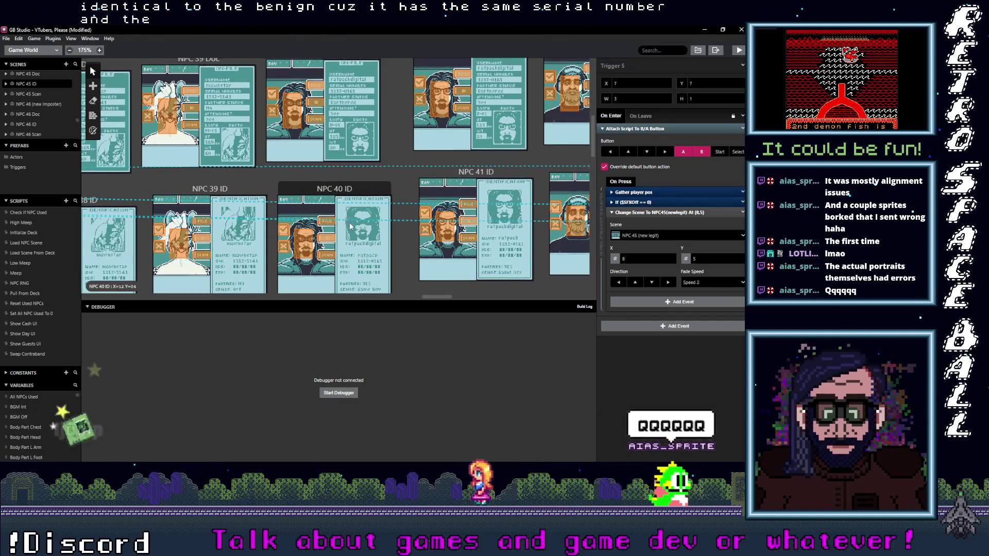
{"action": "scroll", "coordinate": [351, 226], "scroll_direction": "up", "scroll_amount": 4}
{"action": "left_click", "coordinate": [336, 155]}
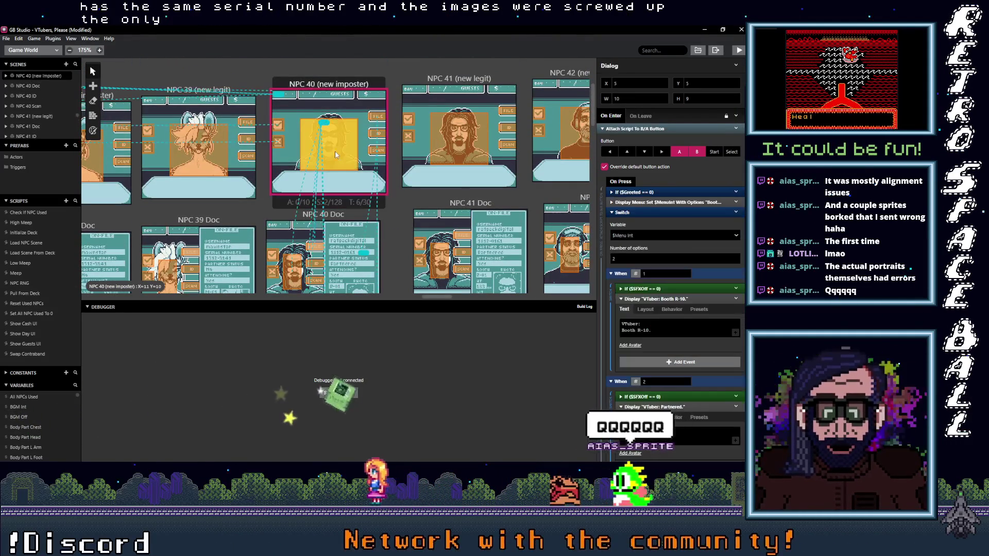
{"action": "mouse_move", "coordinate": [634, 331]}
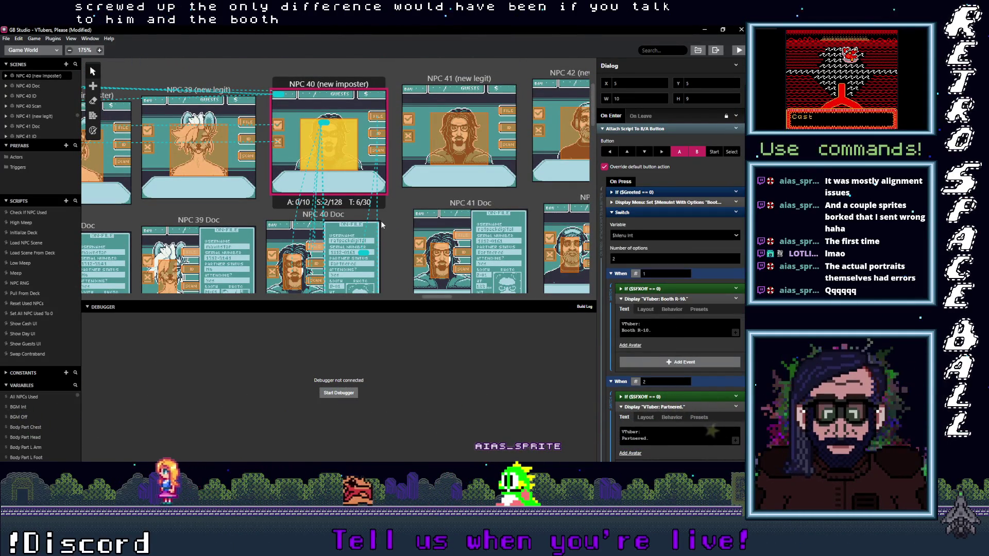
Step: Scroll the world view over to the NPC 41 Scan scene
{"action": "scroll", "coordinate": [382, 225], "scroll_direction": "down", "scroll_amount": 5}
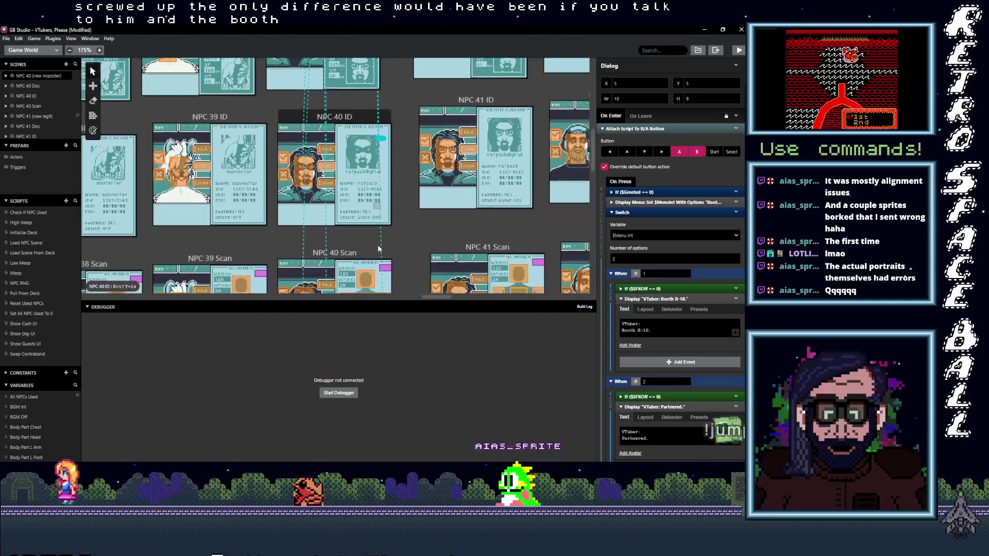
{"action": "scroll", "coordinate": [378, 249], "scroll_direction": "down", "scroll_amount": 3}
{"action": "mouse_move", "coordinate": [441, 299]}
{"action": "left_mouse_down"}
{"action": "mouse_move", "coordinate": [459, 298]}
{"action": "mouse_move", "coordinate": [443, 302]}
{"action": "left_mouse_up"}
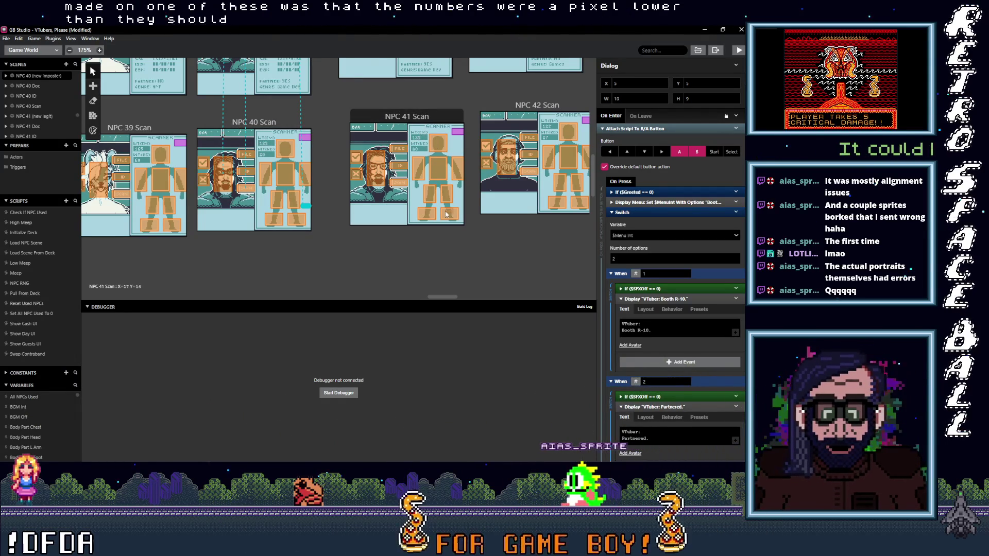
{"action": "scroll", "coordinate": [436, 283], "scroll_direction": "up", "scroll_amount": 2}
{"action": "mouse_move", "coordinate": [441, 297]}
{"action": "left_mouse_down"}
{"action": "mouse_move", "coordinate": [453, 298]}
{"action": "mouse_move", "coordinate": [444, 301]}
{"action": "left_mouse_up"}
Step: Check the NPC 41 Scan, ID and Doc triggers, each leading to NPC 41 Scan or back to the booth
{"action": "left_click", "coordinate": [343, 223]}
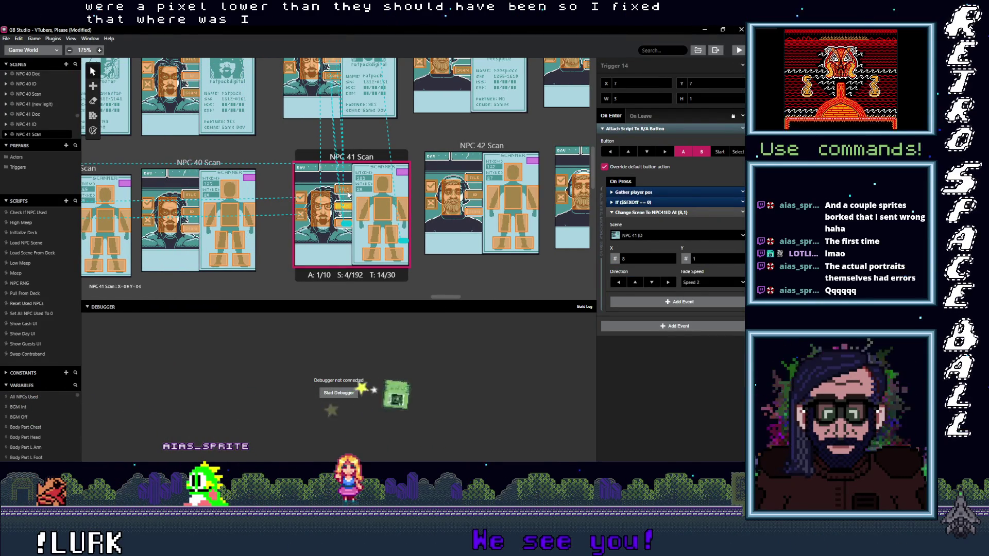
{"action": "scroll", "coordinate": [376, 235], "scroll_direction": "up", "scroll_amount": 3}
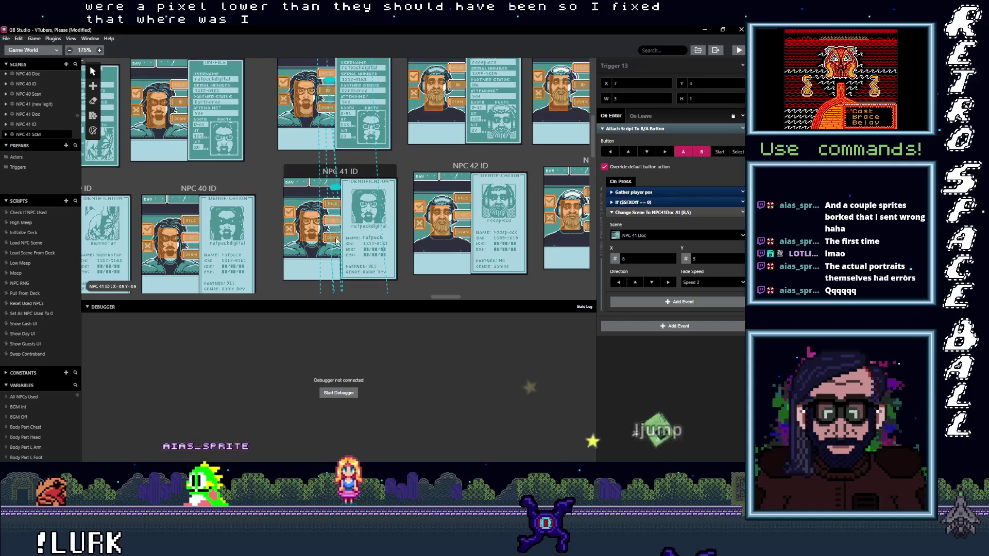
{"action": "left_click", "coordinate": [336, 241]}
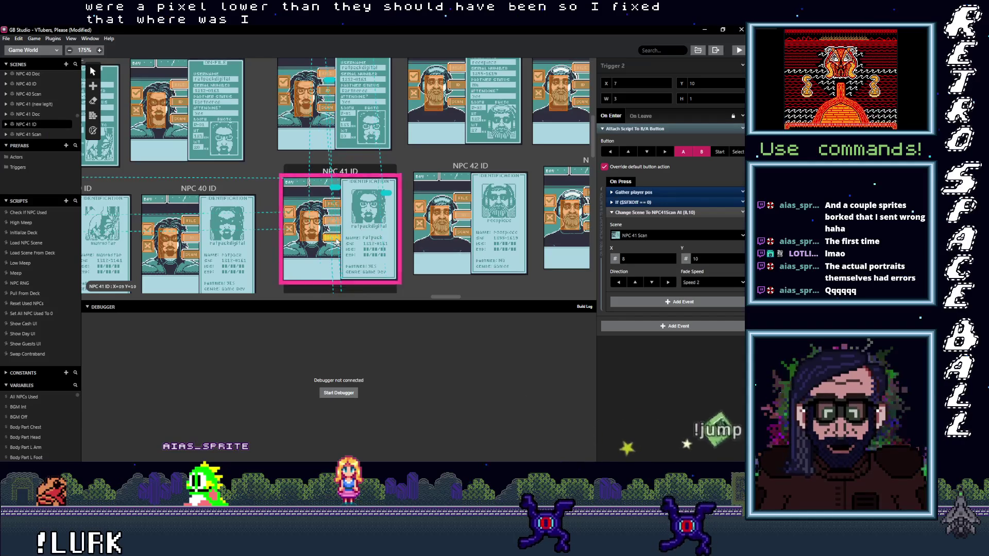
{"action": "left_click", "coordinate": [308, 232]}
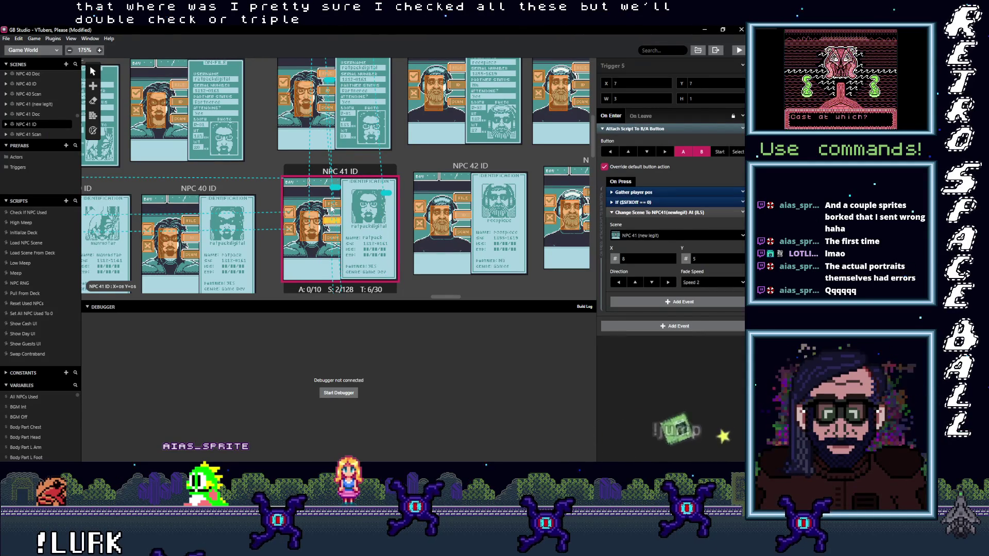
{"action": "scroll", "coordinate": [332, 211], "scroll_direction": "up", "scroll_amount": 3}
{"action": "left_click", "coordinate": [329, 232]}
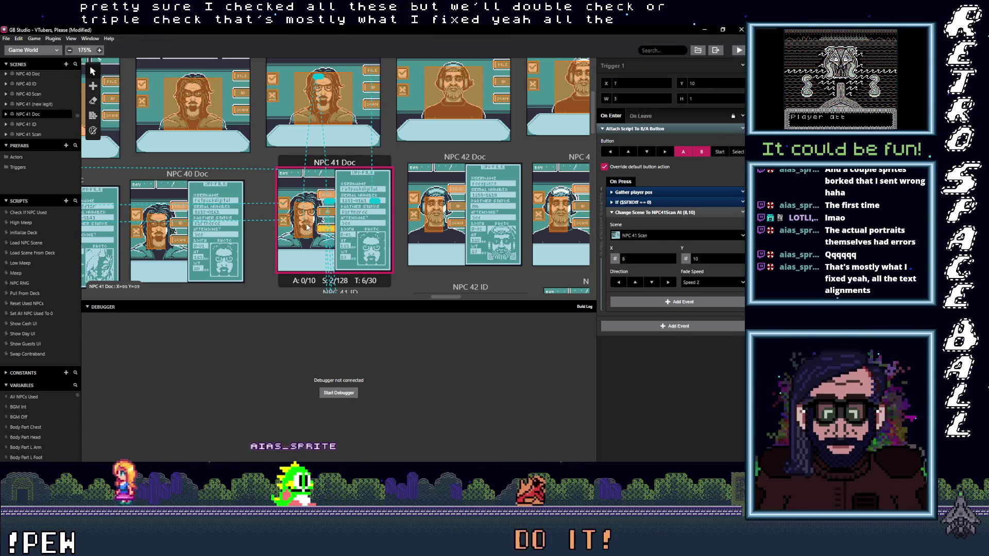
{"action": "left_click", "coordinate": [308, 226]}
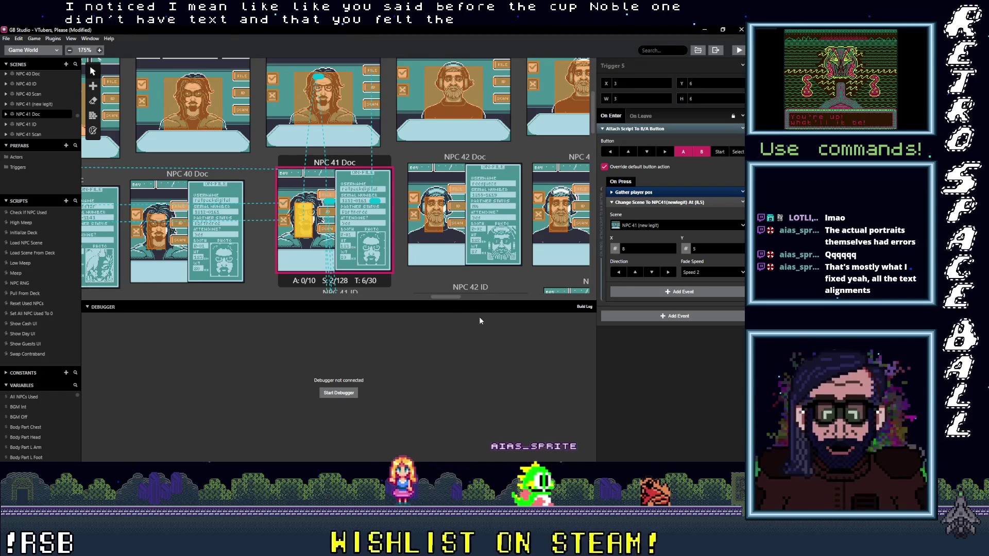
Step: Pan back to NPC 41 (new legit) and check its trigger that changes scene to NPC 41 Scan
{"action": "left_click_drag", "start_coordinate": [450, 296], "coordinate": [634, 317]}
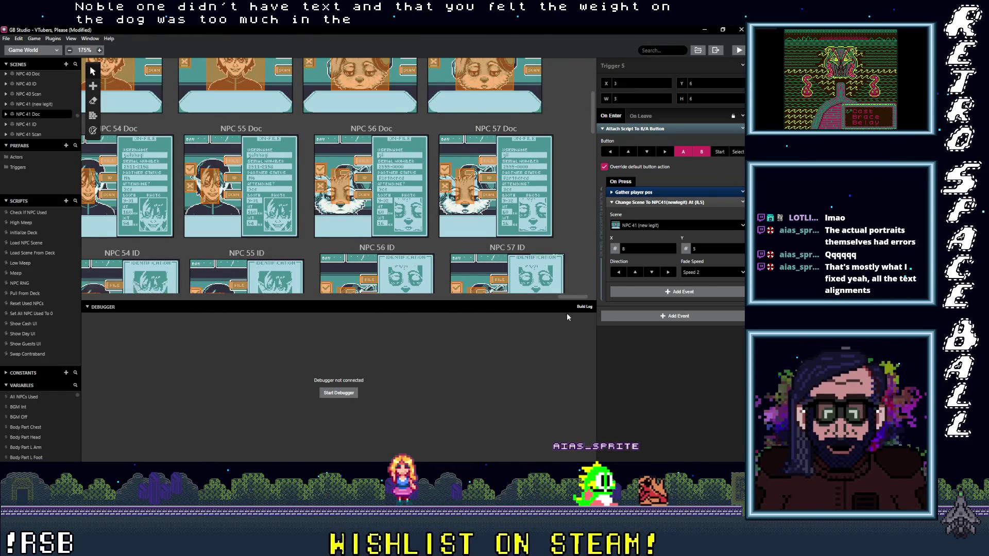
{"action": "left_click_drag", "start_coordinate": [571, 295], "coordinate": [462, 308]}
{"action": "scroll", "coordinate": [368, 273], "scroll_direction": "down", "scroll_amount": 5}
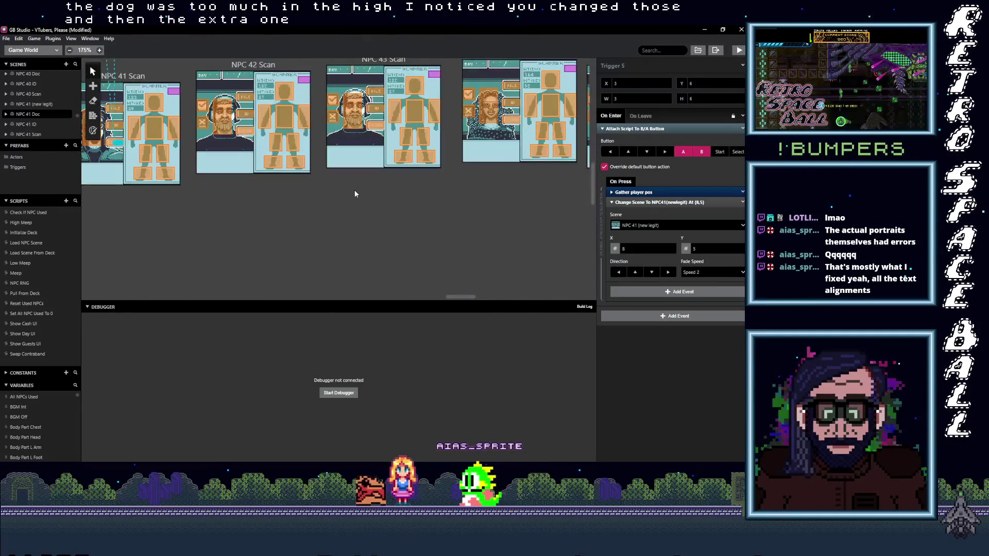
{"action": "scroll", "coordinate": [417, 263], "scroll_direction": "up", "scroll_amount": 4}
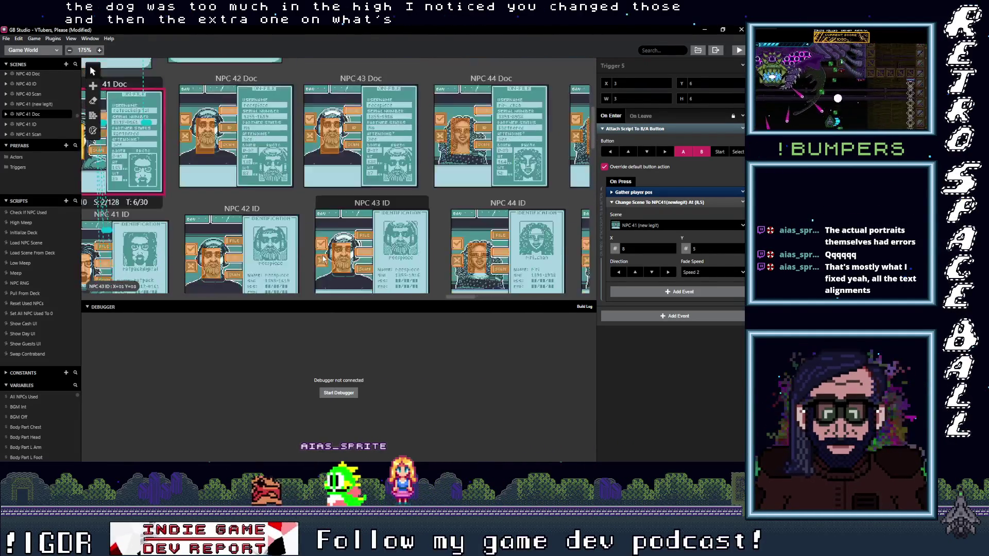
{"action": "left_click_drag", "start_coordinate": [469, 297], "coordinate": [443, 297]}
{"action": "scroll", "coordinate": [443, 297], "scroll_direction": "up", "scroll_amount": 4}
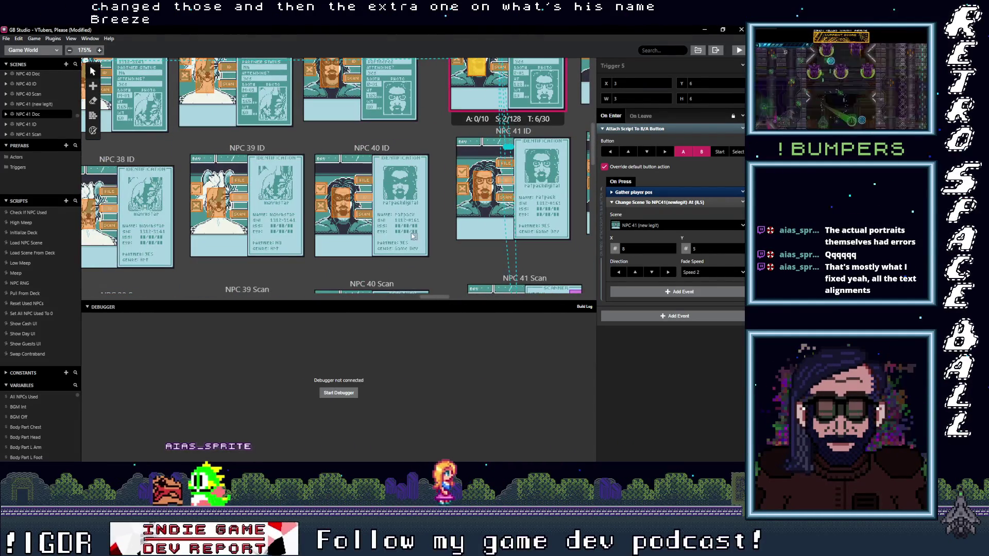
{"action": "scroll", "coordinate": [421, 246], "scroll_direction": "up", "scroll_amount": 2}
{"action": "scroll", "coordinate": [421, 246], "scroll_direction": "right", "scroll_amount": 5}
{"action": "left_click", "coordinate": [397, 142]}
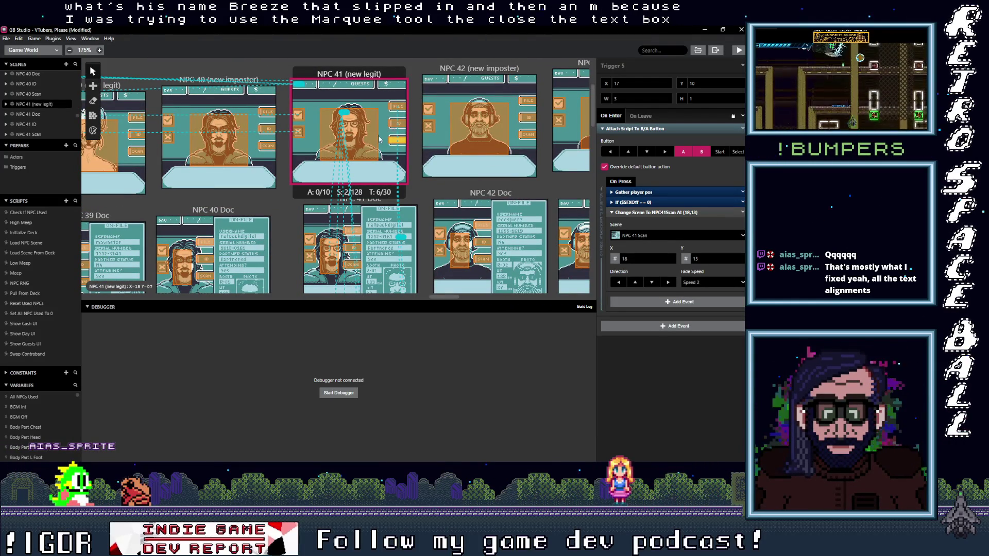
Step: Check the NPC 42 booth triggers leading to NPC 42 Scan, ID and Doc
{"action": "left_click", "coordinate": [400, 113]}
{"action": "scroll", "coordinate": [397, 126], "scroll_direction": "right", "scroll_amount": 5}
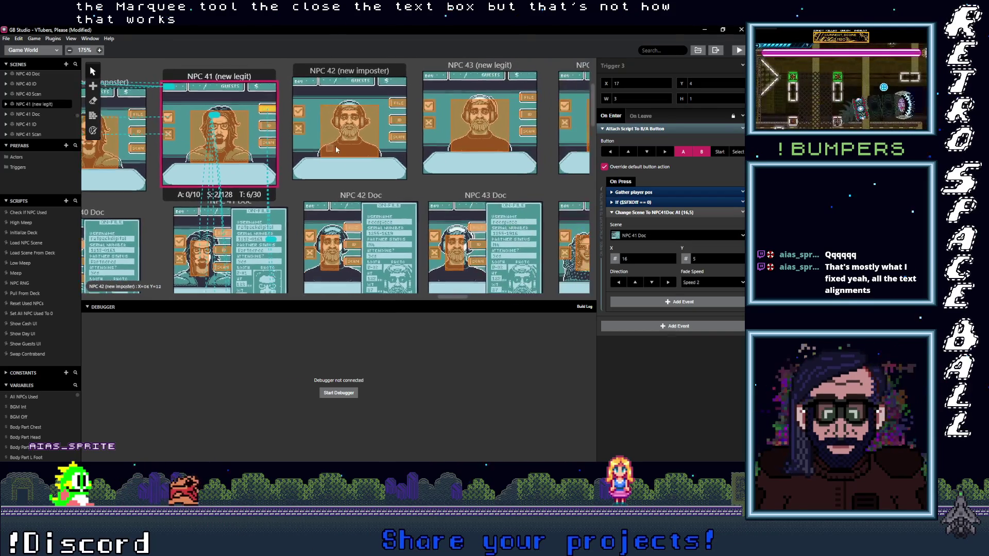
{"action": "left_click", "coordinate": [397, 139]}
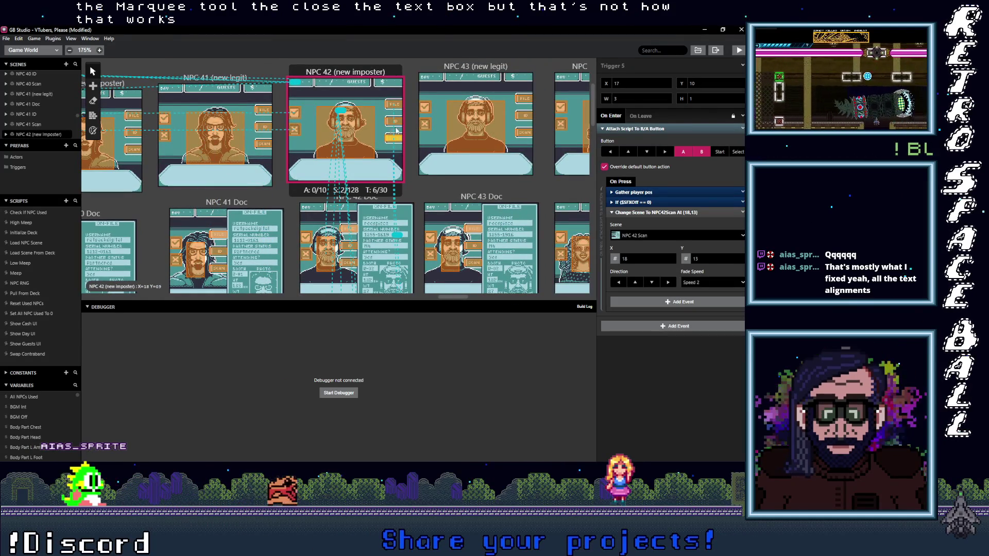
{"action": "left_click", "coordinate": [396, 124]}
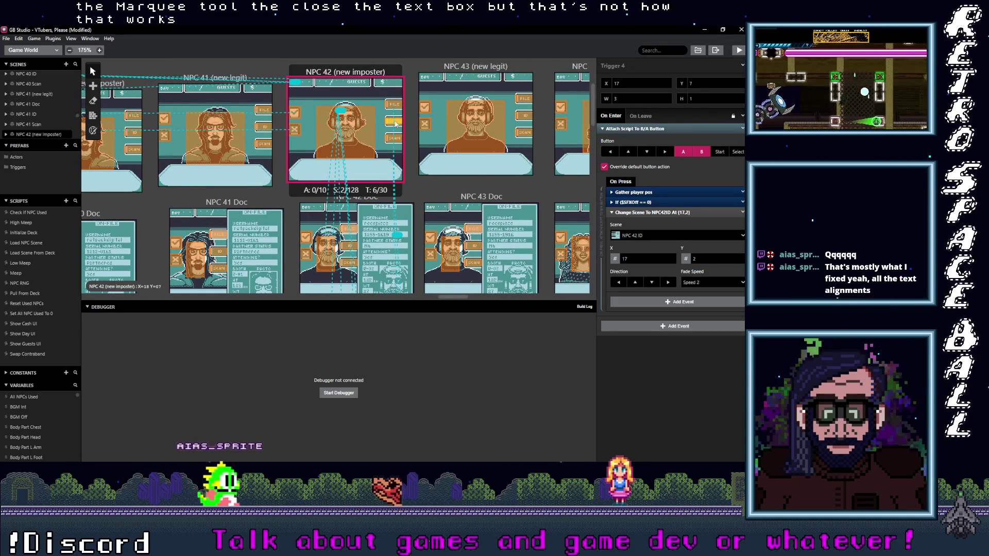
{"action": "left_click", "coordinate": [394, 105]}
Step: Check the NPC 42 Doc triggers (booth, ID) and the NPC 42 ID triggers back to the booth
{"action": "scroll", "coordinate": [403, 189], "scroll_direction": "down", "scroll_amount": 3}
{"action": "left_click", "coordinate": [351, 183]}
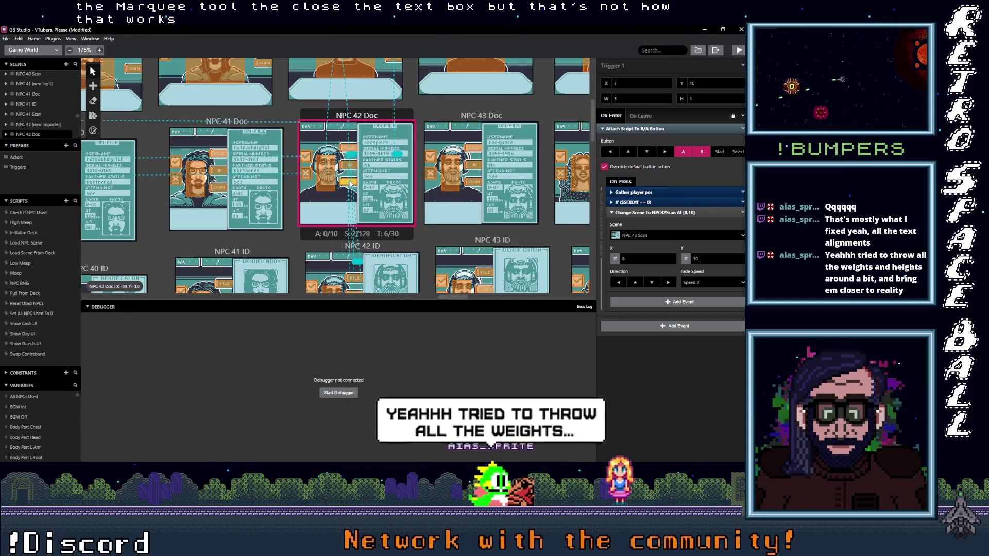
{"action": "left_click", "coordinate": [327, 175]}
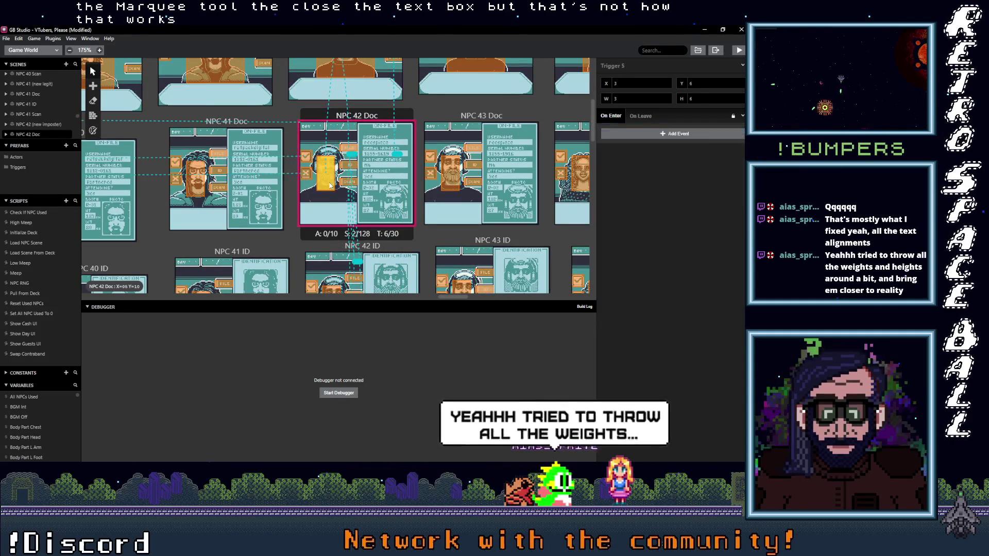
{"action": "left_click", "coordinate": [353, 167]}
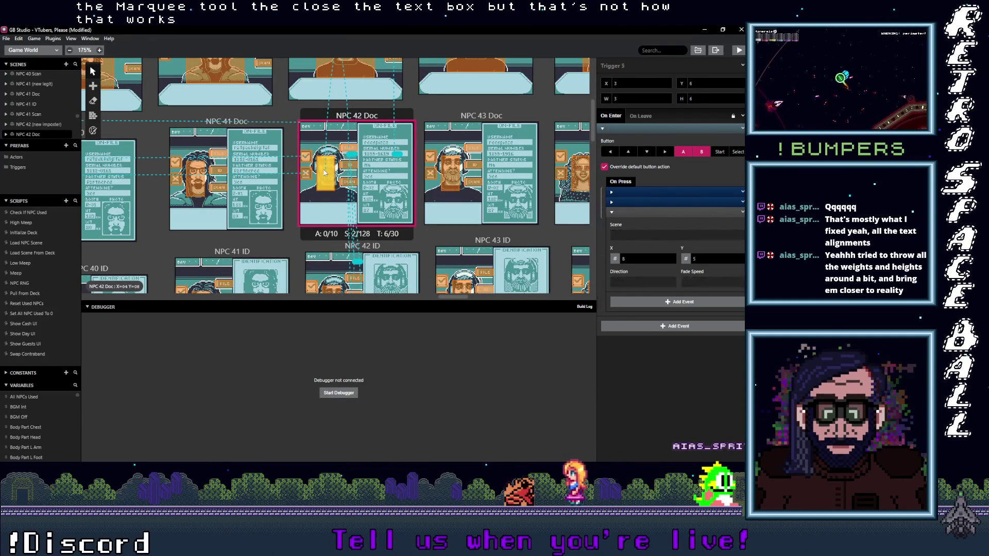
{"action": "scroll", "coordinate": [351, 170], "scroll_direction": "down", "scroll_amount": 6}
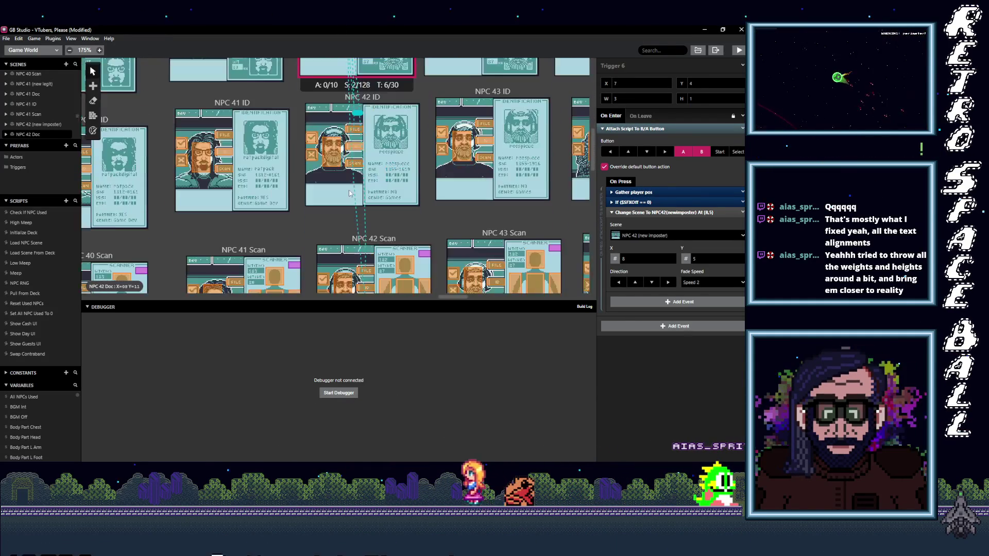
{"action": "left_click", "coordinate": [358, 126]}
{"action": "left_click", "coordinate": [345, 149]}
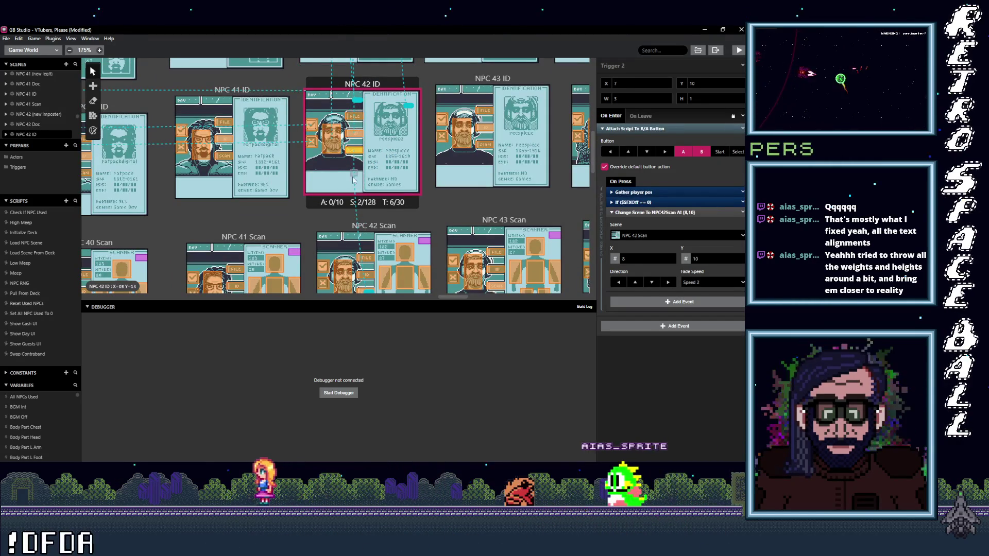
Step: Compare the NPC 42 Scan triggers and find the one wrongly leading back to NPC 42 Scan
{"action": "scroll", "coordinate": [360, 170], "scroll_direction": "down", "scroll_amount": 3}
{"action": "left_click", "coordinate": [366, 178]}
{"action": "left_click", "coordinate": [365, 211]}
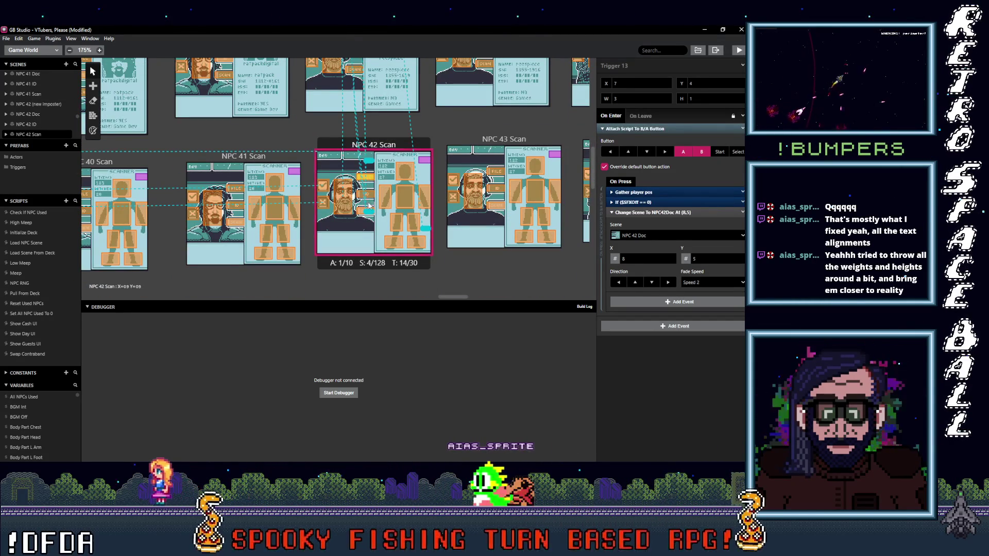
{"action": "left_click", "coordinate": [366, 178]}
{"action": "left_click", "coordinate": [365, 195]}
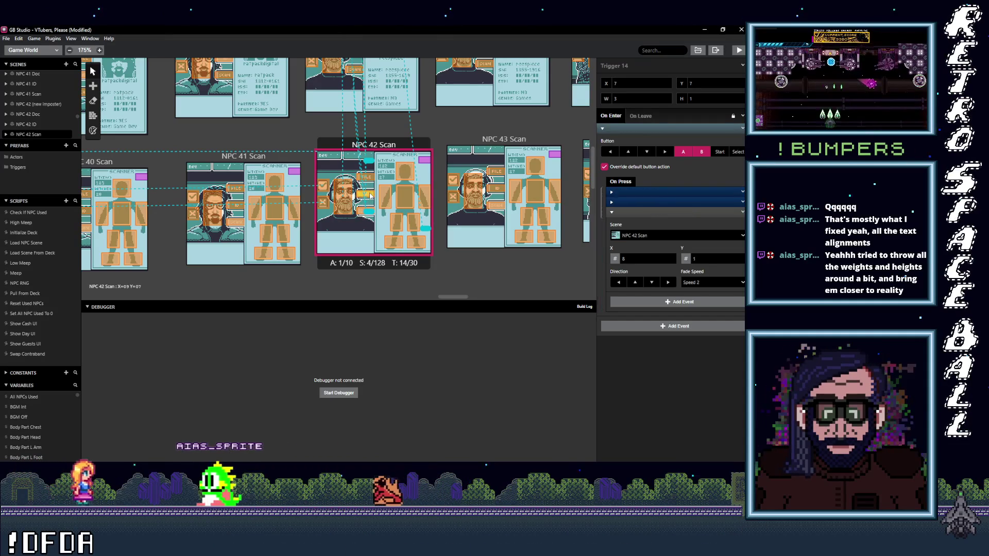
{"action": "left_click", "coordinate": [660, 235]}
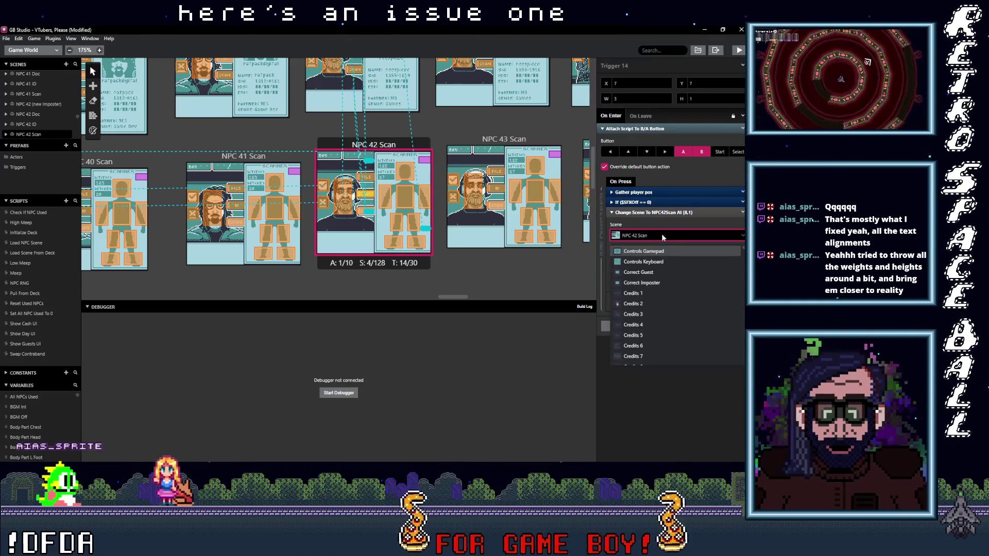
Step: Redirect Trigger 14 to NPC 42 ID via an 'Npc 42' search, then check the NPC 43 Scan trigger
{"action": "type", "text": "Npc"}
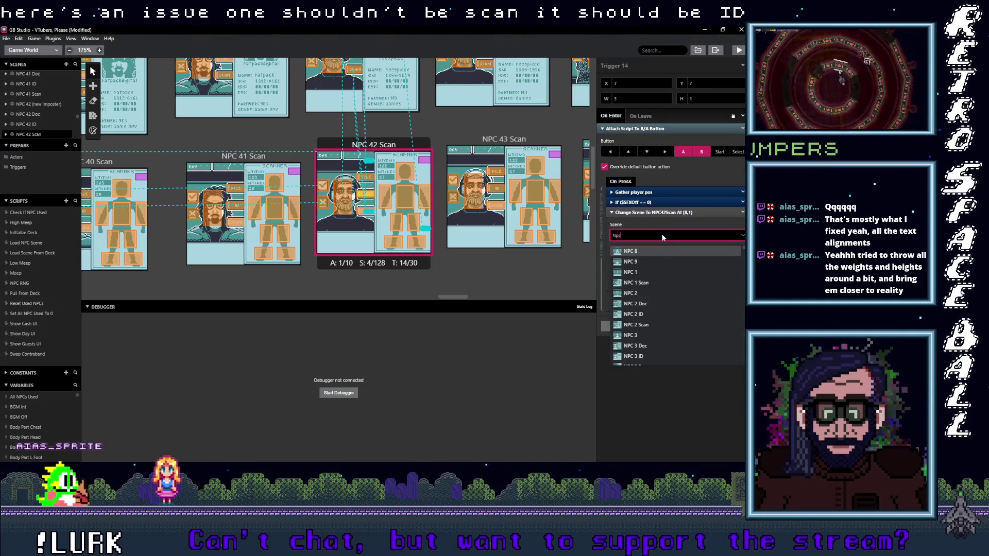
{"action": "type", "text": " 42"}
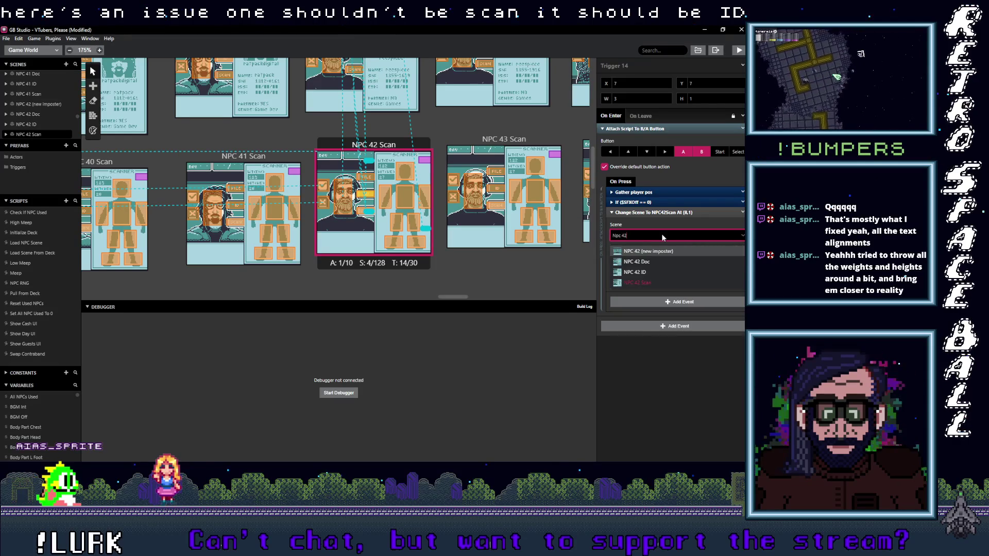
{"action": "left_click", "coordinate": [651, 272]}
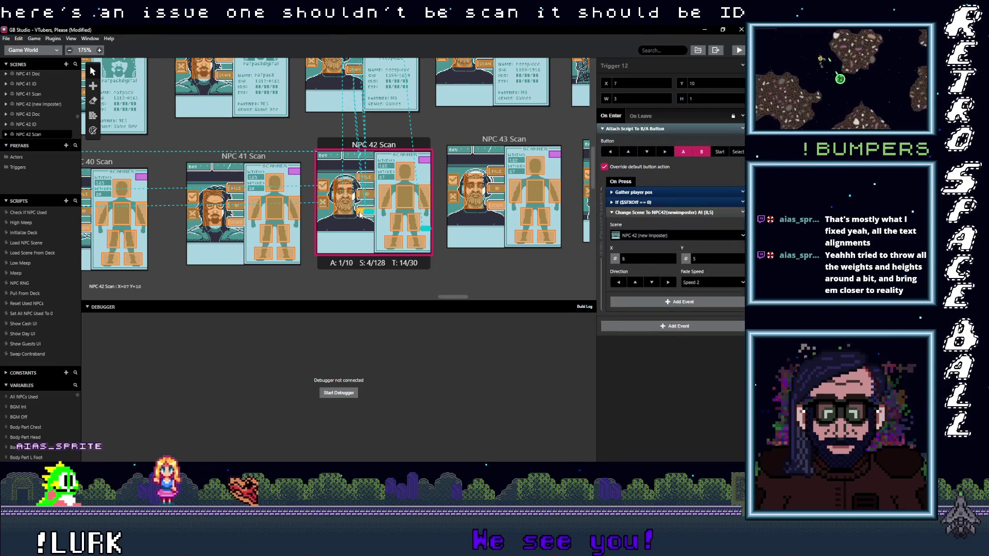
{"action": "left_click", "coordinate": [343, 196]}
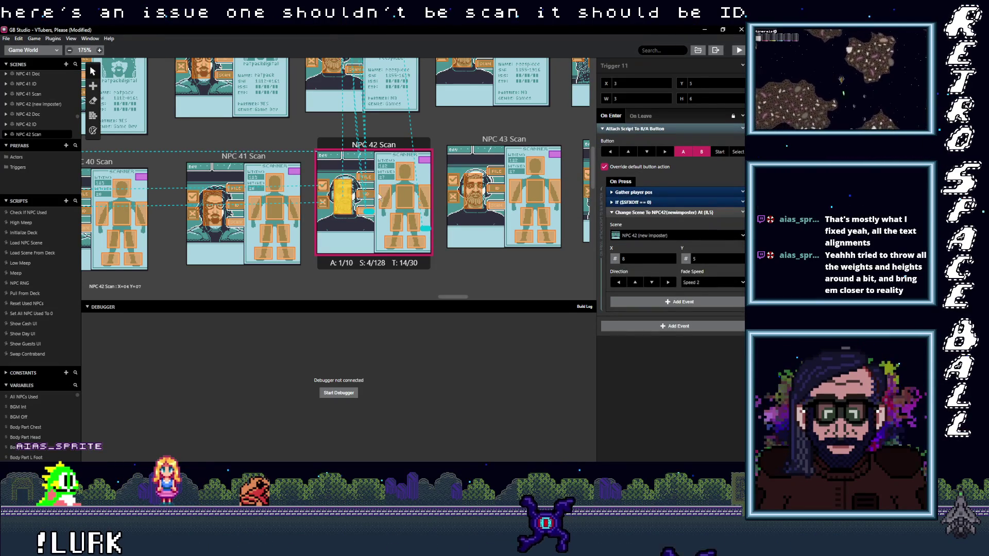
{"action": "left_click", "coordinate": [497, 208]}
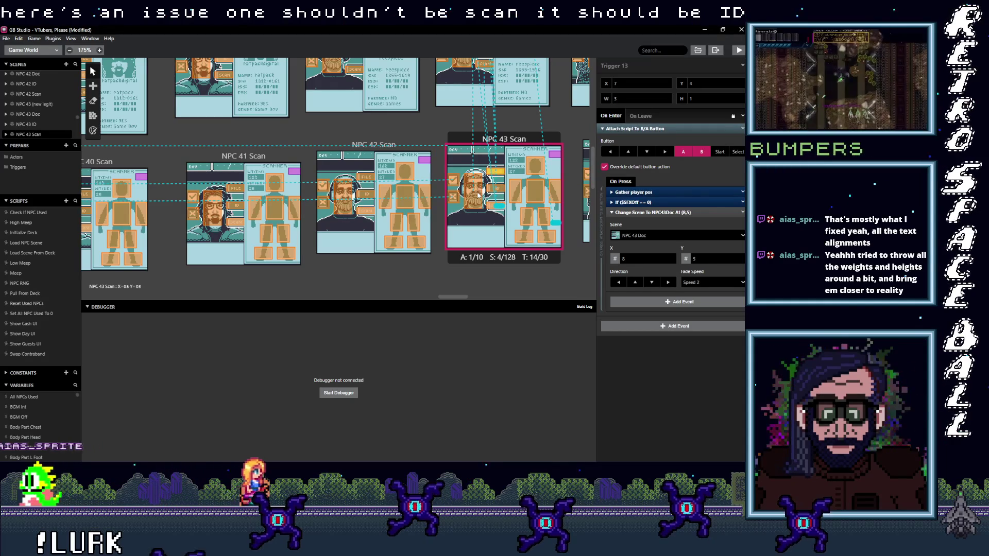
{"action": "scroll", "coordinate": [494, 201], "scroll_direction": "up", "scroll_amount": 3}
Step: Check NPC 43 ID triggers (booth, Doc), the Doc trigger to the booth, and the booth trigger to NPC 43 Doc
{"action": "left_click", "coordinate": [490, 226]}
{"action": "left_click", "coordinate": [487, 227]}
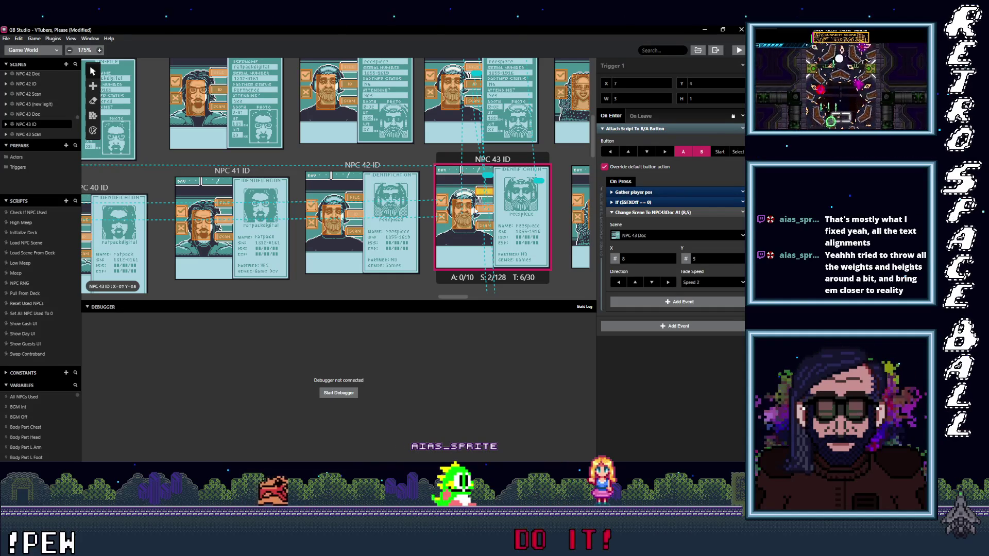
{"action": "scroll", "coordinate": [475, 225], "scroll_direction": "up", "scroll_amount": 3}
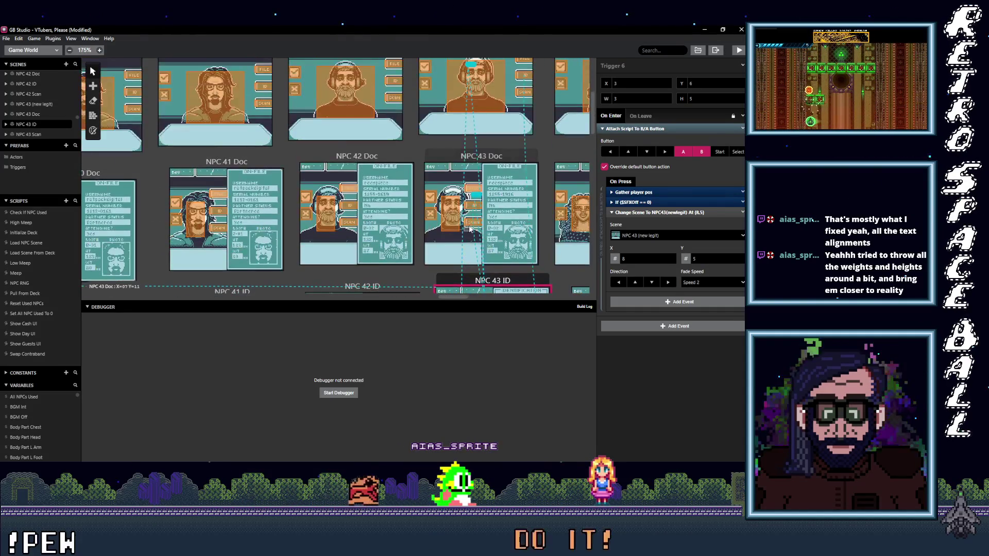
{"action": "left_click", "coordinate": [474, 224]}
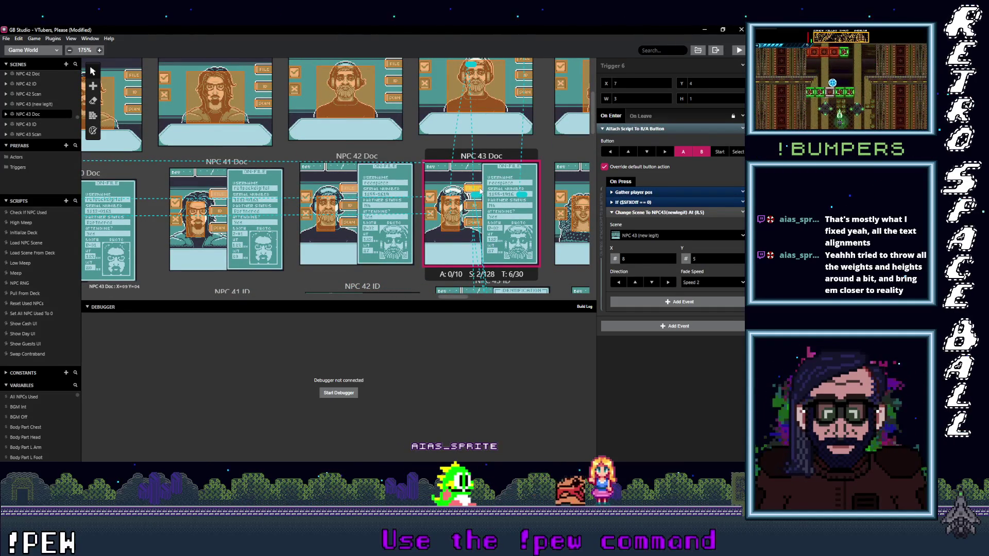
{"action": "left_click", "coordinate": [457, 209]}
{"action": "scroll", "coordinate": [494, 219], "scroll_direction": "up", "scroll_amount": 3}
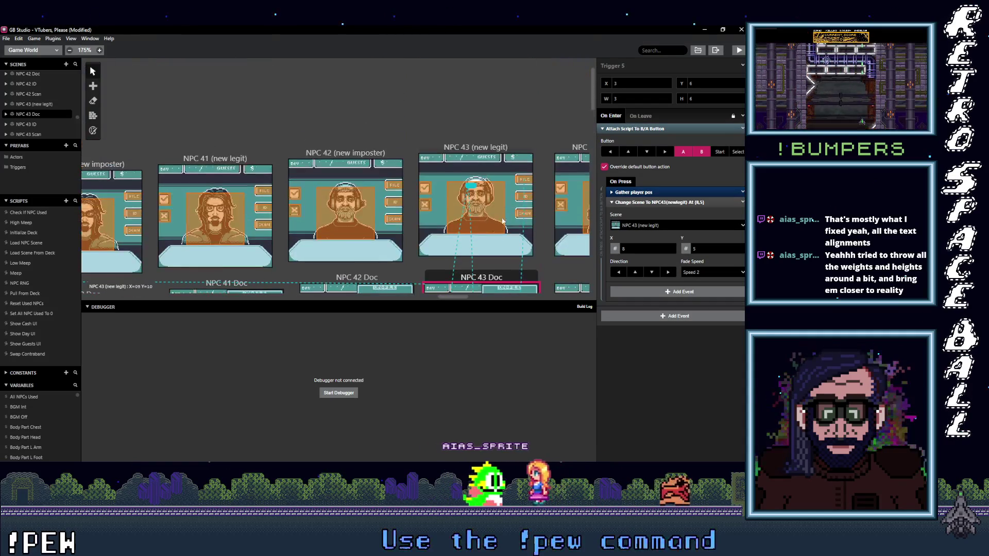
{"action": "left_click", "coordinate": [524, 214]}
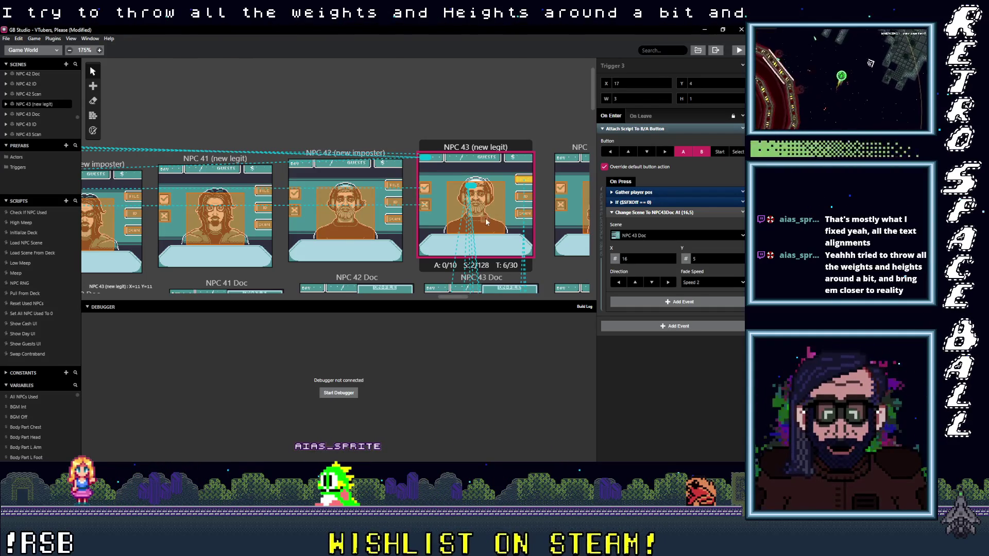
{"action": "scroll", "coordinate": [512, 239], "scroll_direction": "right", "scroll_amount": 5}
{"action": "scroll", "coordinate": [511, 238], "scroll_direction": "down", "scroll_amount": 2}
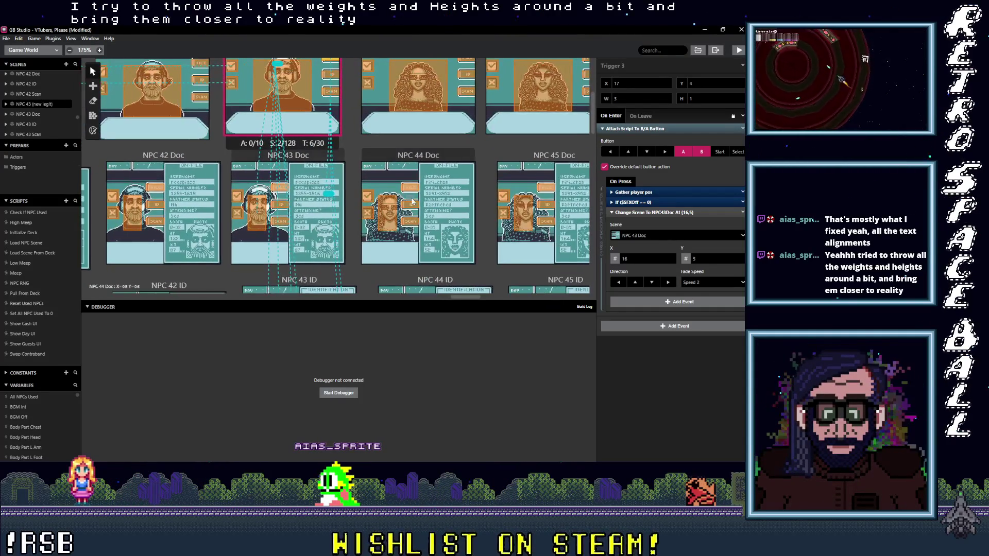
{"action": "scroll", "coordinate": [354, 201], "scroll_direction": "down", "scroll_amount": 3}
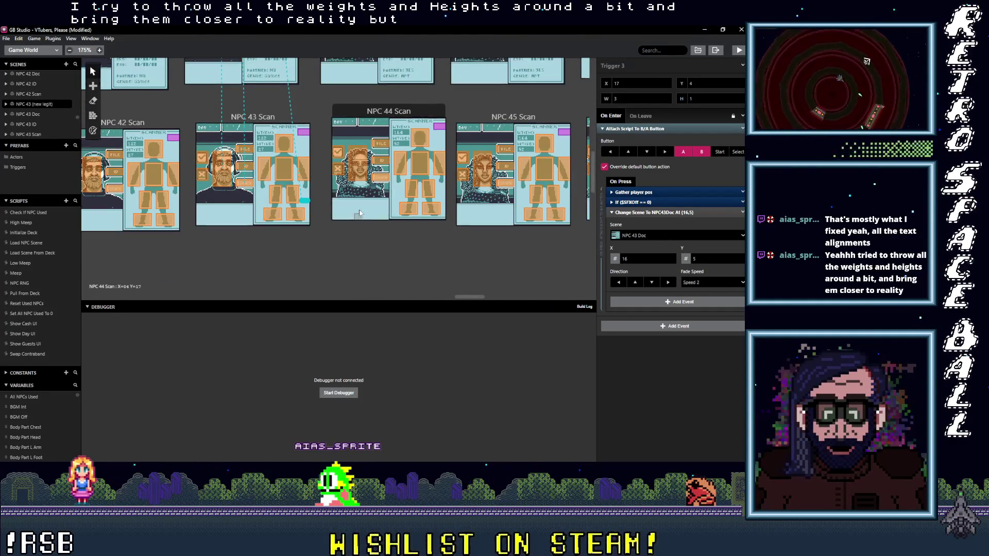
{"action": "scroll", "coordinate": [352, 169], "scroll_direction": "right", "scroll_amount": 2}
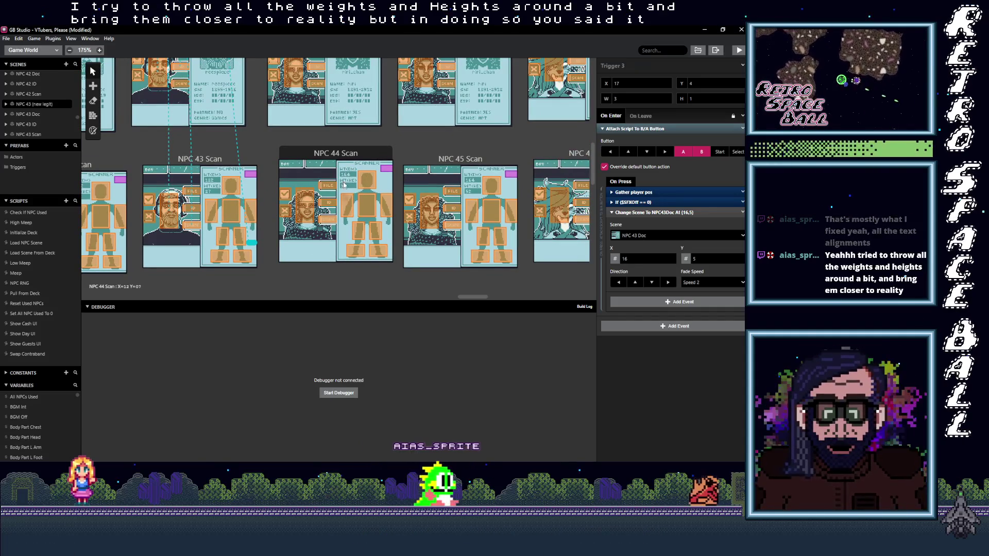
{"action": "scroll", "coordinate": [497, 177], "scroll_direction": "right", "scroll_amount": 10}
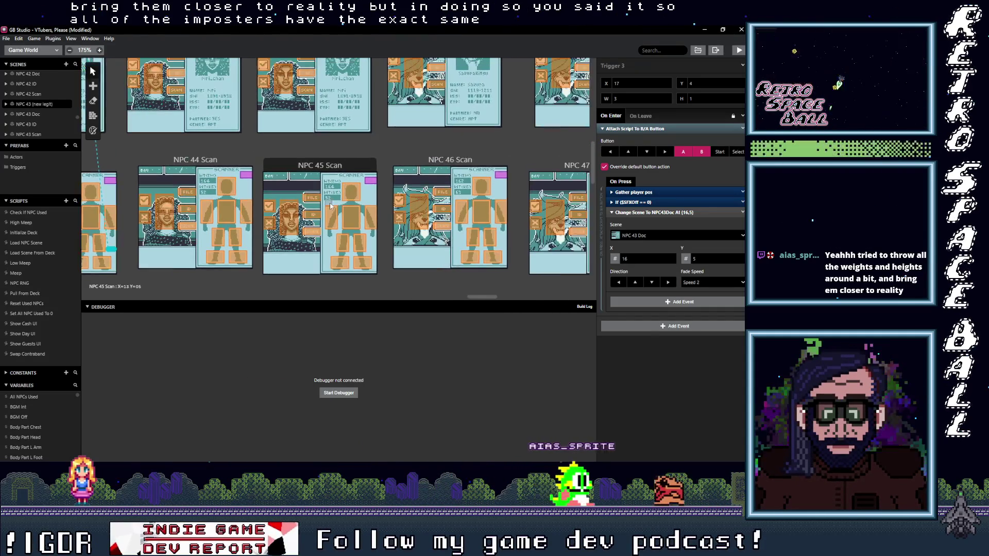
{"action": "left_click_drag", "start_coordinate": [443, 207], "coordinate": [346, 205]}
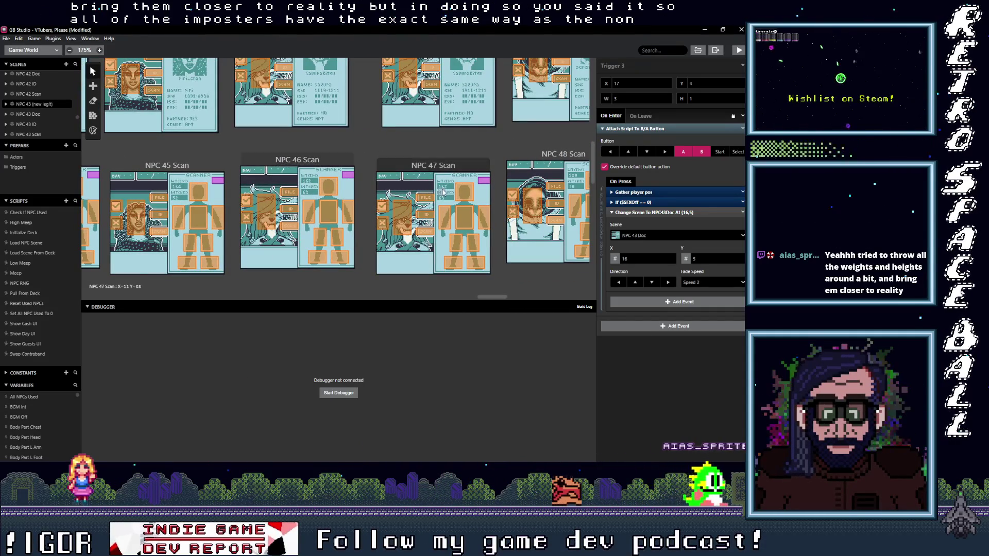
{"action": "left_click_drag", "start_coordinate": [448, 202], "coordinate": [294, 200]}
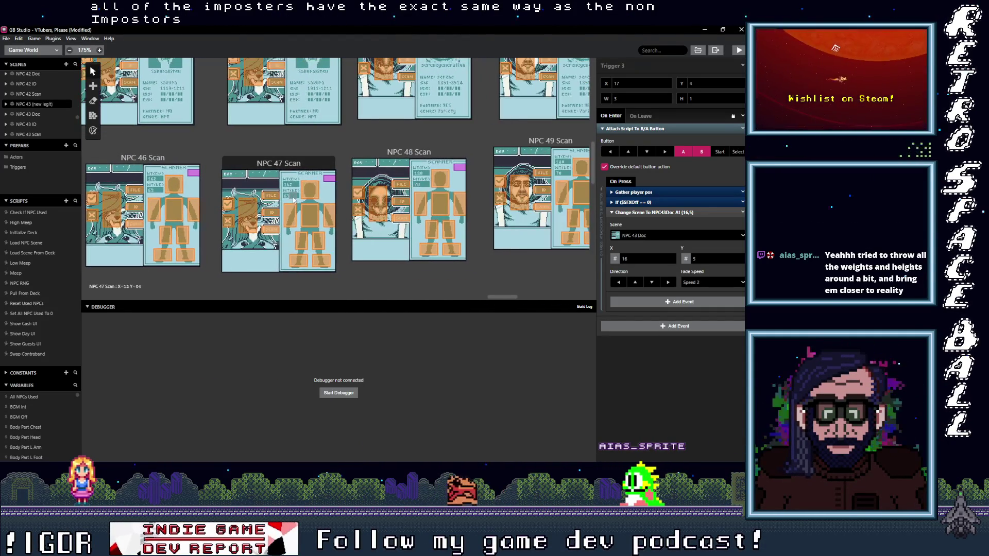
{"action": "left_click_drag", "start_coordinate": [493, 196], "coordinate": [397, 194]}
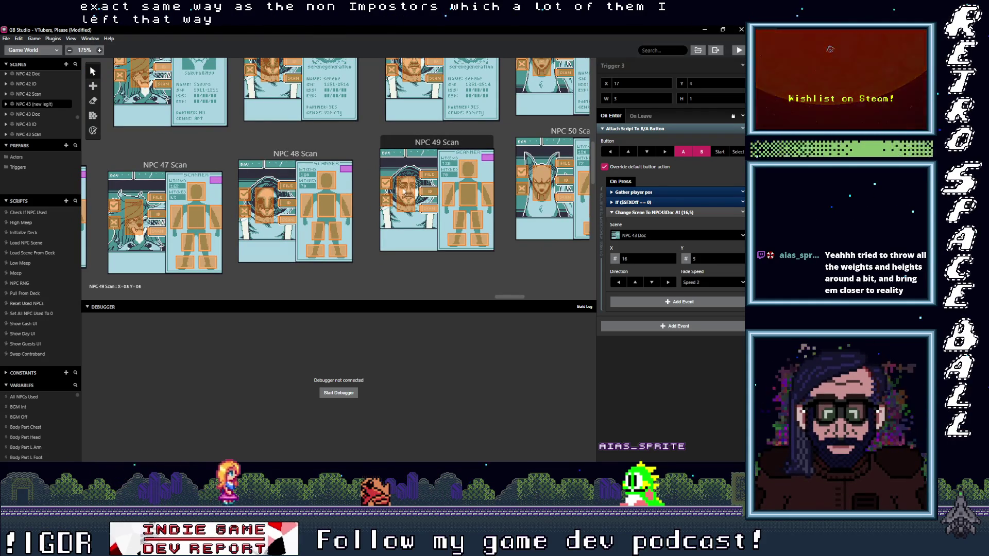
{"action": "left_click_drag", "start_coordinate": [454, 188], "coordinate": [196, 184]}
{"action": "mouse_move", "coordinate": [278, 186]}
{"action": "left_mouse_down"}
{"action": "mouse_move", "coordinate": [191, 188]}
{"action": "mouse_move", "coordinate": [201, 202]}
{"action": "left_mouse_up"}
{"action": "left_click_drag", "start_coordinate": [273, 206], "coordinate": [190, 217]}
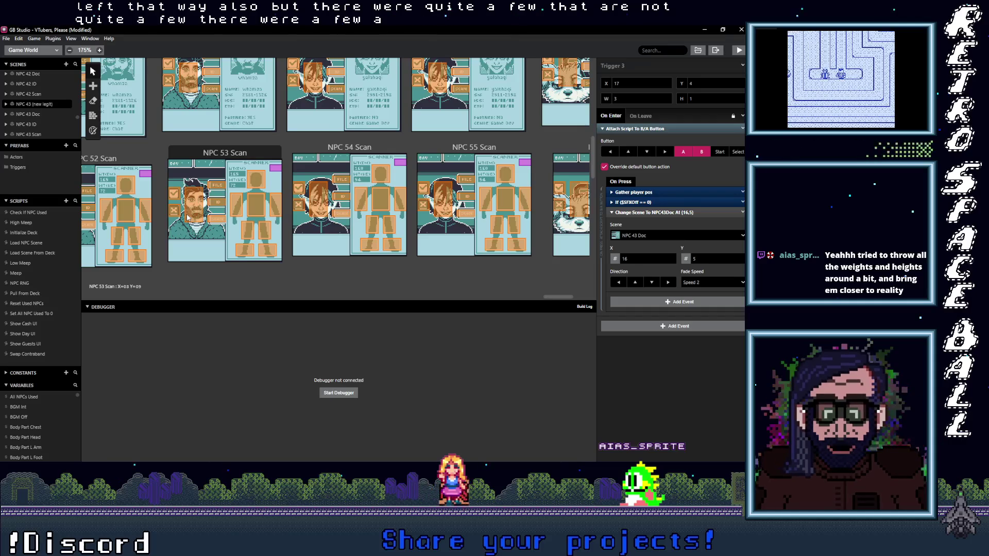
{"action": "scroll", "coordinate": [188, 218], "scroll_direction": "left", "scroll_amount": 10}
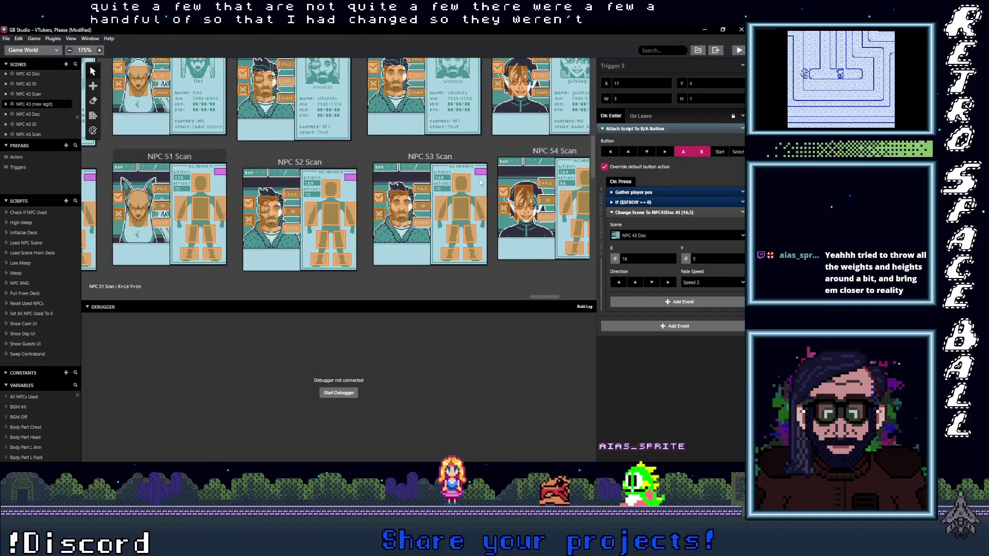
{"action": "left_click_drag", "start_coordinate": [268, 187], "coordinate": [428, 196]}
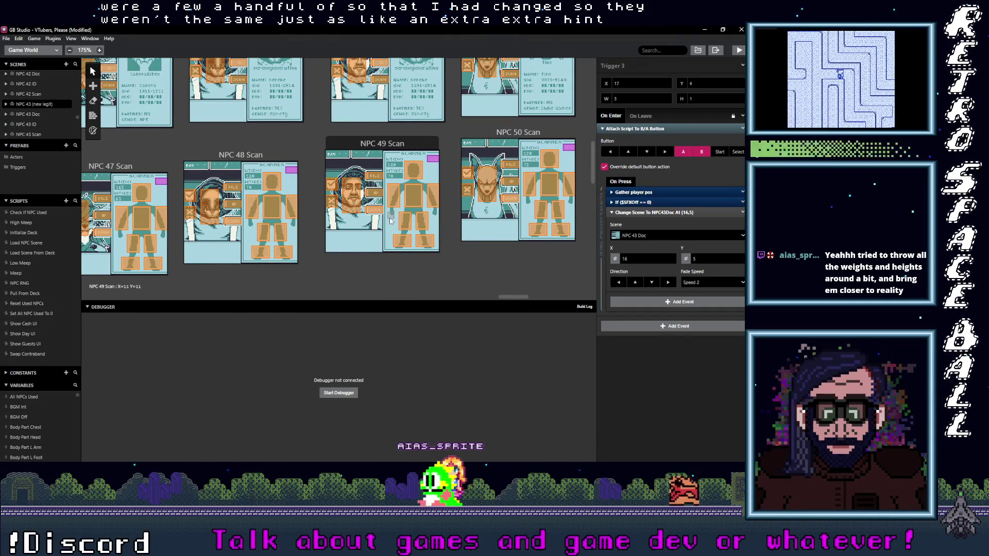
{"action": "scroll", "coordinate": [392, 219], "scroll_direction": "left", "scroll_amount": 3}
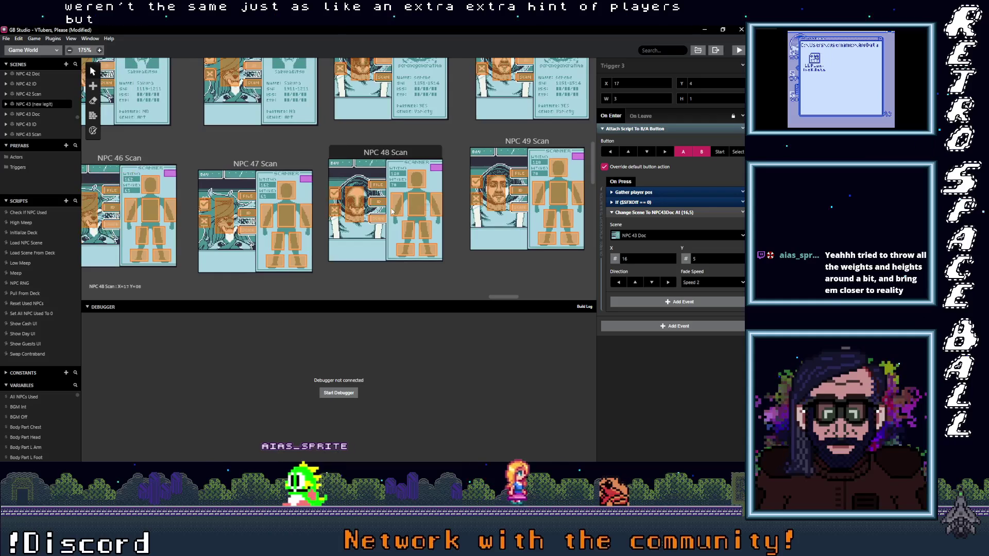
{"action": "scroll", "coordinate": [412, 211], "scroll_direction": "left", "scroll_amount": 3}
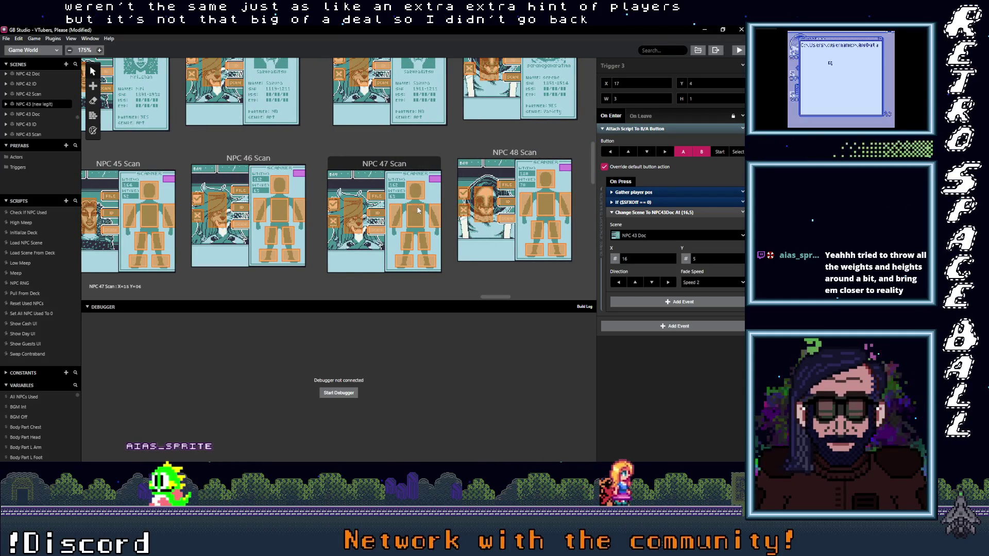
{"action": "scroll", "coordinate": [285, 177], "scroll_direction": "left", "scroll_amount": 5}
{"action": "left_click_drag", "start_coordinate": [285, 177], "coordinate": [377, 204]}
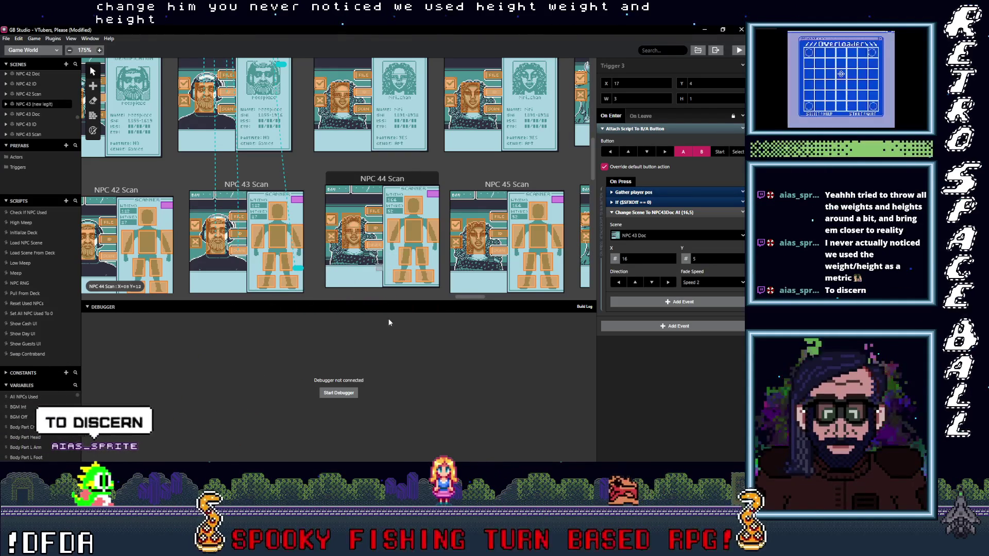
{"action": "mouse_move", "coordinate": [469, 297]}
{"action": "left_mouse_down"}
{"action": "mouse_move", "coordinate": [344, 309]}
{"action": "mouse_move", "coordinate": [300, 298]}
{"action": "mouse_move", "coordinate": [308, 307]}
{"action": "left_mouse_up"}
{"action": "scroll", "coordinate": [312, 259], "scroll_direction": "up", "scroll_amount": 10}
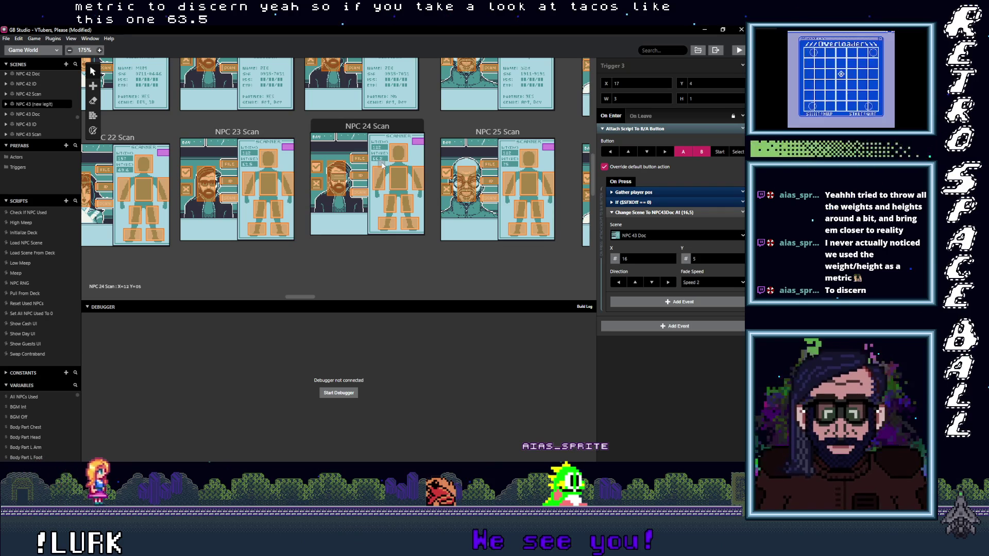
{"action": "left_click_drag", "start_coordinate": [308, 298], "coordinate": [275, 298]}
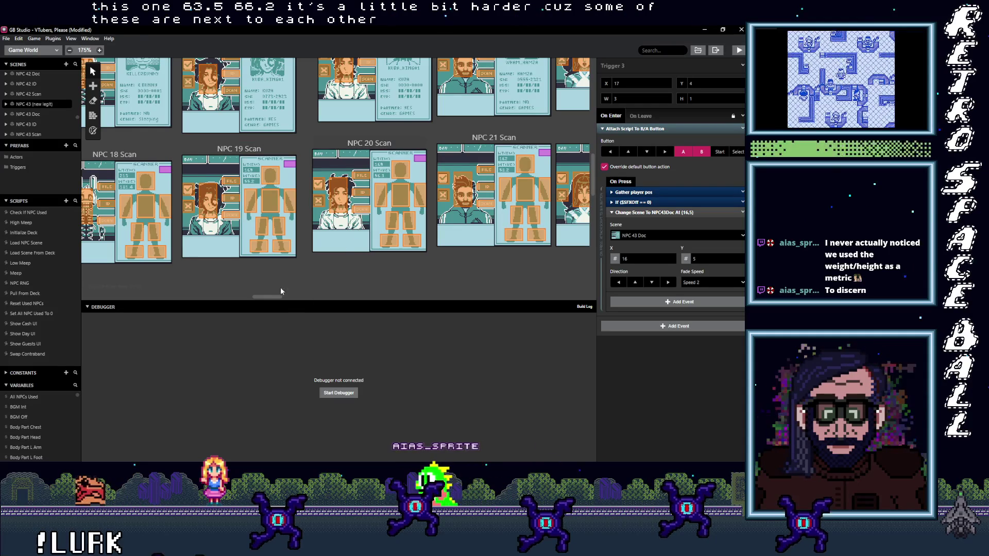
{"action": "left_click_drag", "start_coordinate": [275, 295], "coordinate": [201, 307]}
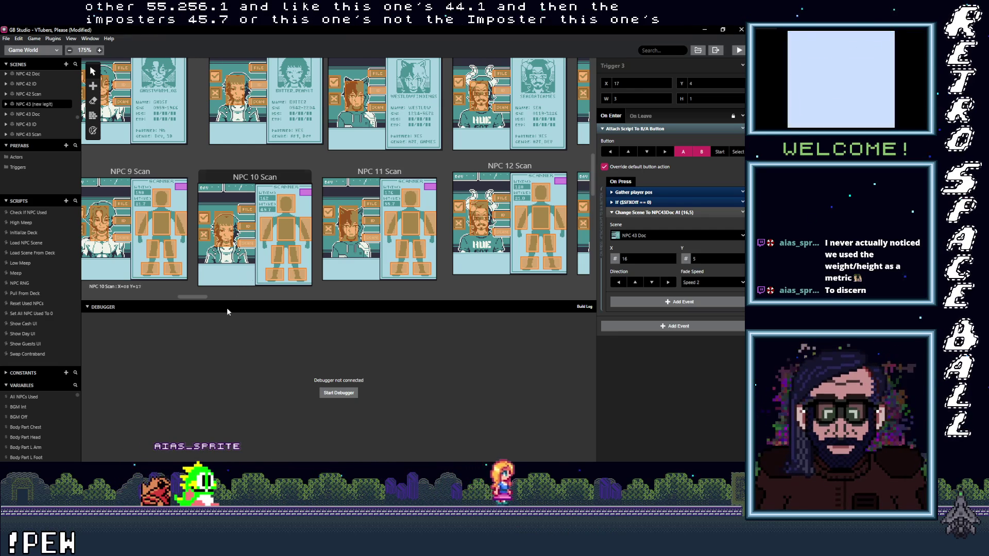
{"action": "mouse_move", "coordinate": [194, 295]}
{"action": "left_mouse_down"}
{"action": "mouse_move", "coordinate": [227, 300]}
{"action": "mouse_move", "coordinate": [188, 306]}
{"action": "mouse_move", "coordinate": [255, 300]}
{"action": "mouse_move", "coordinate": [205, 317]}
{"action": "left_mouse_up"}
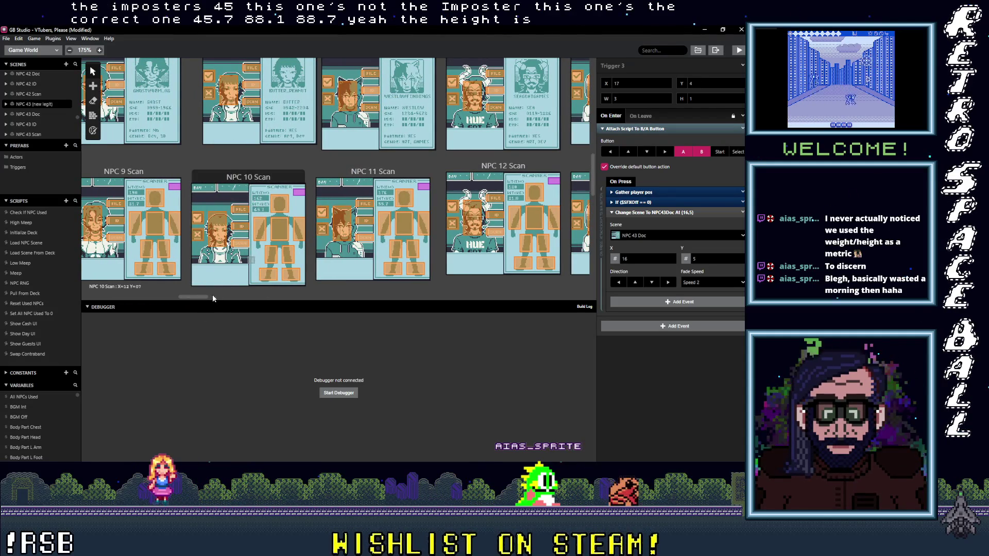
{"action": "left_click_drag", "start_coordinate": [217, 297], "coordinate": [258, 298]}
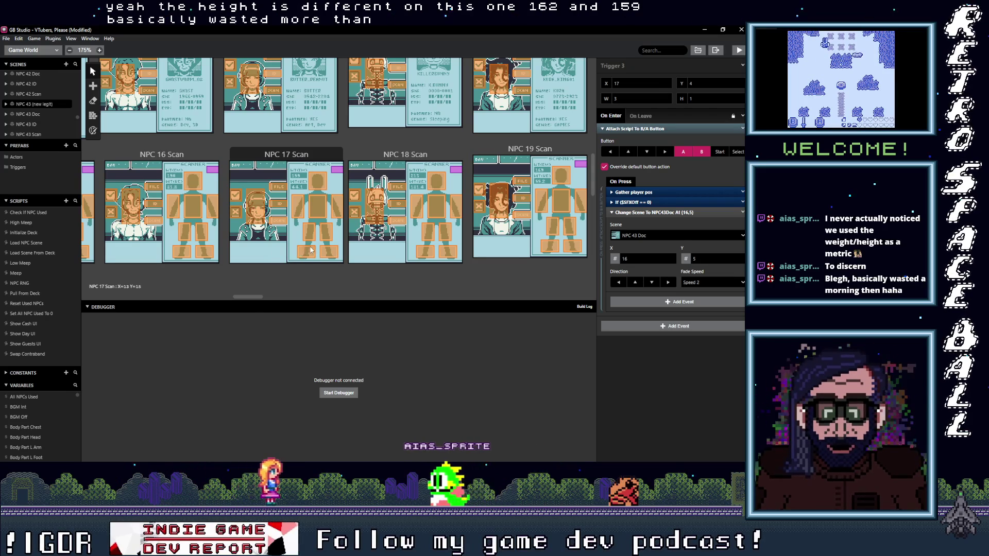
{"action": "mouse_move", "coordinate": [253, 297]}
{"action": "left_mouse_down"}
{"action": "mouse_move", "coordinate": [459, 298]}
{"action": "mouse_move", "coordinate": [586, 280]}
{"action": "mouse_move", "coordinate": [478, 293]}
{"action": "left_mouse_up"}
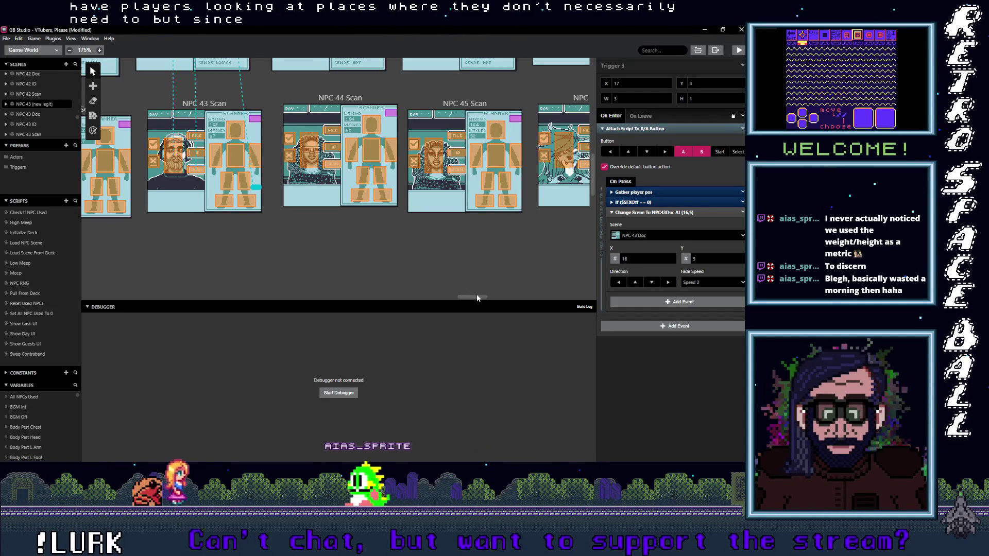
{"action": "mouse_move", "coordinate": [476, 298]}
{"action": "left_mouse_down"}
{"action": "mouse_move", "coordinate": [255, 300]}
{"action": "mouse_move", "coordinate": [343, 299]}
{"action": "mouse_move", "coordinate": [235, 311]}
{"action": "mouse_move", "coordinate": [484, 298]}
{"action": "left_mouse_up"}
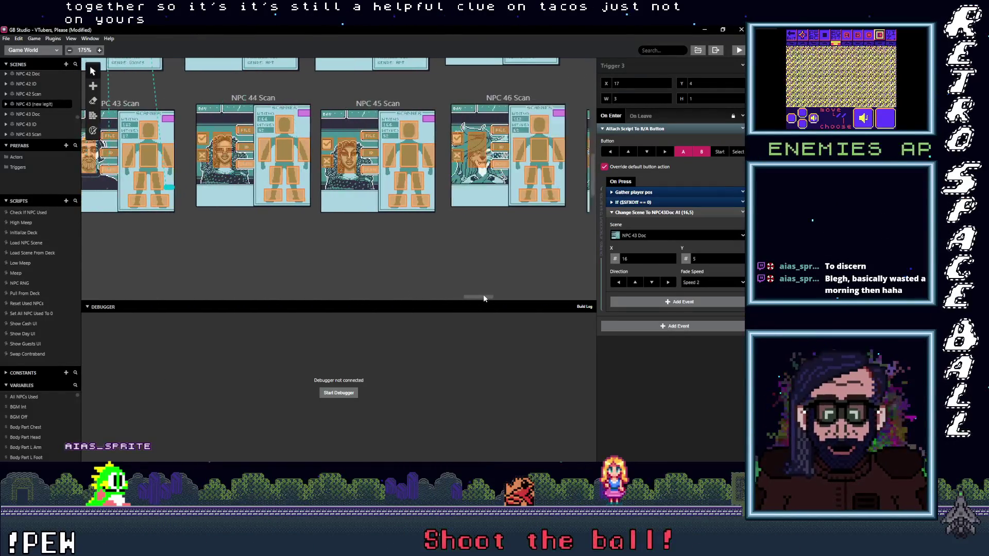
Step: Check the Scan triggers of NPC 45, 46 and 47, including NPC 47 Scan's booth and ID links
{"action": "scroll", "coordinate": [315, 257], "scroll_direction": "up", "scroll_amount": 1}
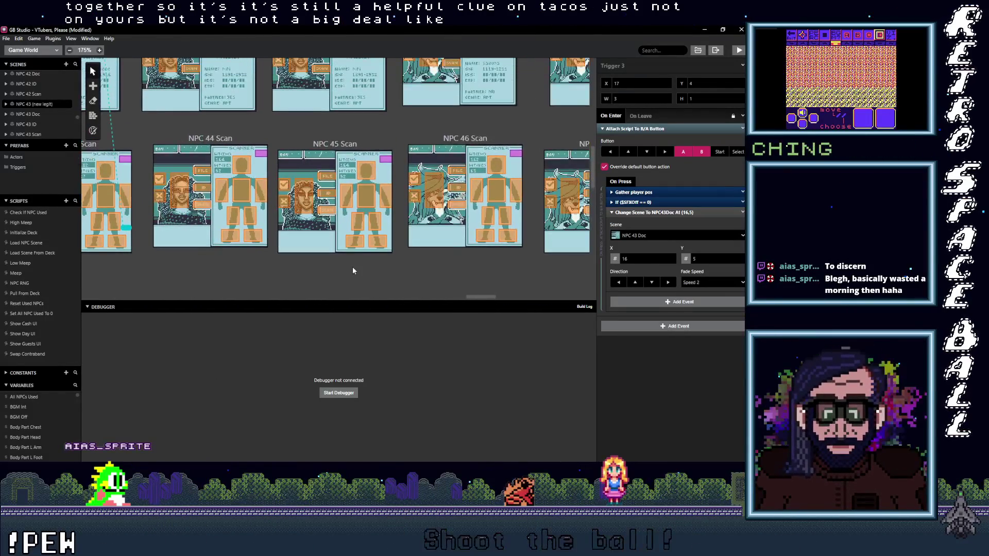
{"action": "left_click", "coordinate": [330, 211]}
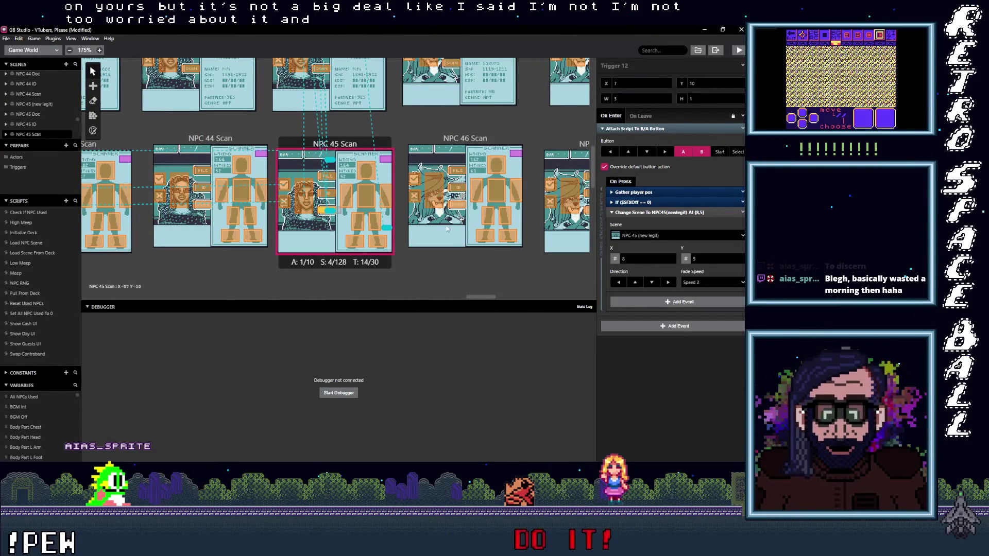
{"action": "left_click", "coordinate": [462, 207]}
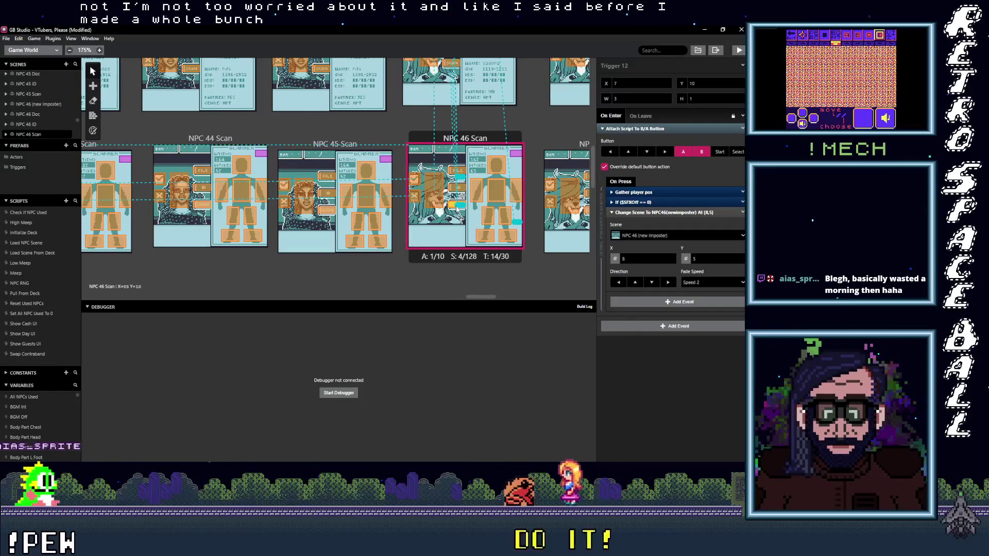
{"action": "scroll", "coordinate": [486, 294], "scroll_direction": "right", "scroll_amount": 5}
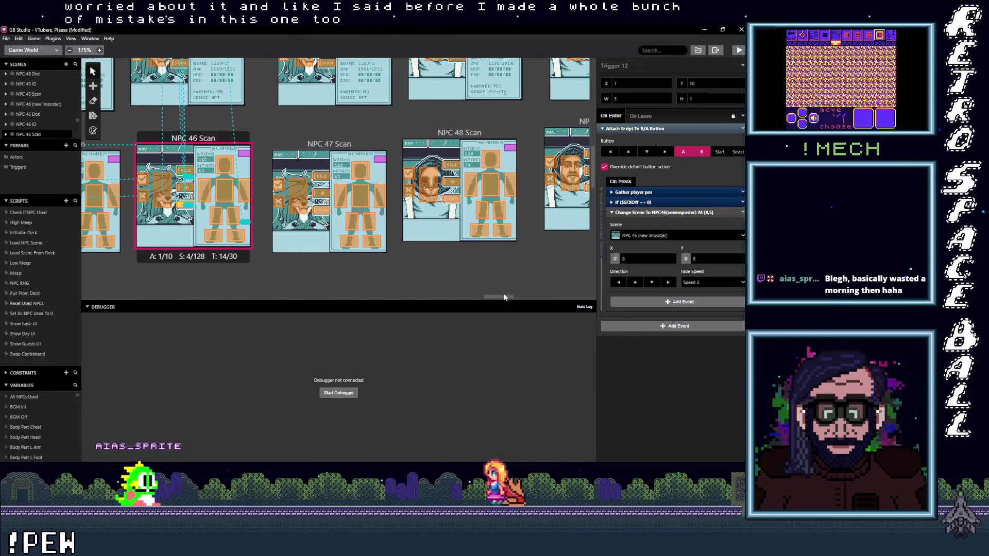
{"action": "left_click", "coordinate": [318, 212]}
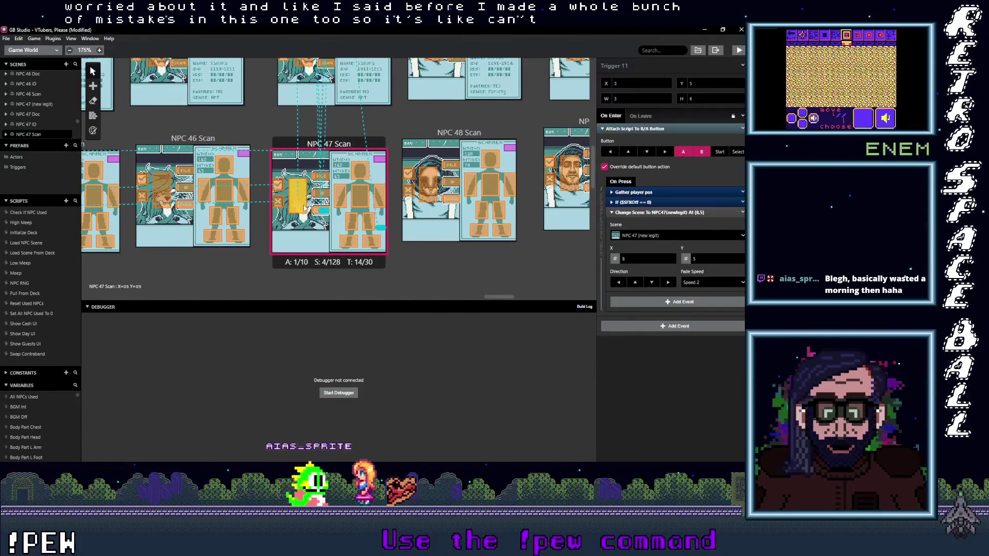
{"action": "left_click", "coordinate": [321, 194]}
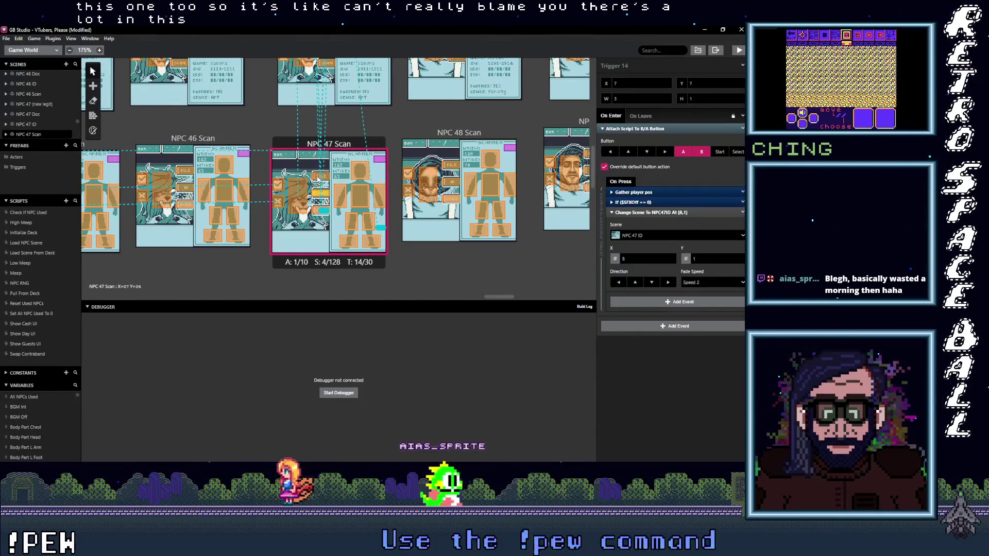
Step: Check the NPC 47 ID trigger and NPC 47 Doc's triggers to Scan, the booth and ID
{"action": "scroll", "coordinate": [318, 178], "scroll_direction": "up", "scroll_amount": 3}
{"action": "left_click", "coordinate": [332, 186]}
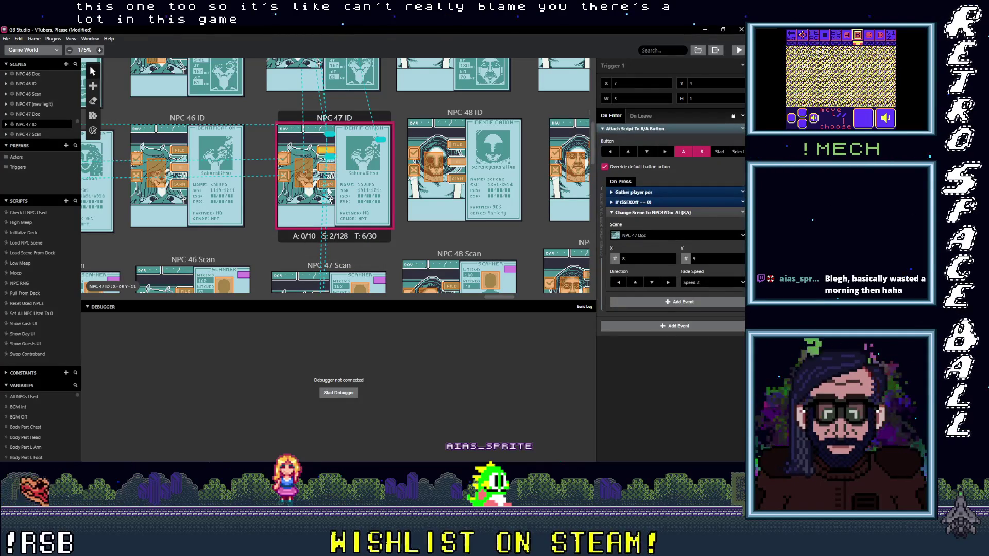
{"action": "scroll", "coordinate": [327, 189], "scroll_direction": "up", "scroll_amount": 3}
{"action": "left_click", "coordinate": [313, 172]}
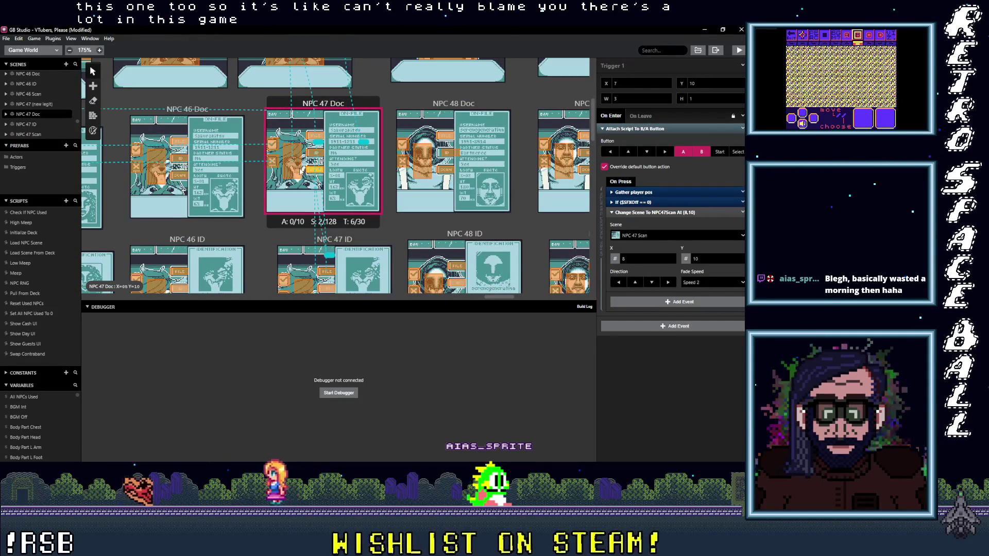
{"action": "left_click", "coordinate": [299, 172]}
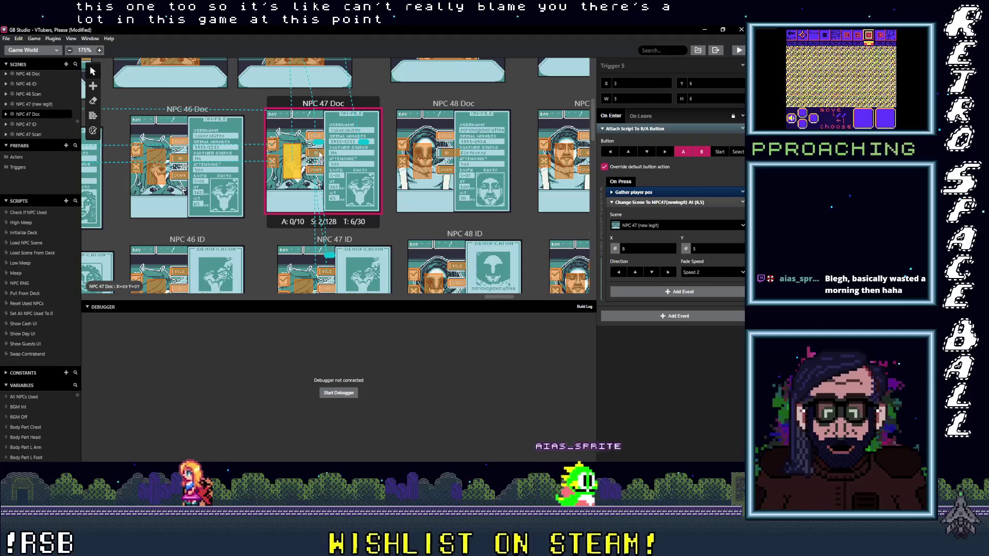
{"action": "left_click", "coordinate": [319, 154]}
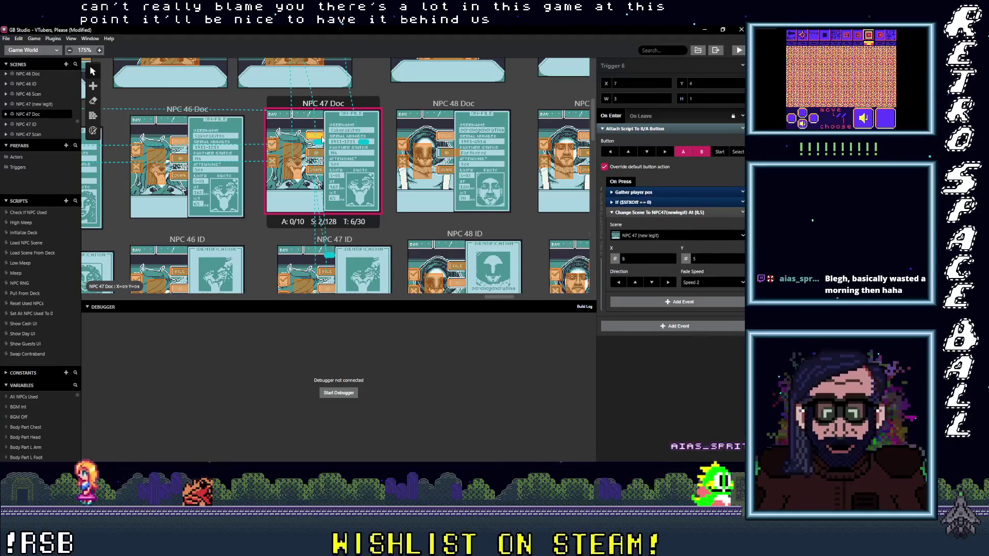
{"action": "scroll", "coordinate": [323, 169], "scroll_direction": "up", "scroll_amount": 3}
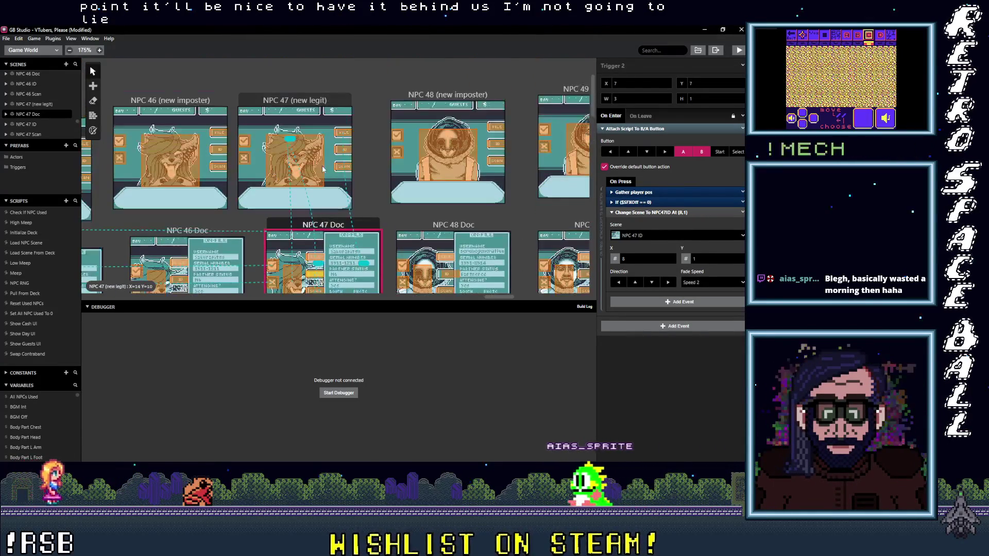
Step: Check the NPC 47 booth's Scan and ID triggers and NPC 48 Doc's triggers to ID and the booth
{"action": "left_click", "coordinate": [344, 166]}
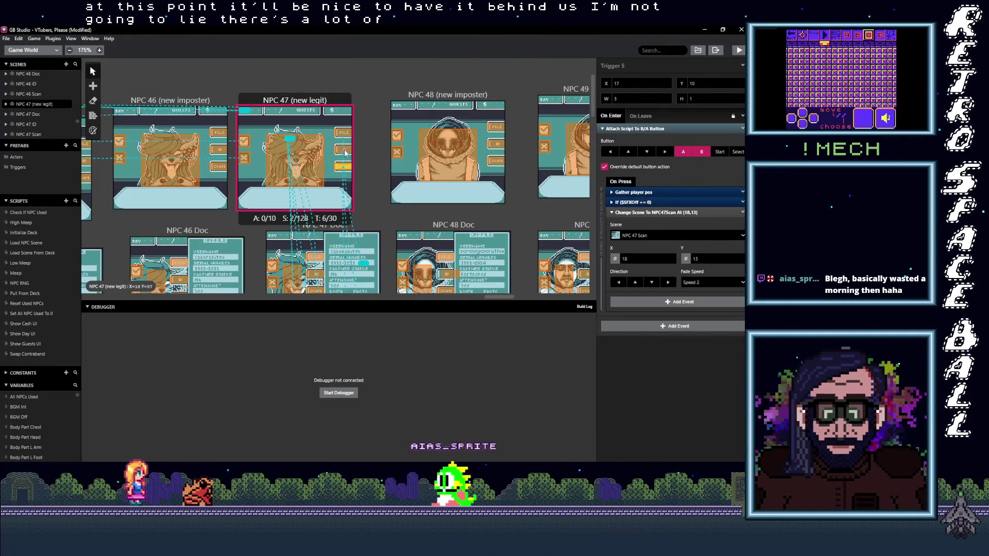
{"action": "left_click", "coordinate": [346, 150]}
{"action": "left_click_drag", "start_coordinate": [363, 208], "coordinate": [206, 168]}
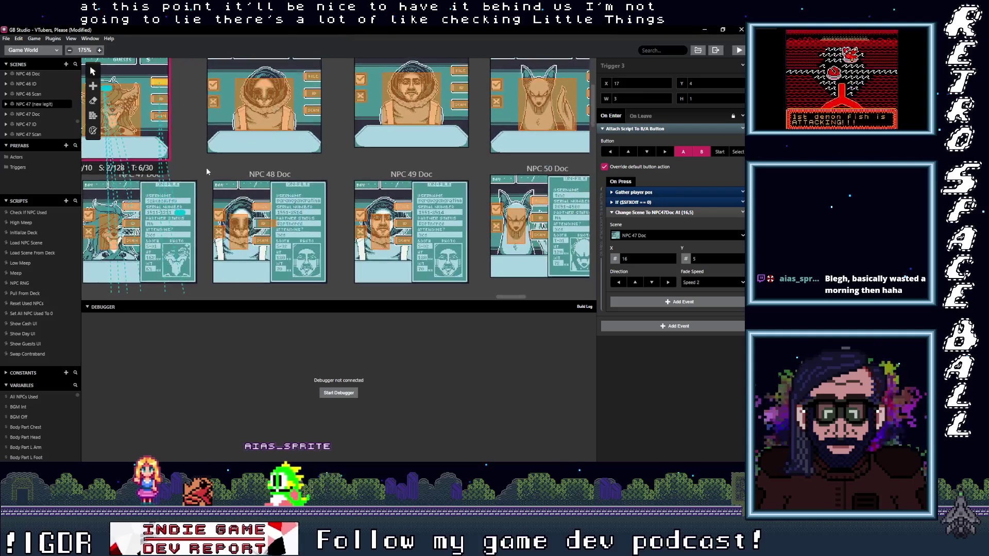
{"action": "left_click", "coordinate": [261, 226]}
{"action": "left_click", "coordinate": [314, 77]}
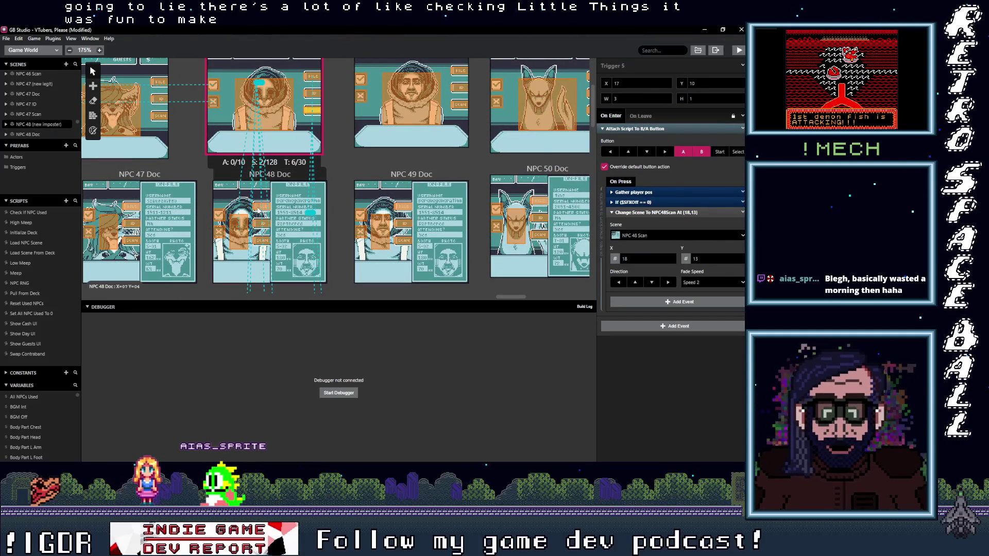
{"action": "left_click", "coordinate": [260, 209]}
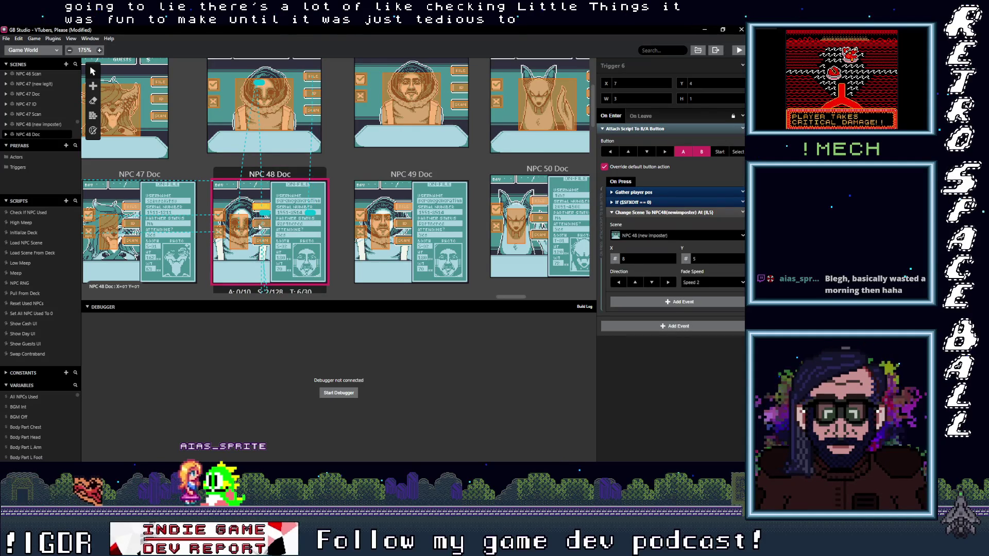
{"action": "left_click", "coordinate": [260, 224]}
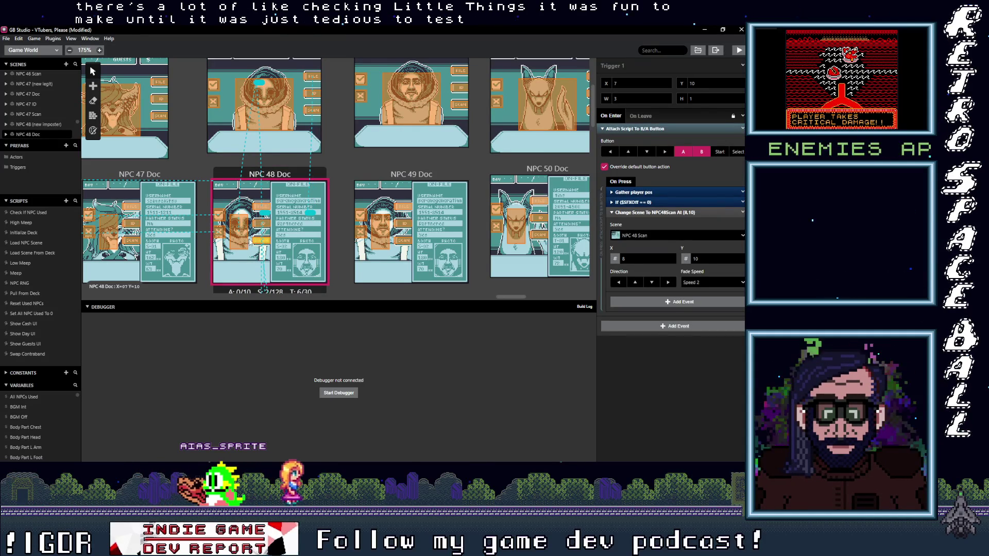
Step: Check each NPC 48 ID trigger's target, including the one to the NPC 48 imposter at 8, 5
{"action": "scroll", "coordinate": [244, 238], "scroll_direction": "down", "scroll_amount": 3}
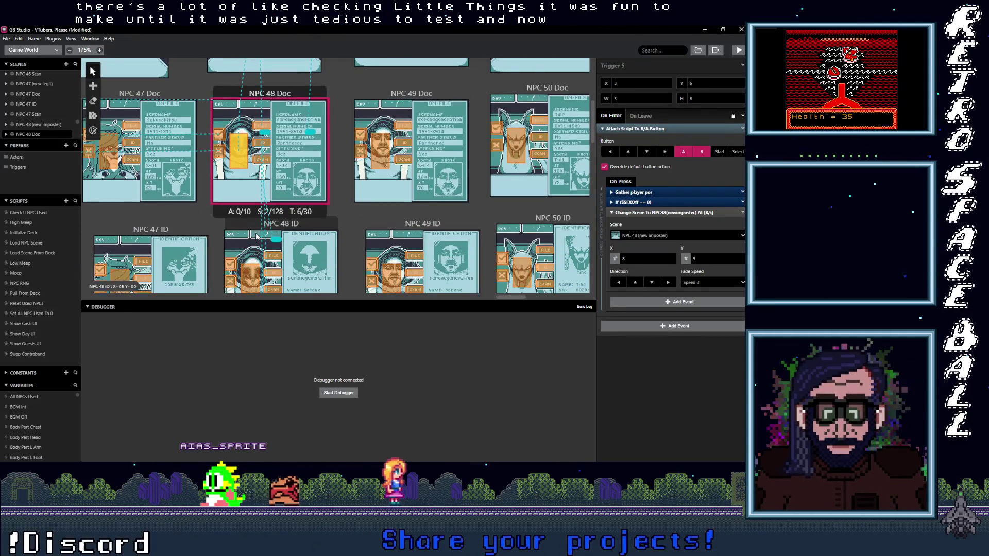
{"action": "left_click", "coordinate": [275, 218]}
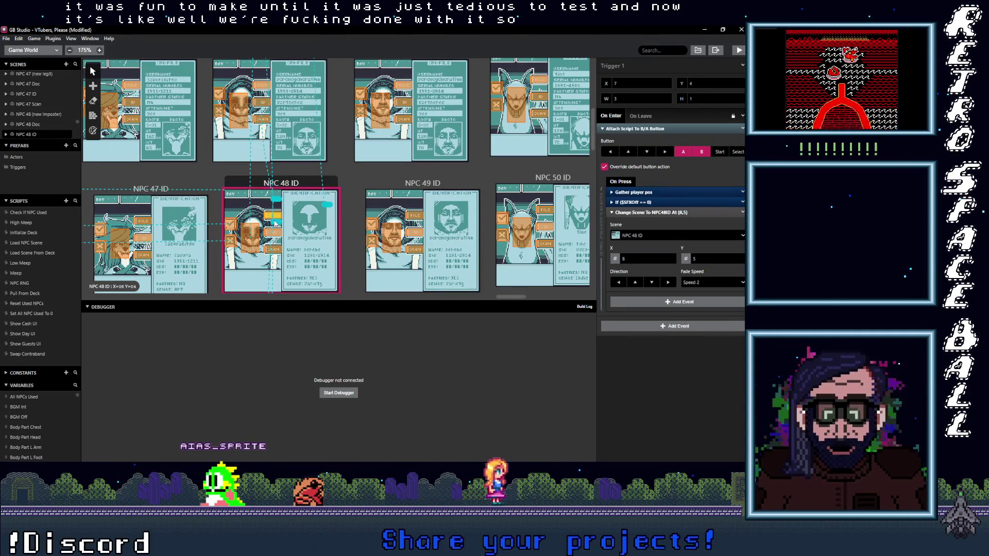
{"action": "left_click", "coordinate": [274, 233]}
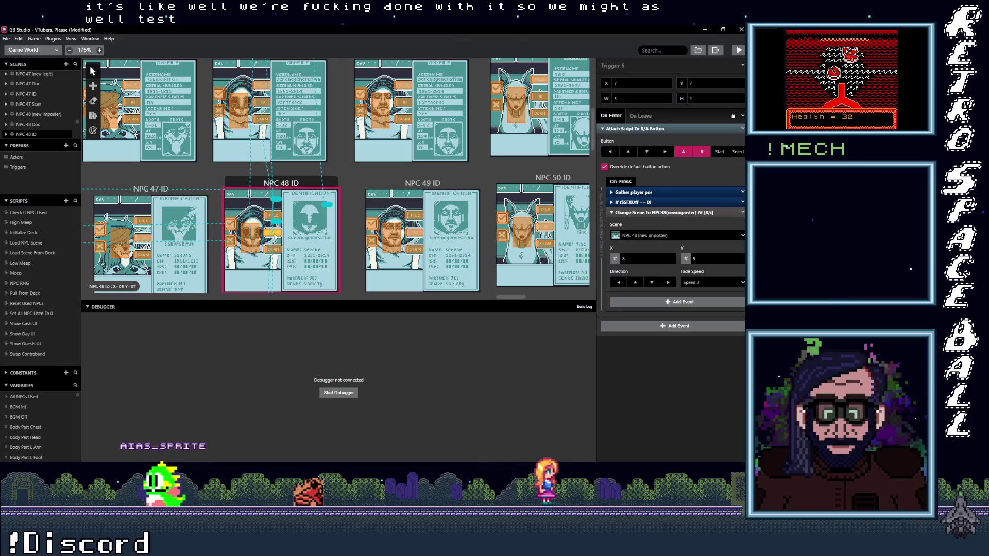
{"action": "left_click", "coordinate": [275, 251]}
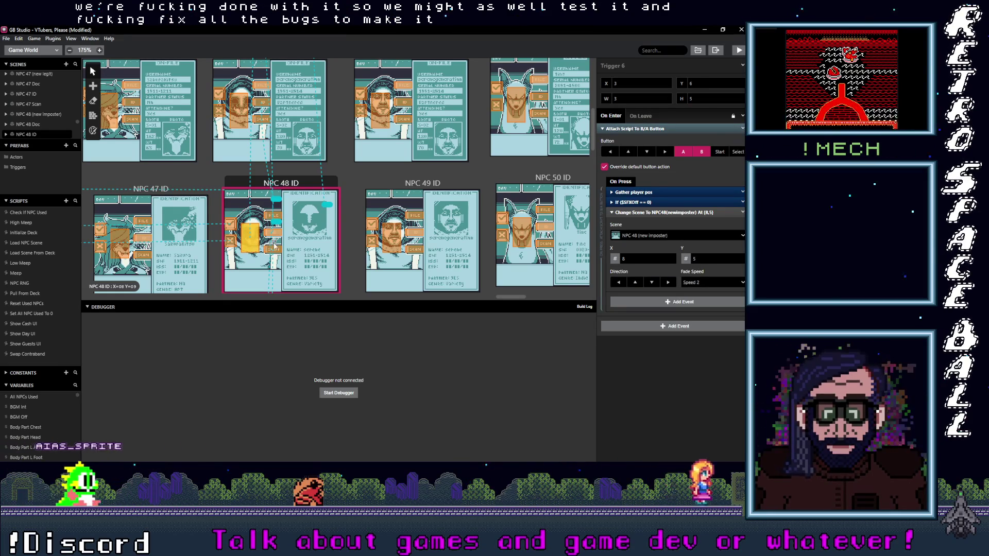
{"action": "left_click", "coordinate": [275, 232]}
{"action": "scroll", "coordinate": [276, 227], "scroll_direction": "down", "scroll_amount": 2}
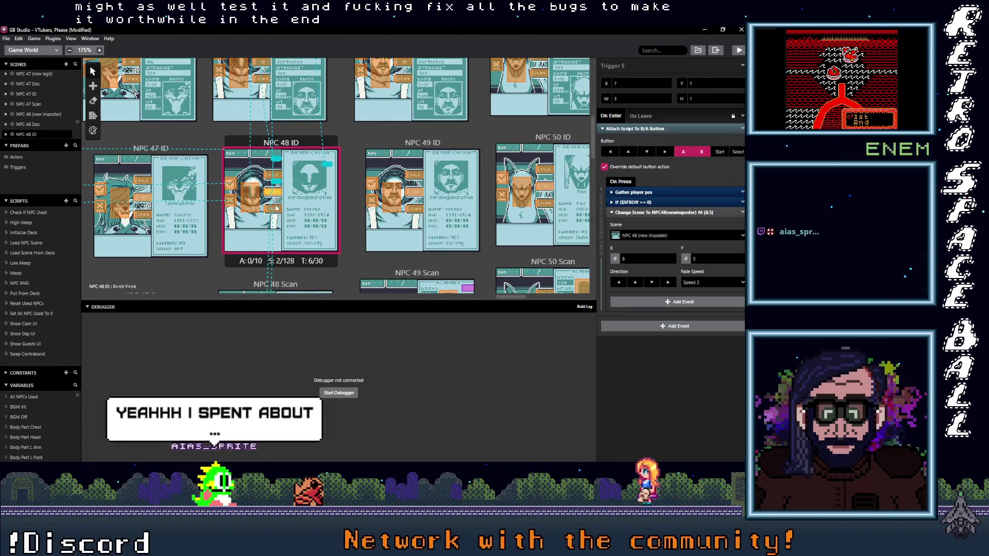
{"action": "scroll", "coordinate": [275, 207], "scroll_direction": "down", "scroll_amount": 5}
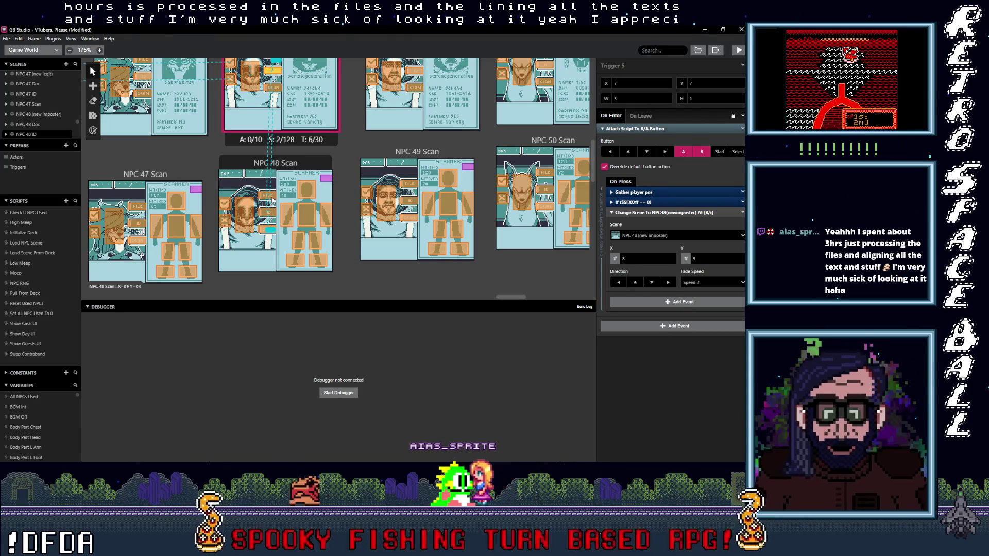
Step: Move NPC 48 Scan's imposter trigger to tile 3,5 and confirm its Doc and ID triggers still link correctly
{"action": "left_click", "coordinate": [271, 201]}
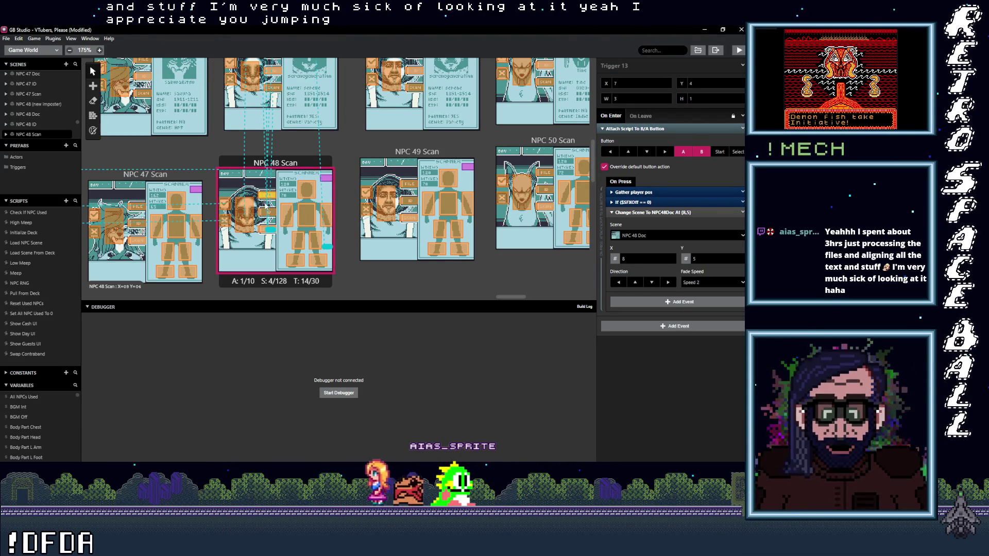
{"action": "left_click", "coordinate": [267, 215]}
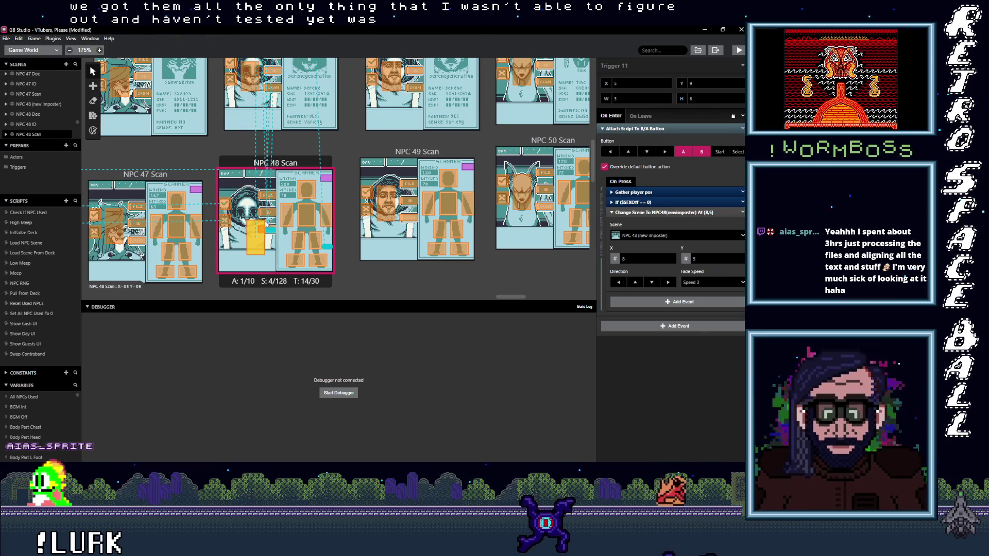
{"action": "left_click_drag", "start_coordinate": [255, 229], "coordinate": [240, 201]}
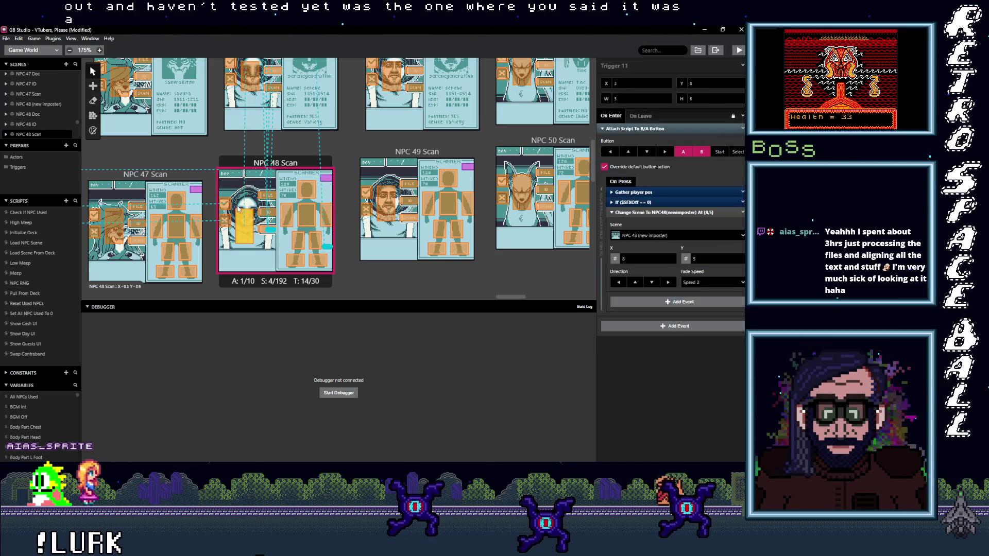
{"action": "left_click", "coordinate": [271, 215]}
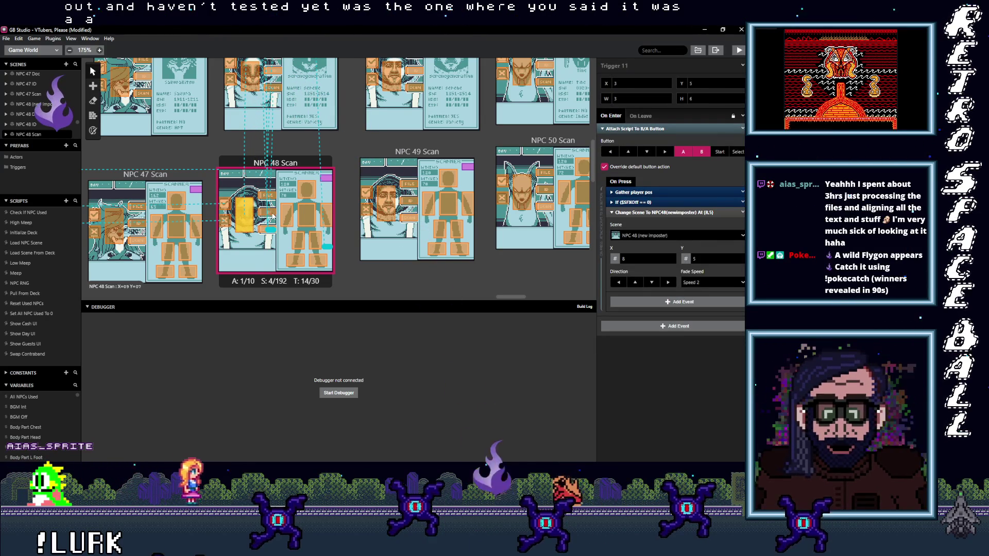
{"action": "left_click", "coordinate": [267, 195]}
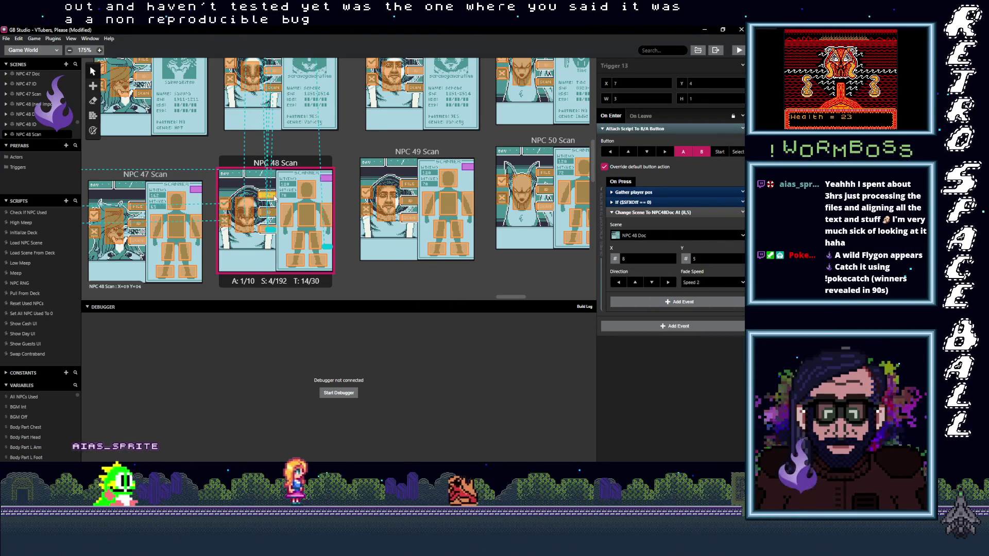
{"action": "left_click", "coordinate": [268, 212]}
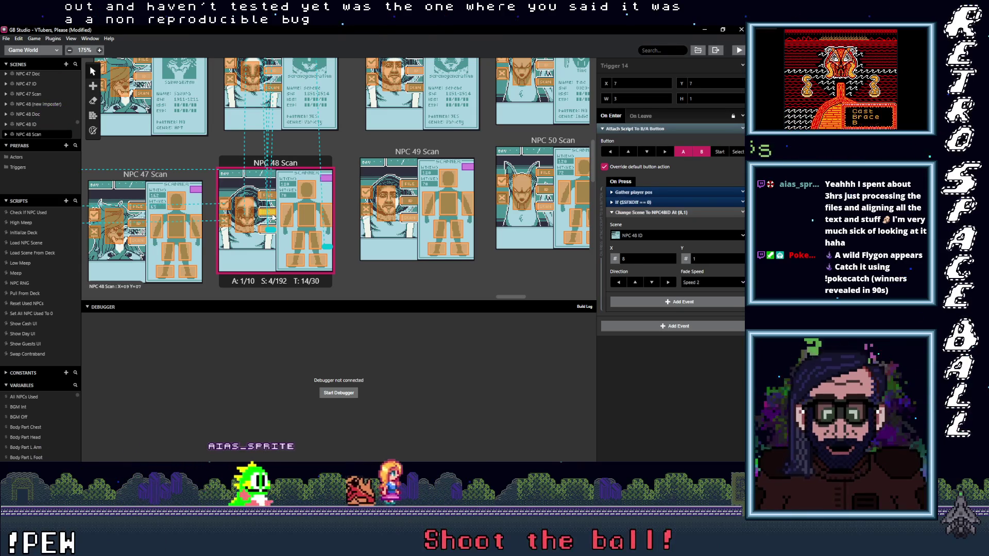
{"action": "scroll", "coordinate": [279, 229], "scroll_direction": "right", "scroll_amount": 3}
Step: Check NPC 49 Scan's triggers to the NPC 49 booth and NPC 49 ID
{"action": "left_click", "coordinate": [287, 219]}
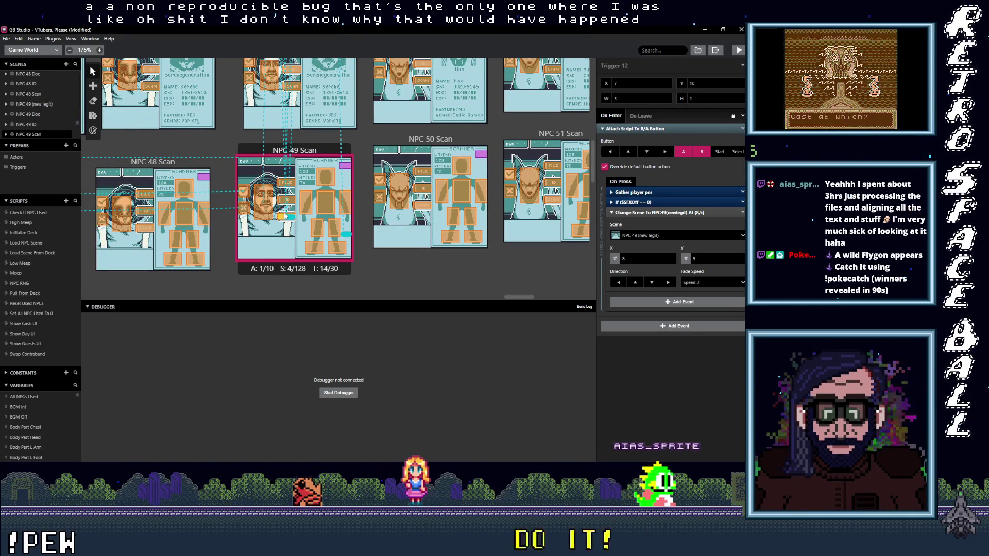
{"action": "left_click", "coordinate": [283, 204]}
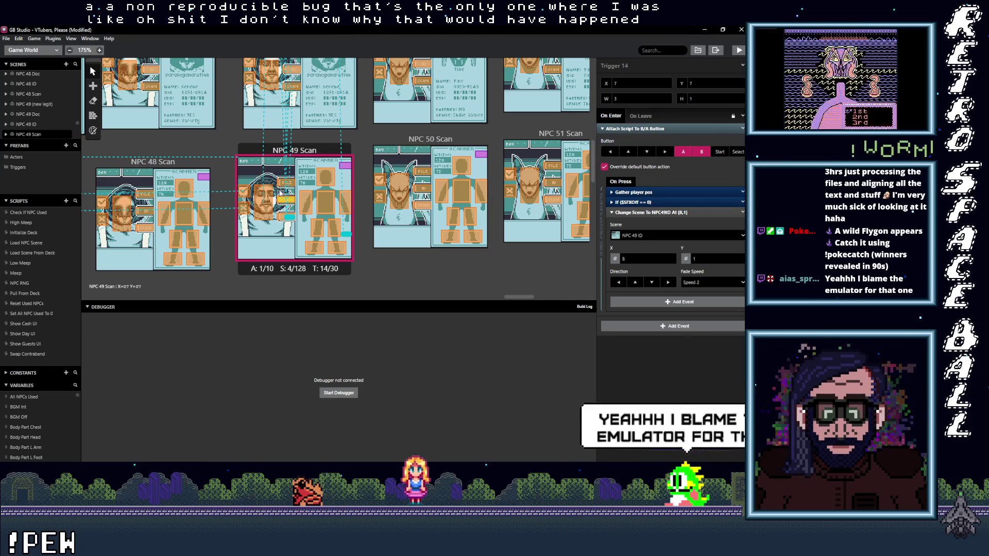
{"action": "left_click", "coordinate": [262, 207]}
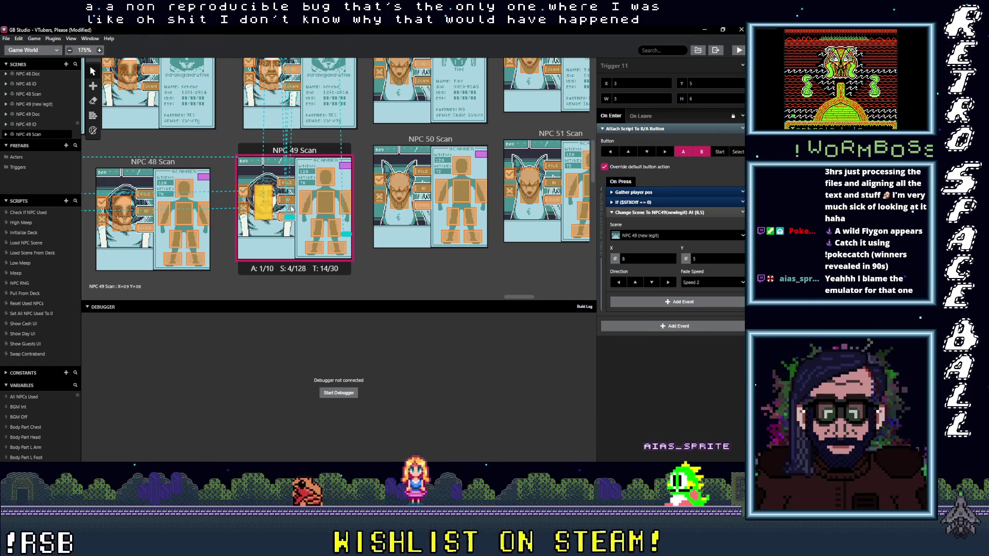
Step: Check NPC 50 Scan's triggers to NPC 50 ID, NPC 50 Doc and the NPC 50 imposter
{"action": "left_click", "coordinate": [425, 207]}
{"action": "left_click", "coordinate": [398, 206]}
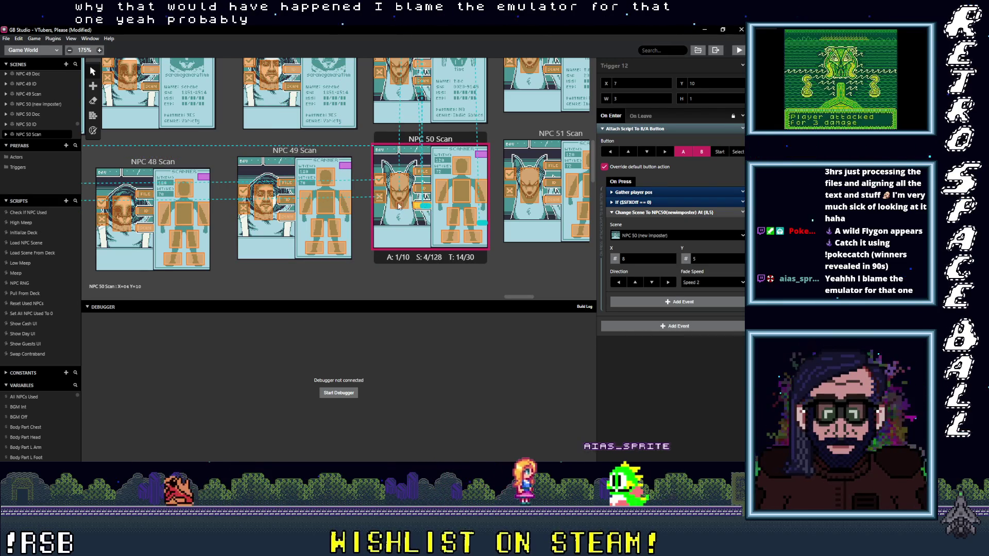
{"action": "left_click", "coordinate": [402, 190]}
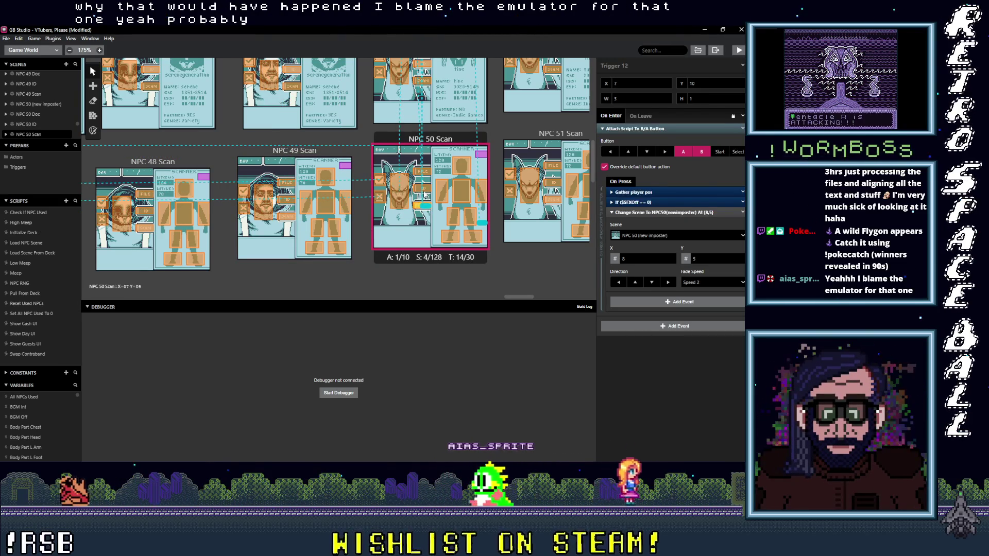
{"action": "left_click", "coordinate": [406, 190]}
{"action": "left_click", "coordinate": [422, 171]}
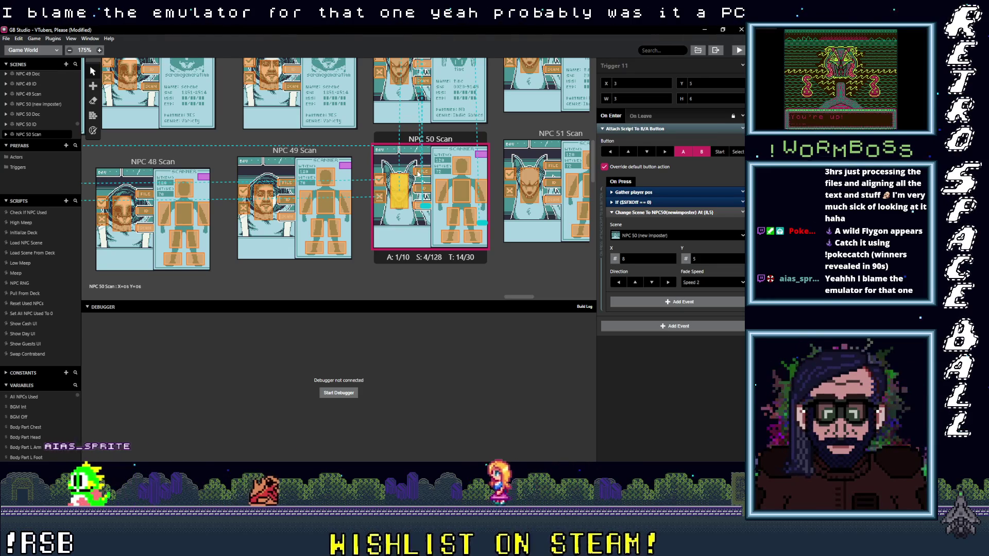
{"action": "left_click", "coordinate": [419, 190]}
{"action": "left_click", "coordinate": [403, 191]}
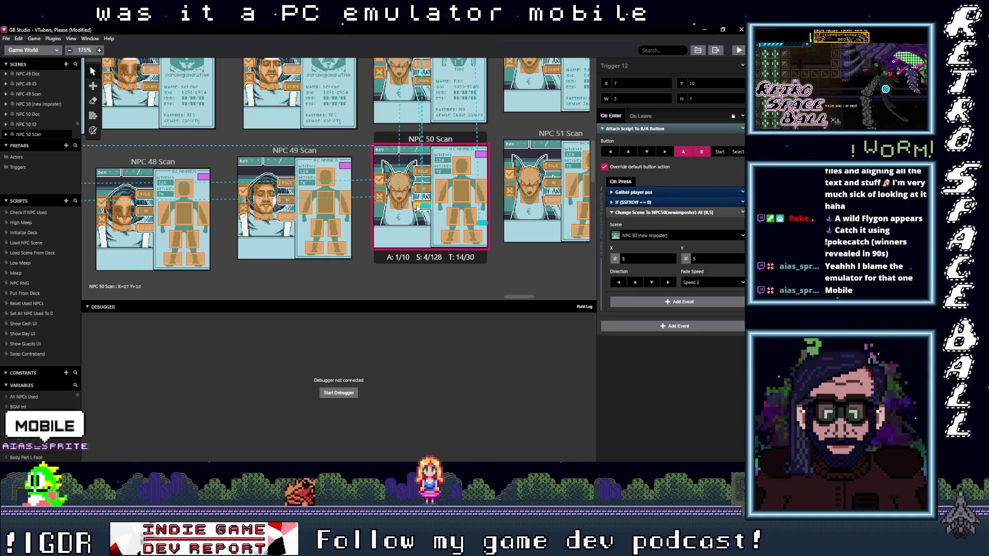
{"action": "scroll", "coordinate": [419, 175], "scroll_direction": "up", "scroll_amount": 3}
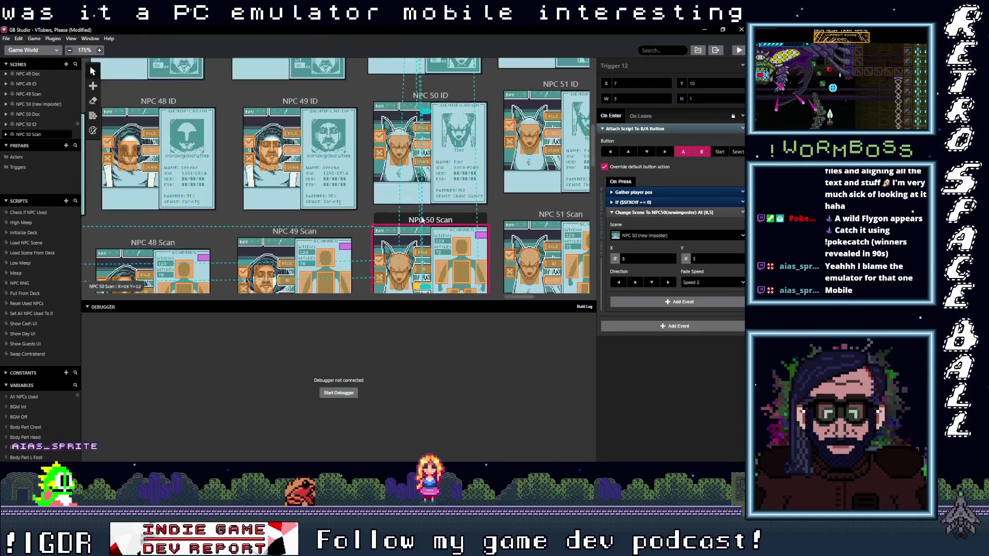
Step: Check NPC 50 ID's triggers to the imposter and Scan scenes, undoing an accidental trigger move
{"action": "left_click", "coordinate": [418, 162]}
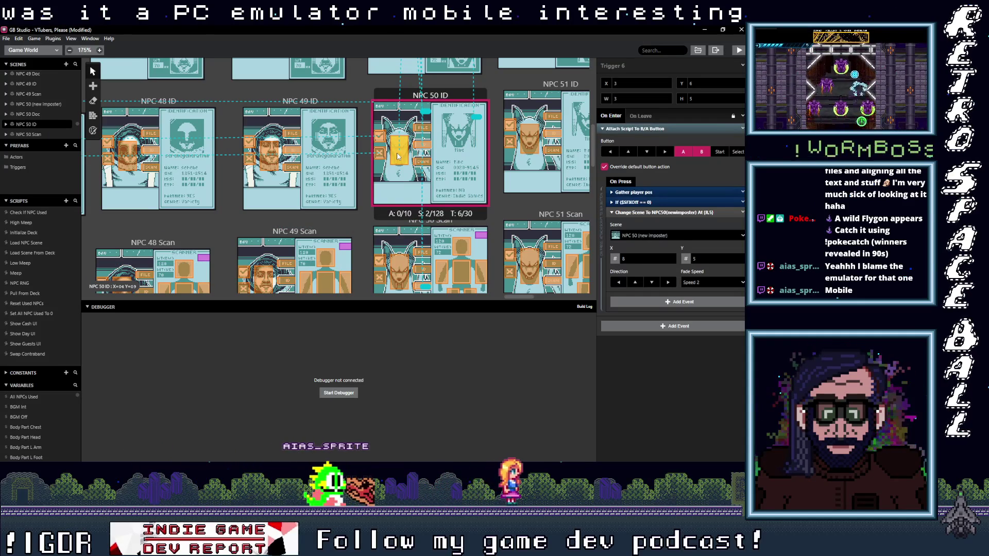
{"action": "left_click", "coordinate": [416, 147]}
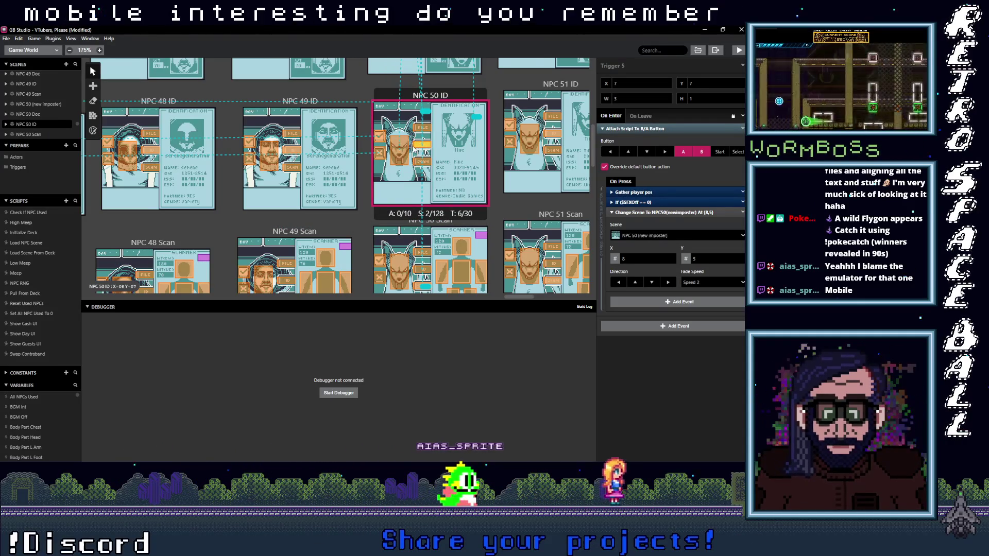
{"action": "left_click", "coordinate": [406, 146]}
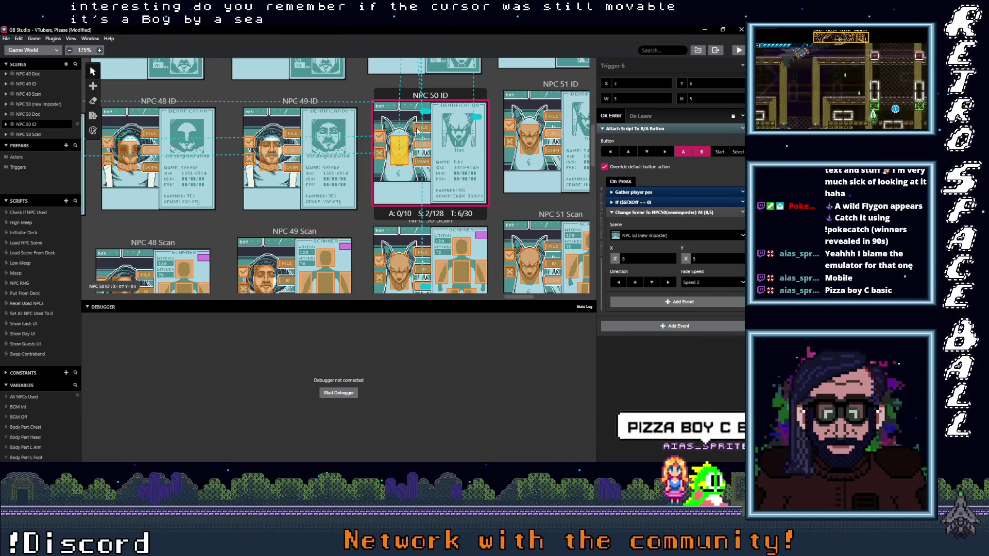
{"action": "left_click", "coordinate": [416, 146]}
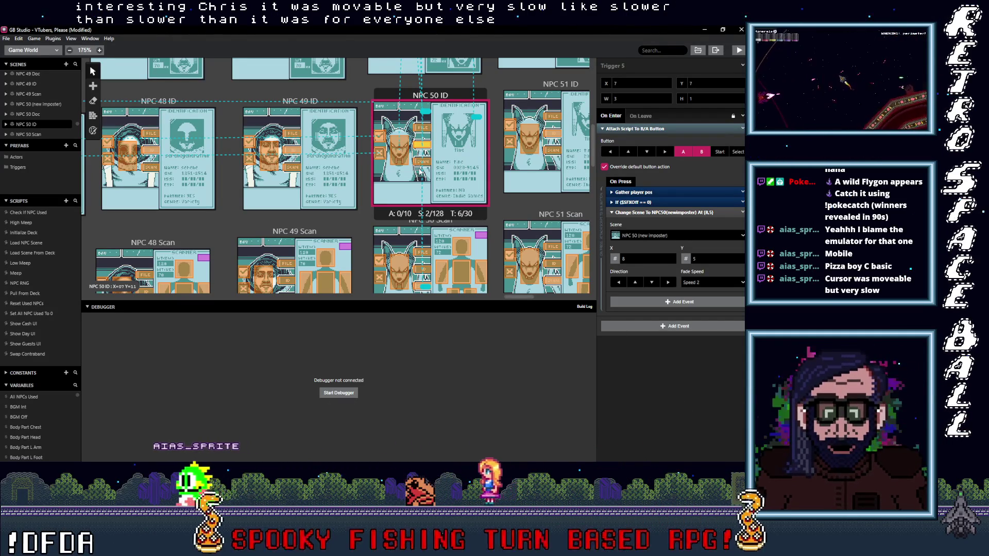
{"action": "left_click_drag", "start_coordinate": [407, 162], "coordinate": [393, 137]}
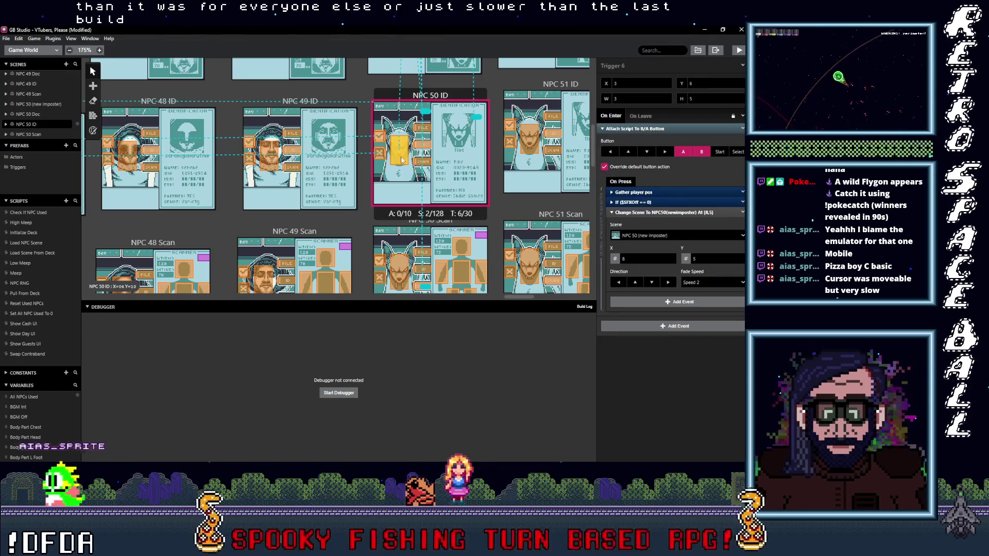
{"action": "key", "text": "ctrl+z"}
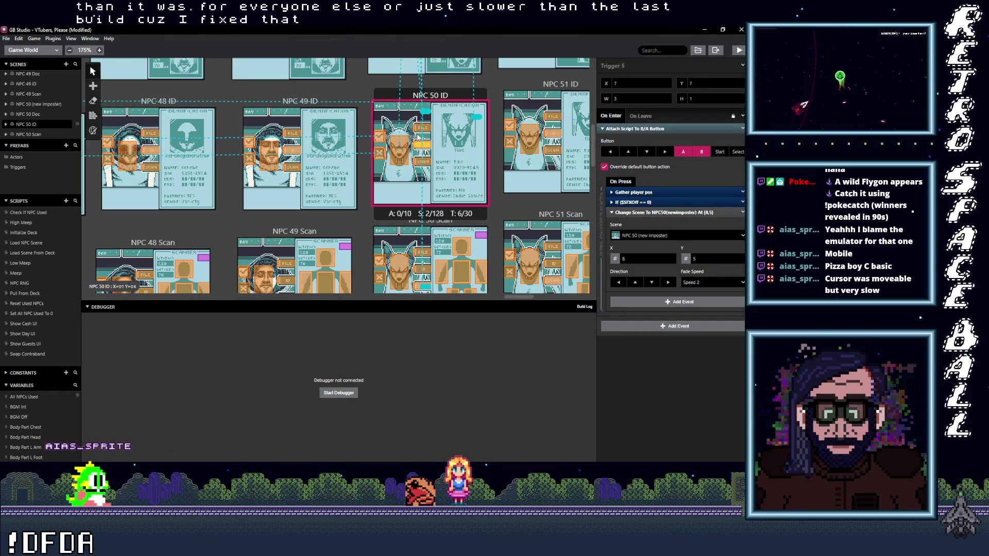
{"action": "left_click", "coordinate": [419, 147]}
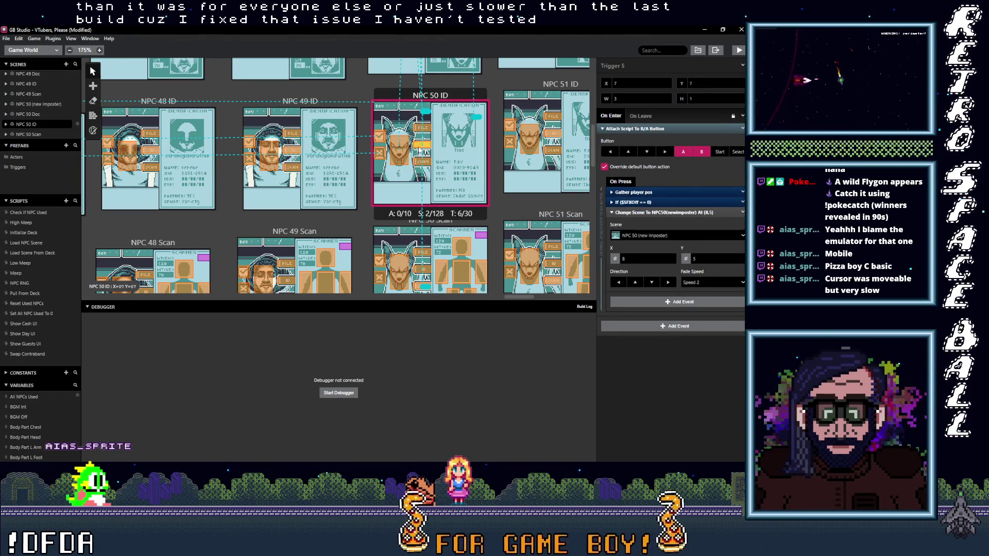
{"action": "left_click", "coordinate": [420, 161]}
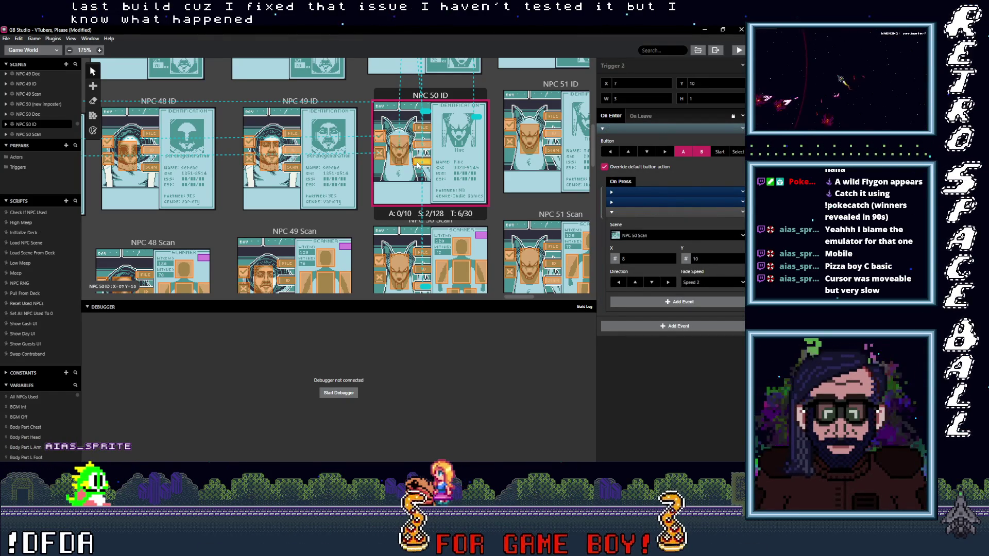
Step: Check NPC 50 Doc's triggers to NPC 50 ID and the imposter, then view its scene settings
{"action": "scroll", "coordinate": [428, 186], "scroll_direction": "up", "scroll_amount": 3}
{"action": "scroll", "coordinate": [428, 199], "scroll_direction": "up", "scroll_amount": 1}
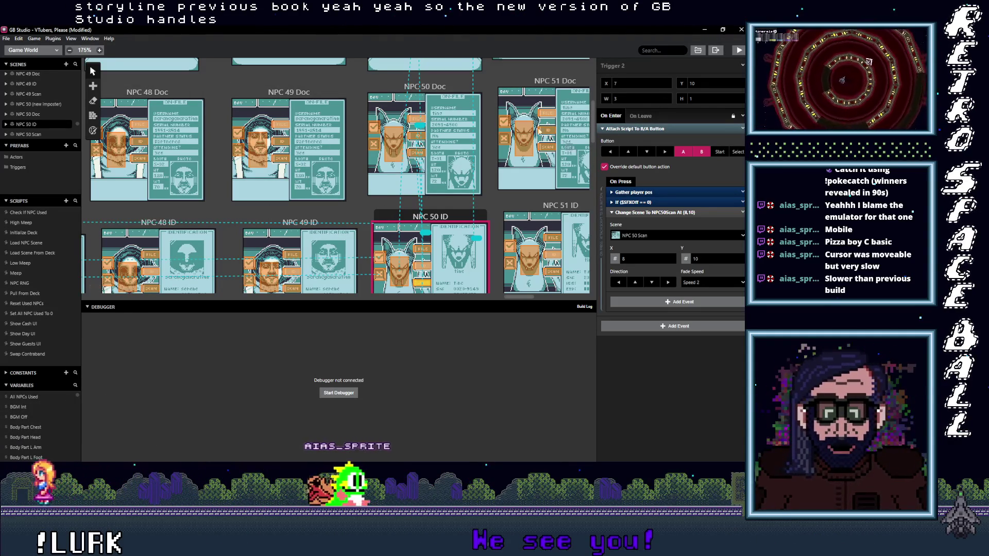
{"action": "left_click", "coordinate": [392, 154]}
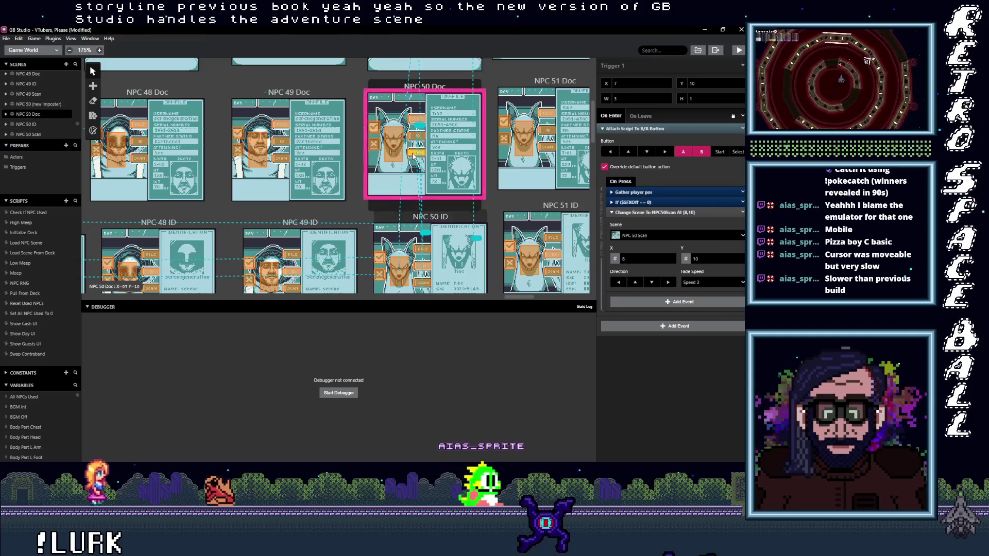
{"action": "left_click", "coordinate": [414, 138]}
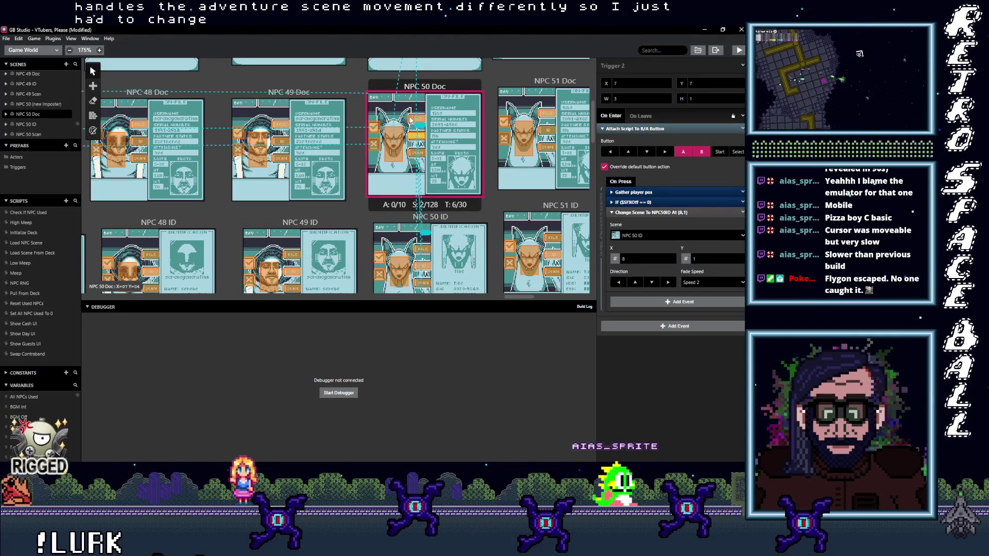
{"action": "left_click", "coordinate": [412, 119]}
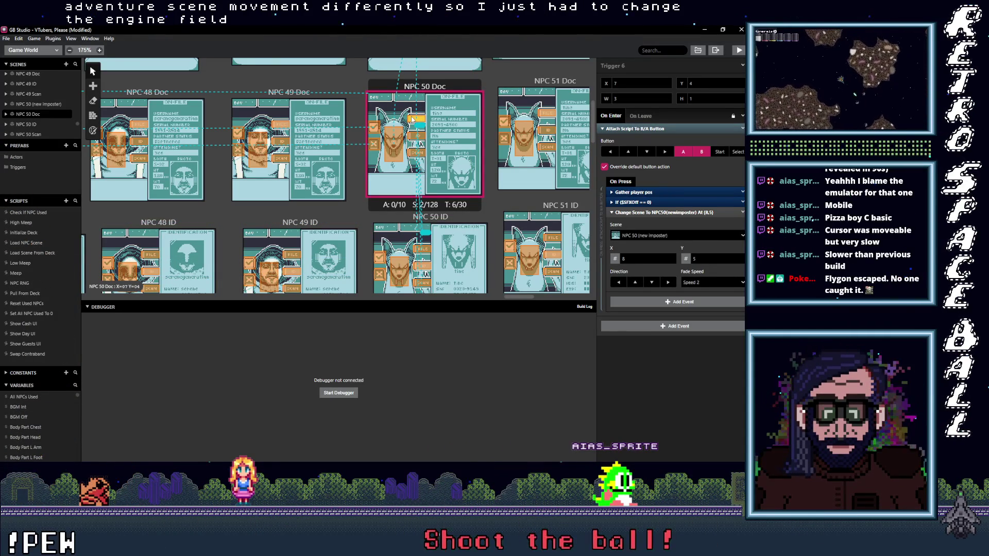
{"action": "left_click", "coordinate": [424, 90]}
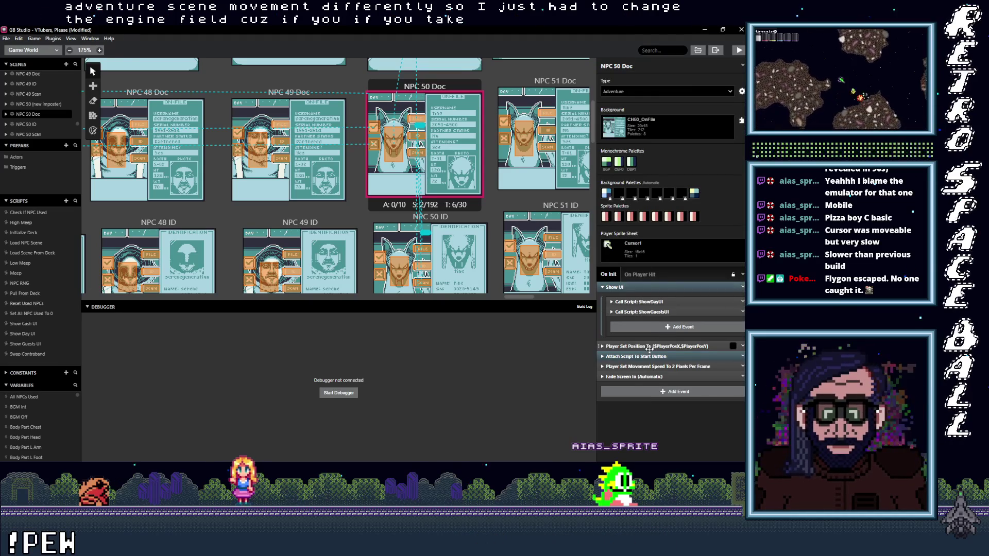
{"action": "left_click", "coordinate": [639, 367]}
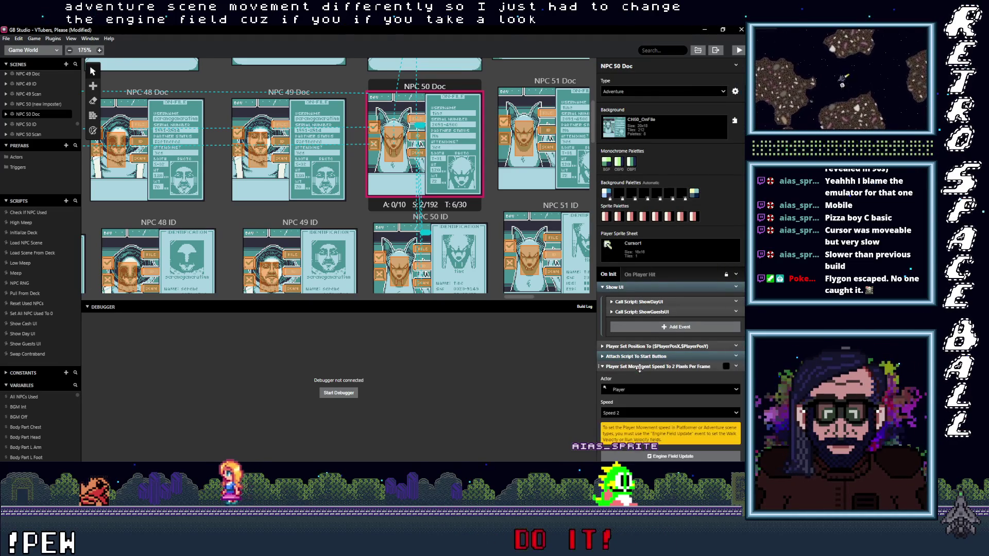
{"action": "scroll", "coordinate": [614, 376], "scroll_direction": "down", "scroll_amount": 1}
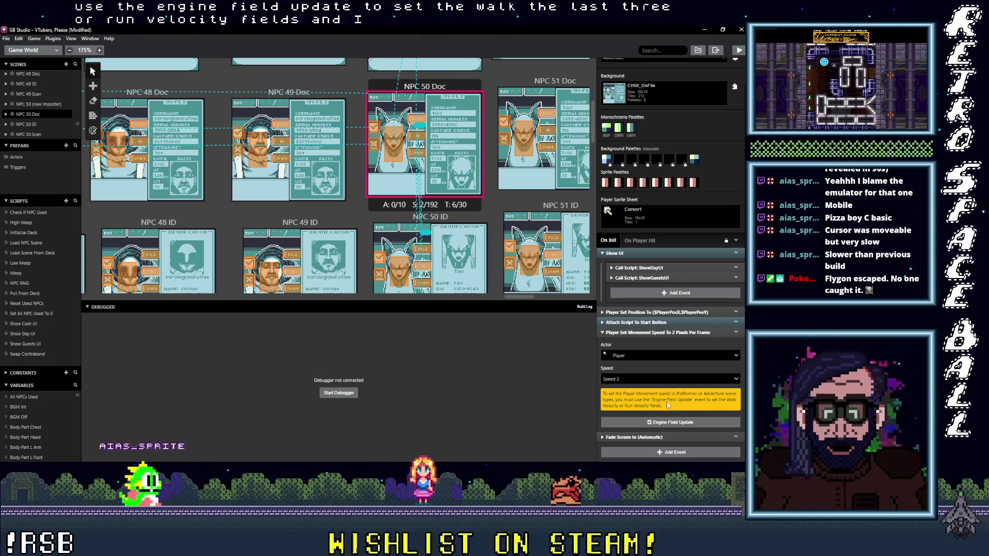
{"action": "left_click", "coordinate": [656, 333]}
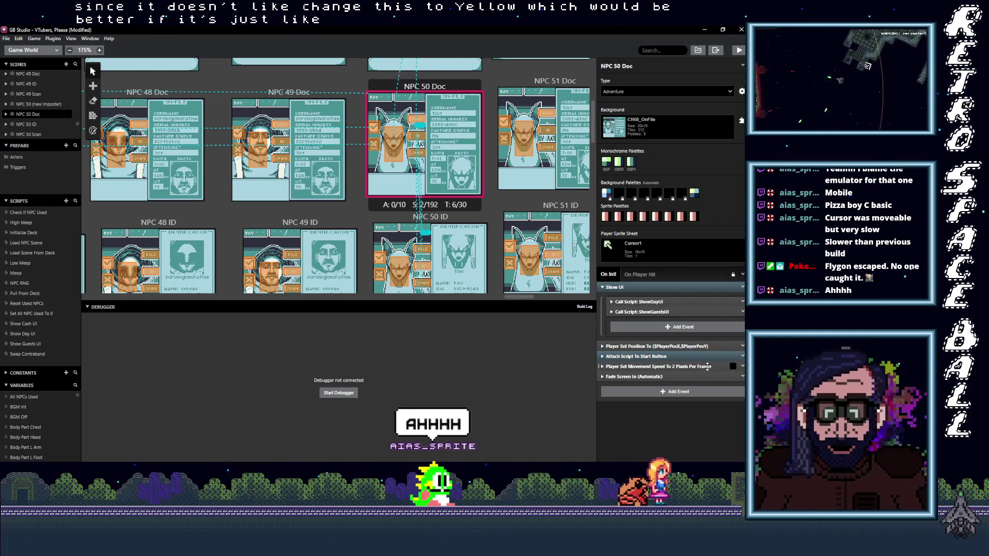
{"action": "left_click", "coordinate": [693, 367]}
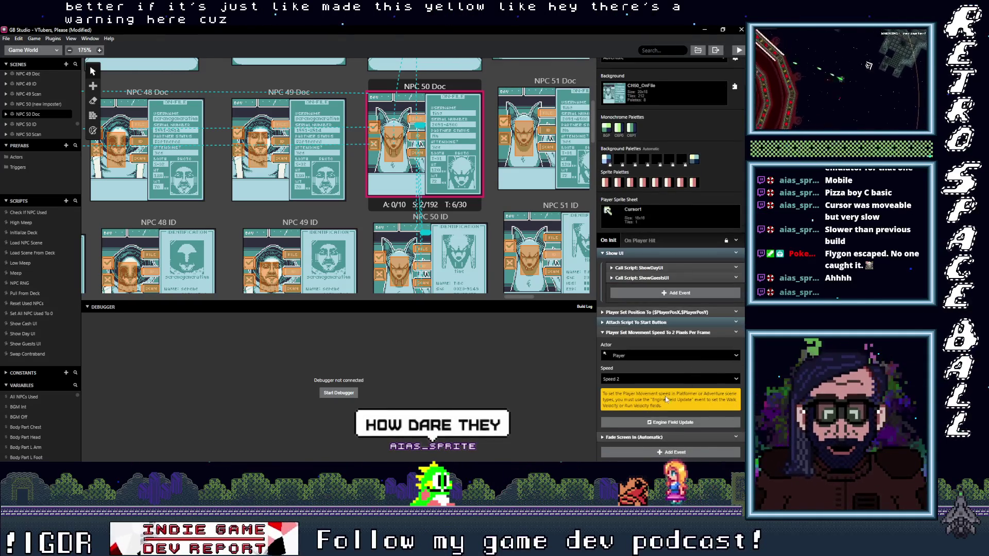
{"action": "left_click", "coordinate": [653, 333]}
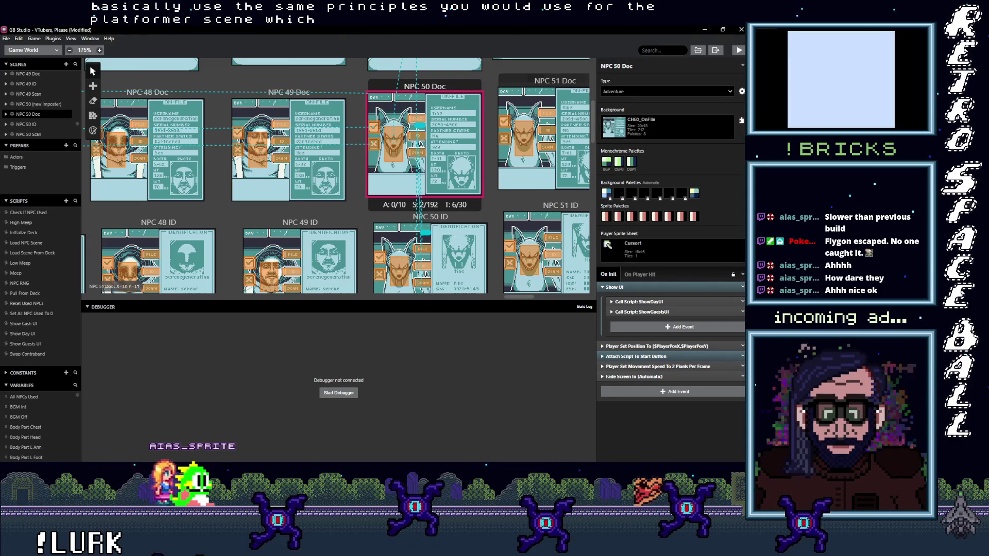
{"action": "left_click", "coordinate": [668, 367]}
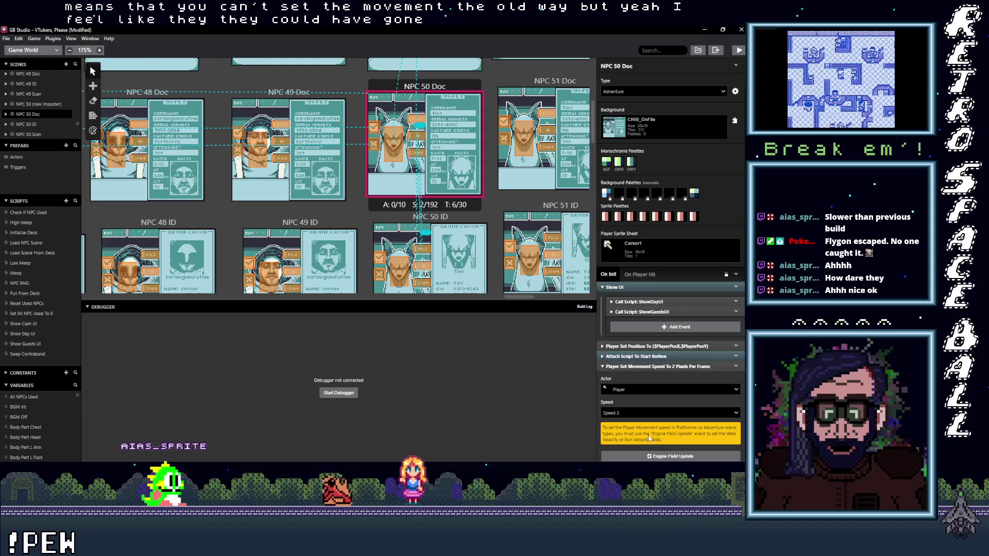
{"action": "left_click", "coordinate": [659, 366]}
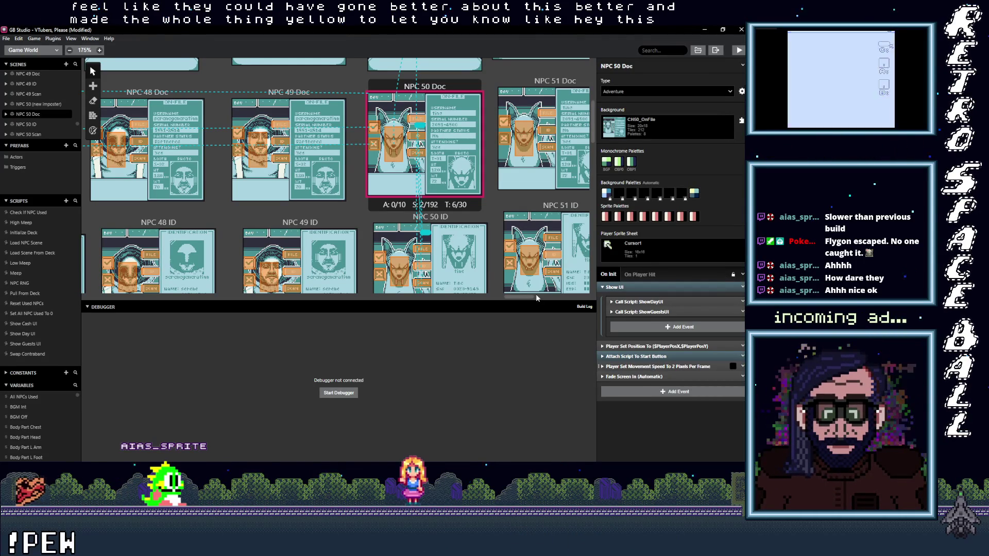
{"action": "scroll", "coordinate": [430, 174], "scroll_direction": "up", "scroll_amount": 2}
{"action": "scroll", "coordinate": [430, 175], "scroll_direction": "down", "scroll_amount": 1}
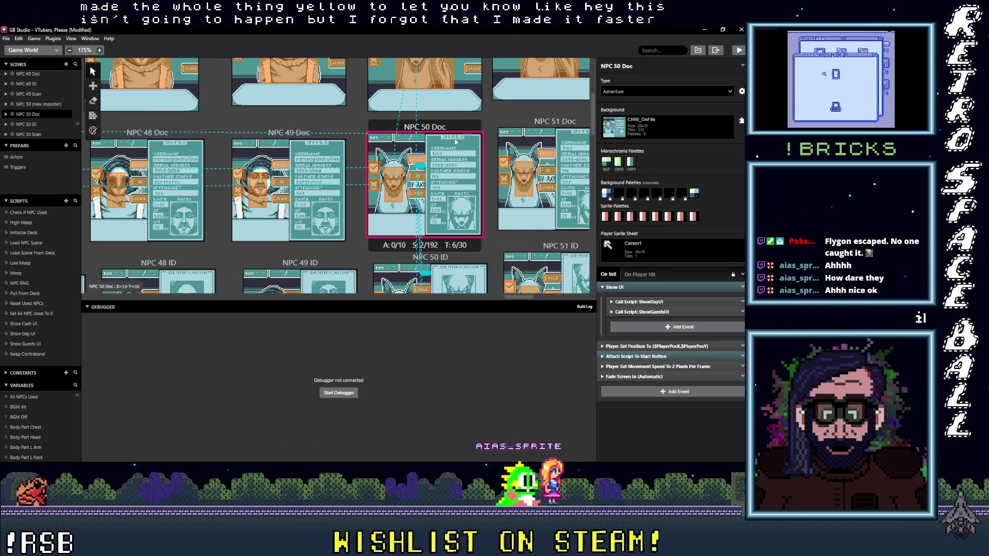
{"action": "left_click", "coordinate": [412, 162]}
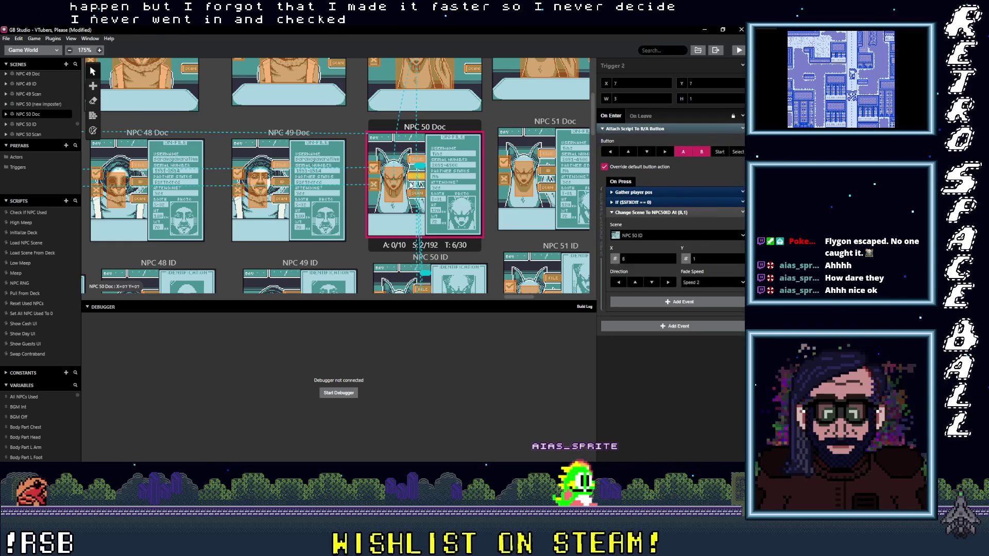
Step: Review each NPC 50 Doc trigger's target: NPC 50 ID, NPC 50 Scan and the NPC 50 booth
{"action": "left_click", "coordinate": [395, 185]}
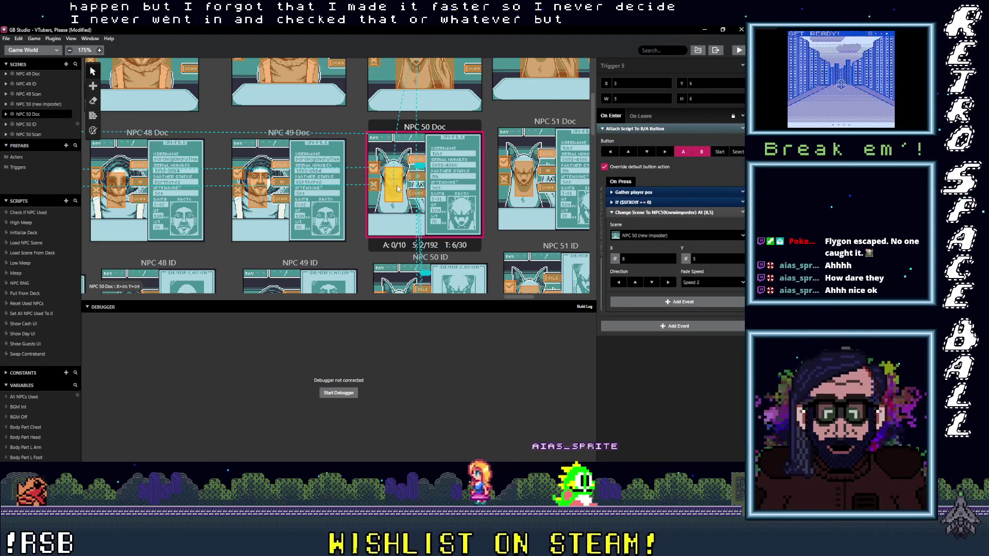
{"action": "left_click", "coordinate": [415, 160]}
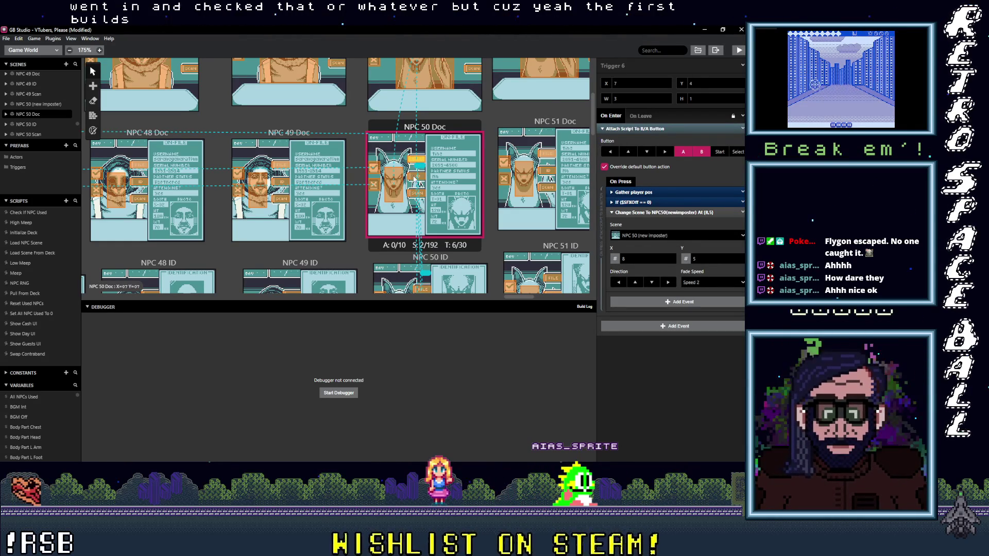
{"action": "left_click", "coordinate": [413, 199]}
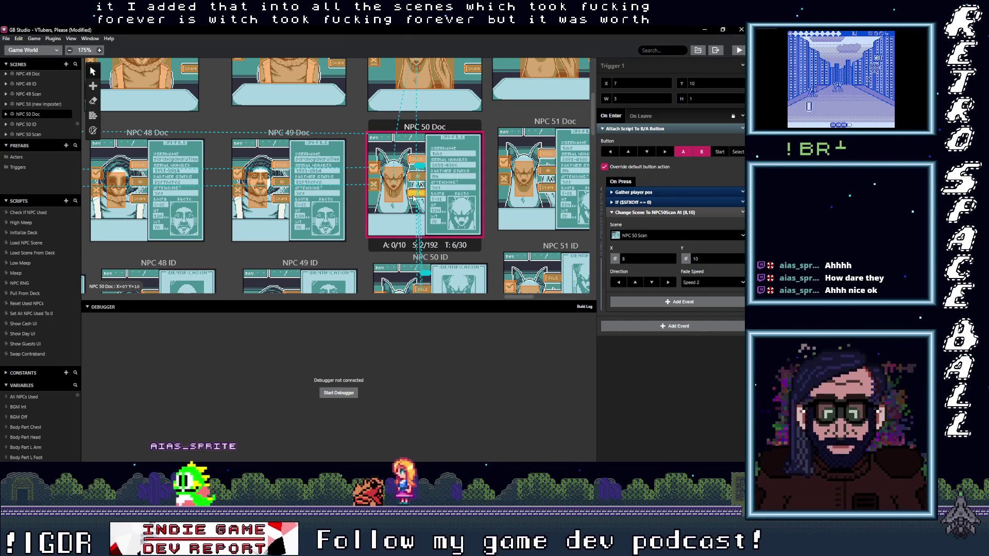
{"action": "left_click", "coordinate": [412, 178]}
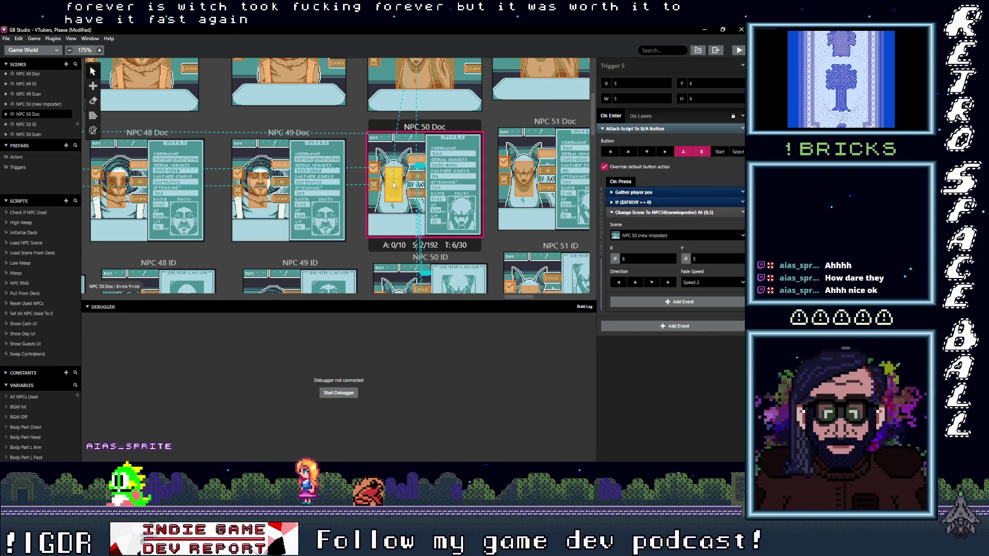
{"action": "left_click", "coordinate": [412, 177]}
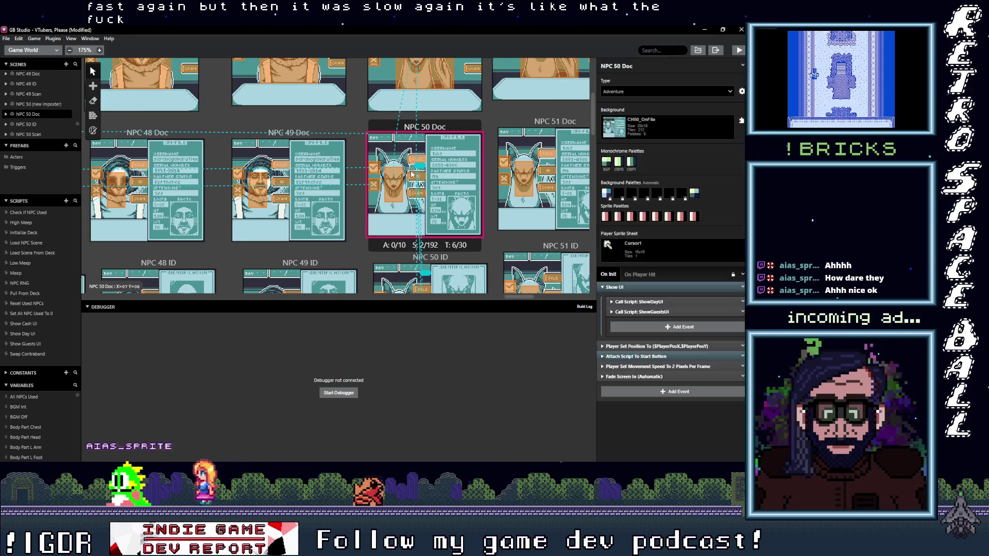
{"action": "left_click", "coordinate": [412, 178]}
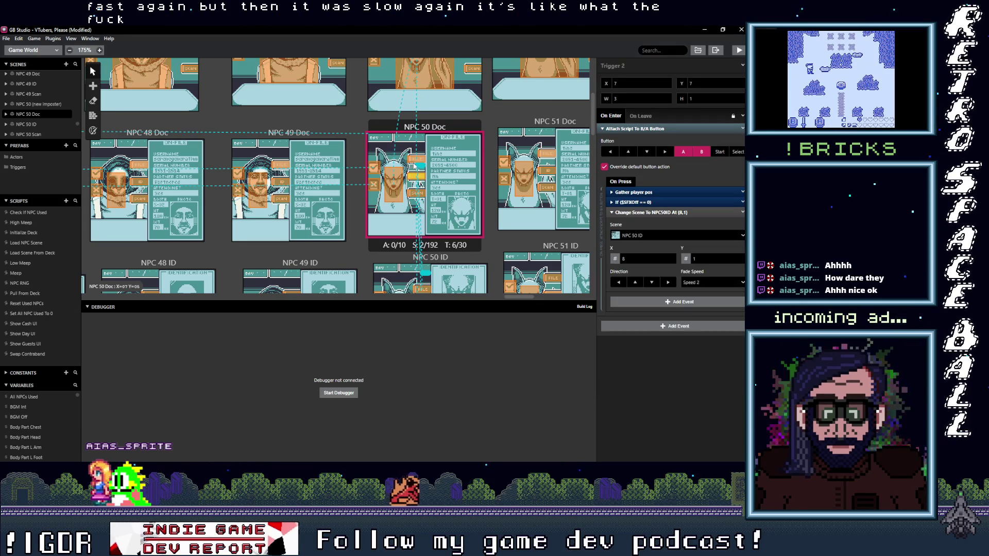
{"action": "scroll", "coordinate": [464, 180], "scroll_direction": "up", "scroll_amount": 3}
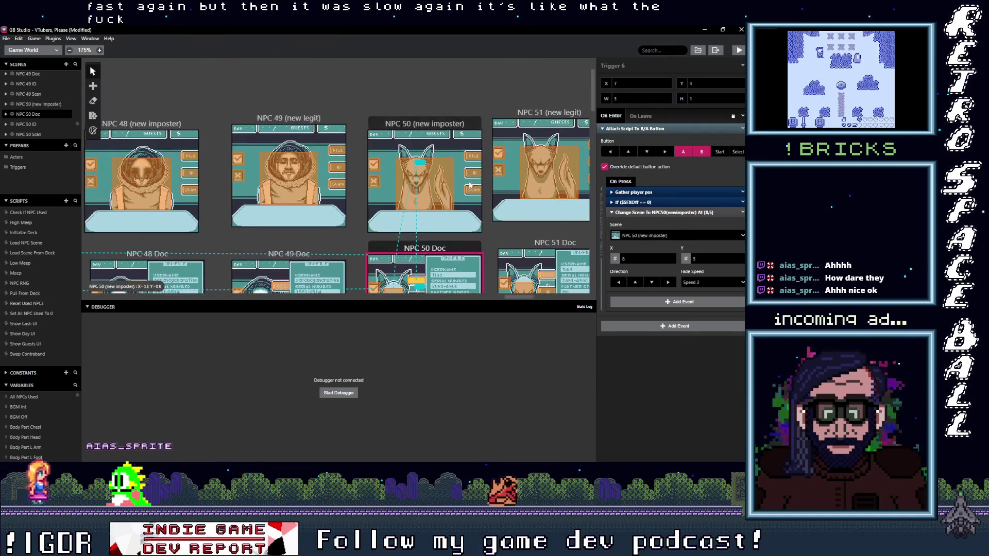
Step: Check the NPC 50 booth's triggers, including its File trigger
{"action": "left_click", "coordinate": [477, 192]}
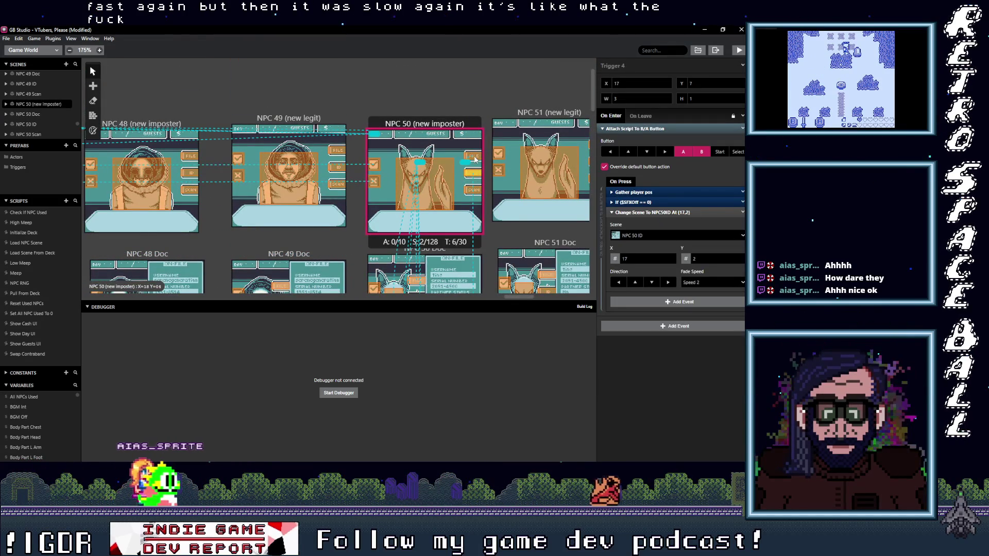
{"action": "left_click", "coordinate": [473, 156]}
{"action": "scroll", "coordinate": [255, 199], "scroll_direction": "right", "scroll_amount": 5}
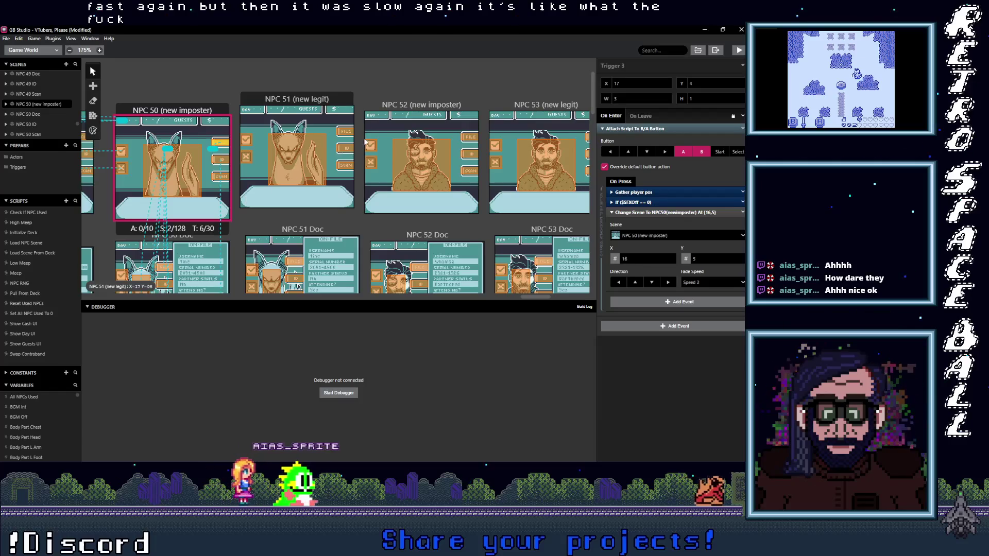
Step: Check the NPC 51 booth's File and ID triggers and NPC 51 Doc's trigger back to the booth
{"action": "left_click", "coordinate": [345, 131]}
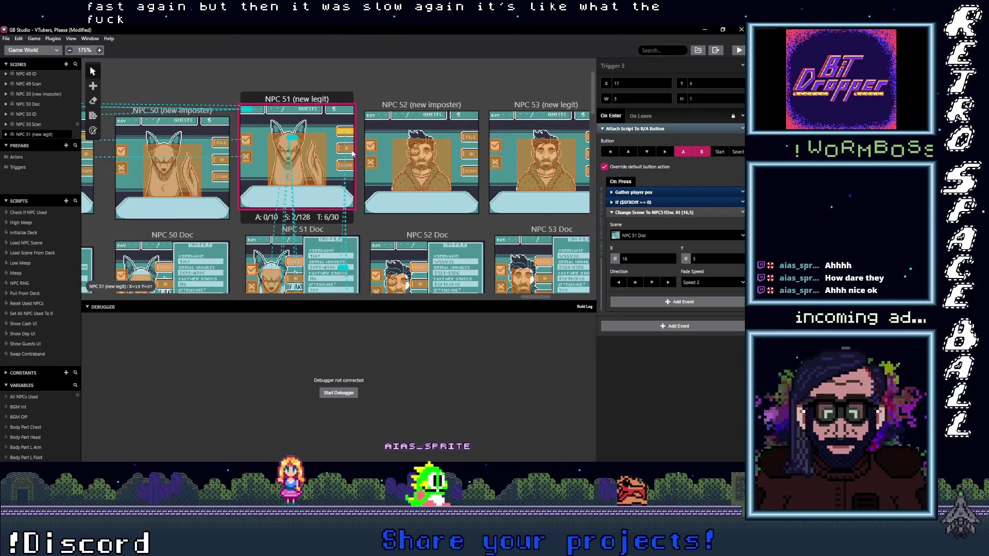
{"action": "left_click", "coordinate": [352, 152]}
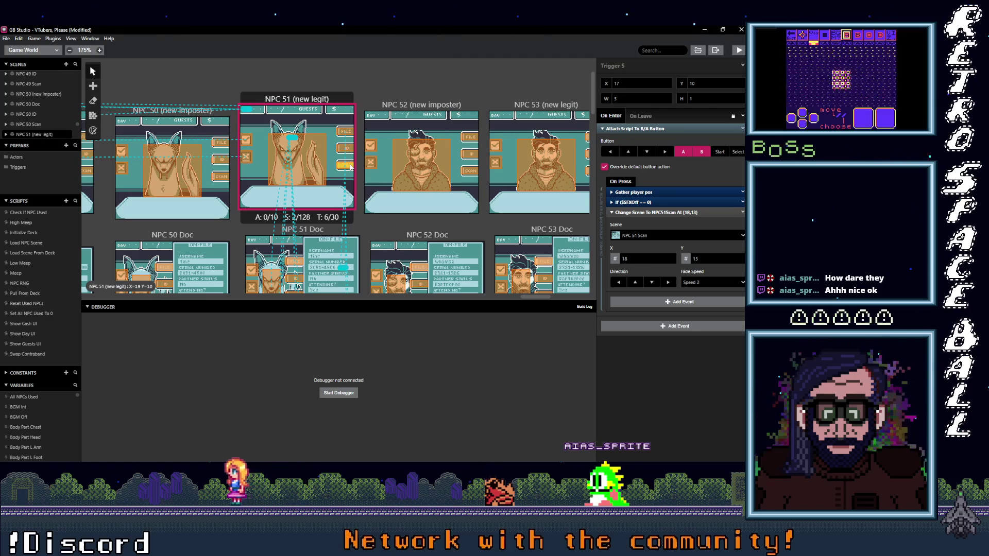
{"action": "left_click", "coordinate": [350, 144]}
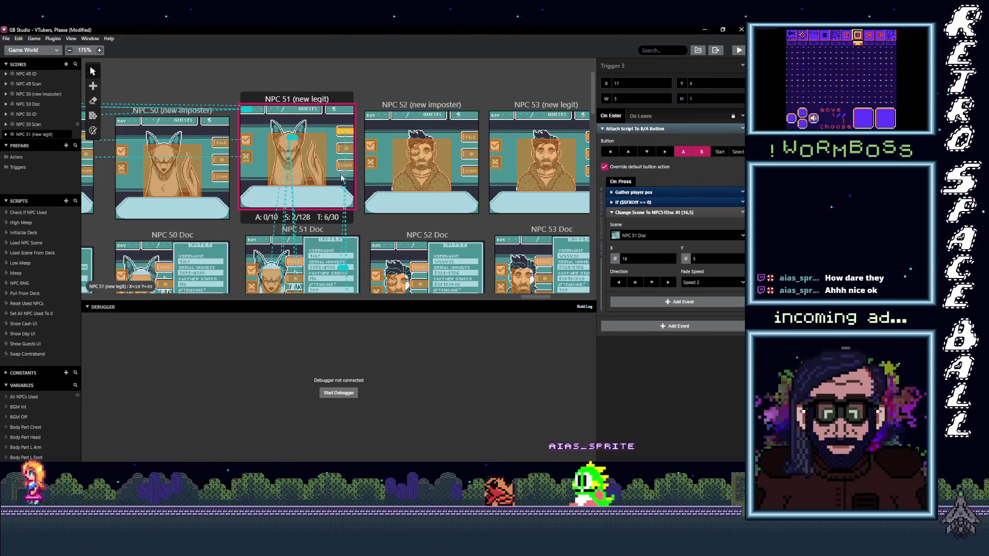
{"action": "scroll", "coordinate": [309, 141], "scroll_direction": "down", "scroll_amount": 3}
{"action": "left_click", "coordinate": [298, 142]}
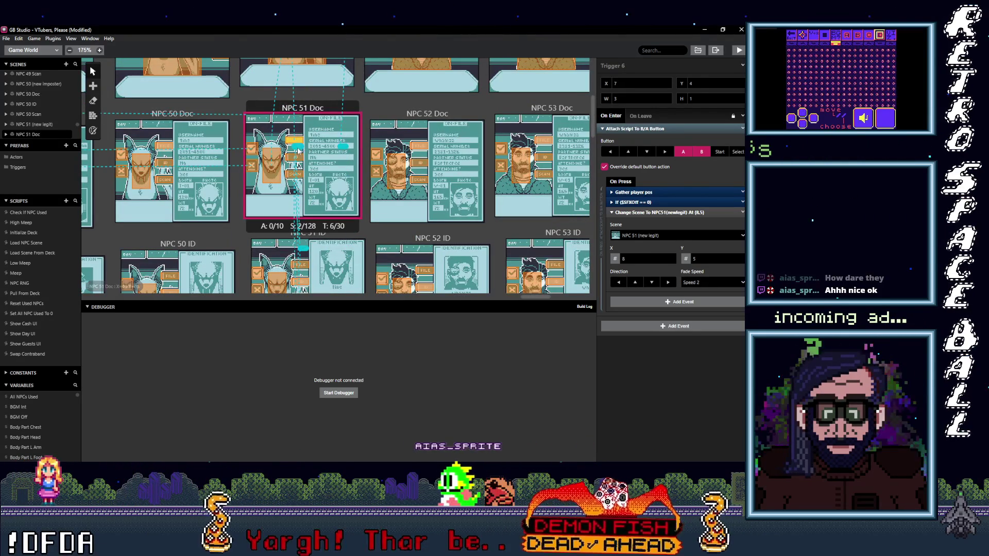
Step: Check NPC 51 Doc's ID, portrait and Scan triggers
{"action": "left_click", "coordinate": [299, 163]}
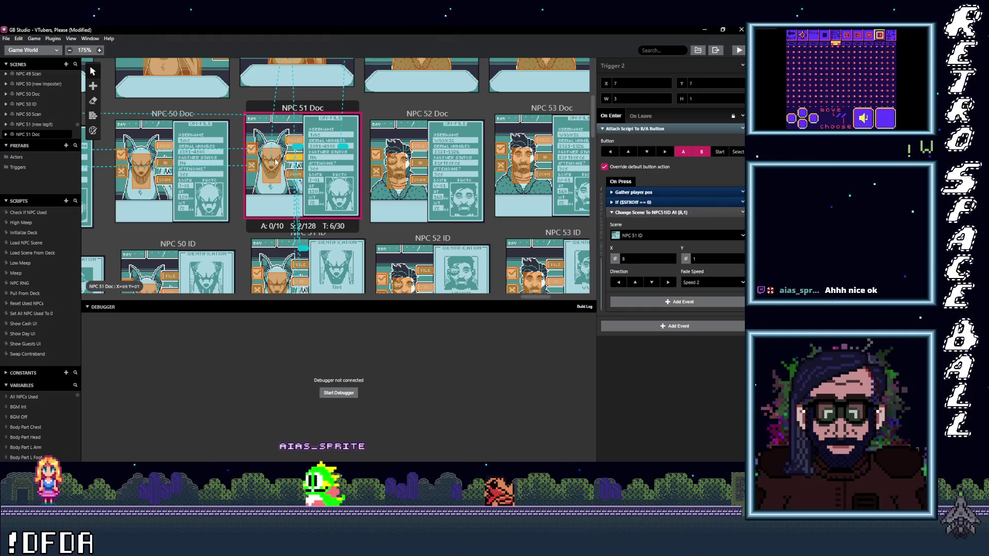
{"action": "left_click", "coordinate": [273, 162]}
{"action": "left_click", "coordinate": [303, 181]}
{"action": "scroll", "coordinate": [304, 155], "scroll_direction": "down", "scroll_amount": 3}
Step: Check the triggers on NPC 51 ID, NPC 51 Scan and NPC 52 Scan
{"action": "left_click", "coordinate": [283, 166]}
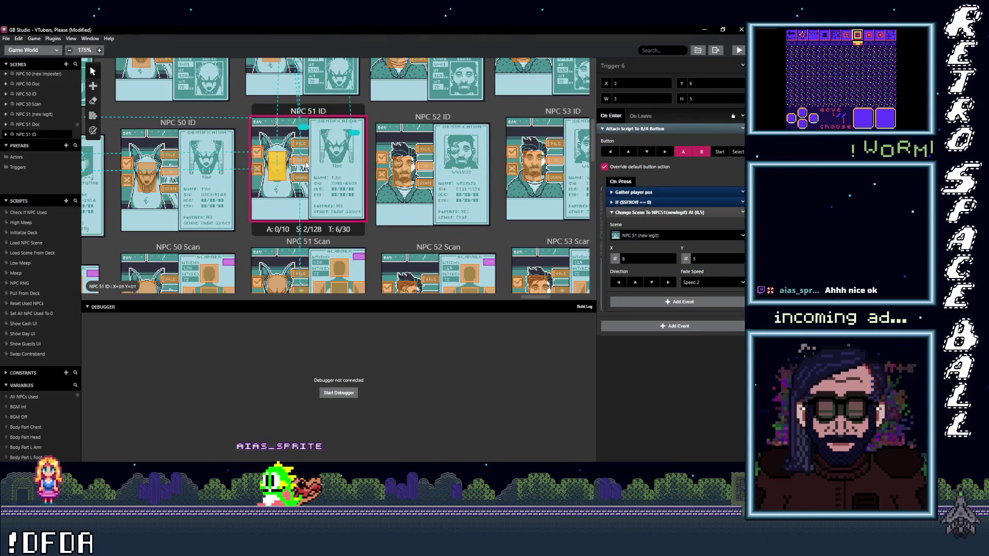
{"action": "scroll", "coordinate": [302, 180], "scroll_direction": "down", "scroll_amount": 3}
{"action": "left_click", "coordinate": [277, 173]}
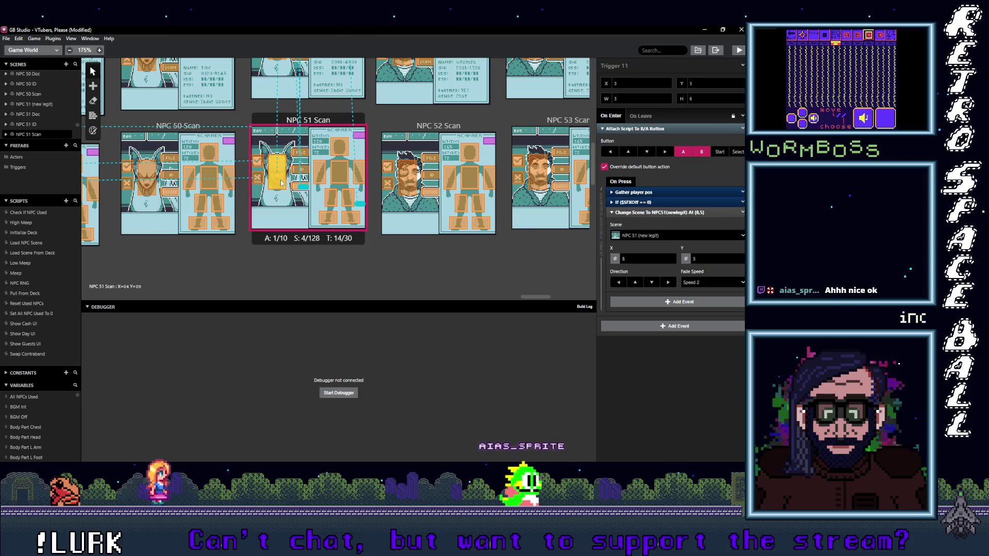
{"action": "left_click", "coordinate": [410, 186]}
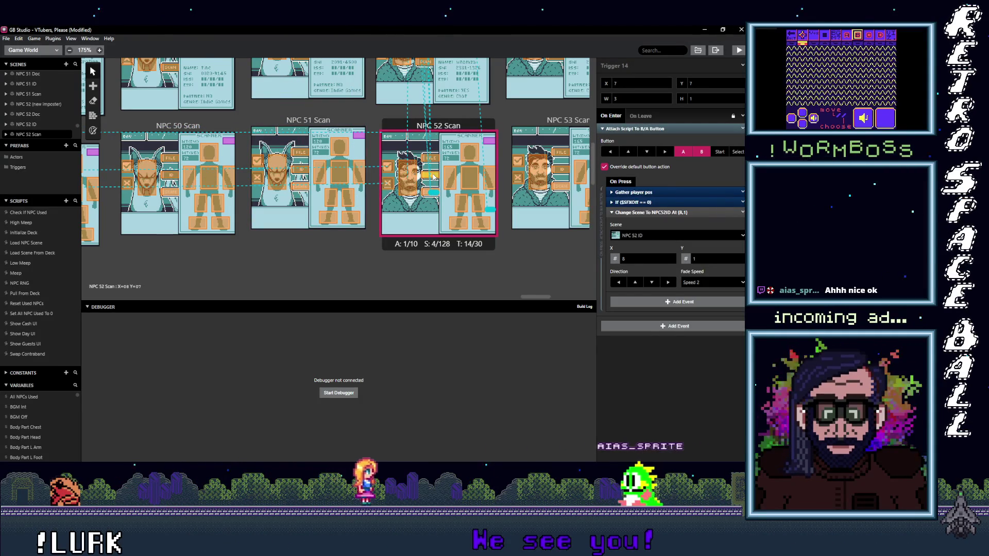
Step: Check NPC 52 Scan's ID and Doc triggers and NPC 52 ID's booth and Doc triggers
{"action": "scroll", "coordinate": [433, 177], "scroll_direction": "right", "scroll_amount": 2}
{"action": "left_click", "coordinate": [381, 207]}
{"action": "left_click", "coordinate": [384, 184]}
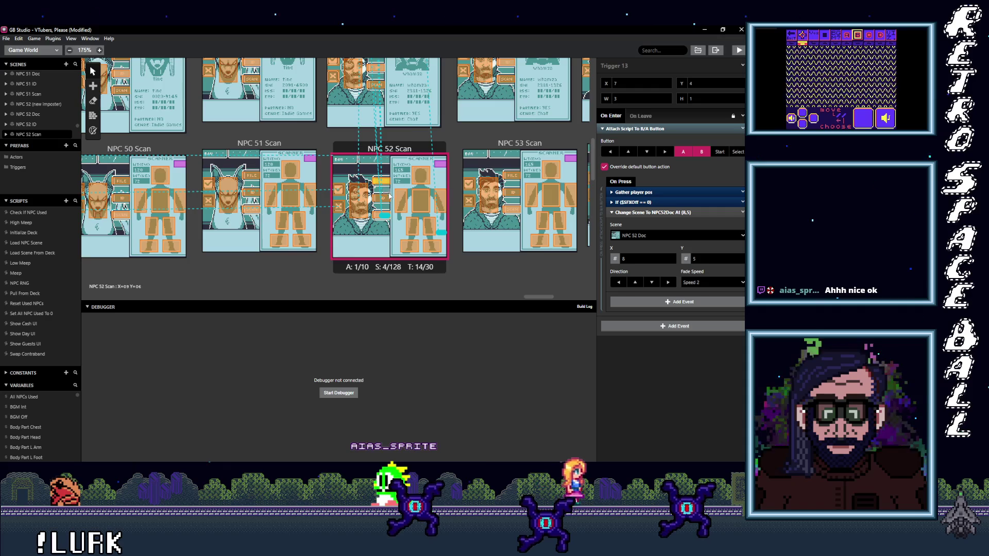
{"action": "scroll", "coordinate": [384, 185], "scroll_direction": "up", "scroll_amount": 3}
{"action": "left_click", "coordinate": [382, 209]}
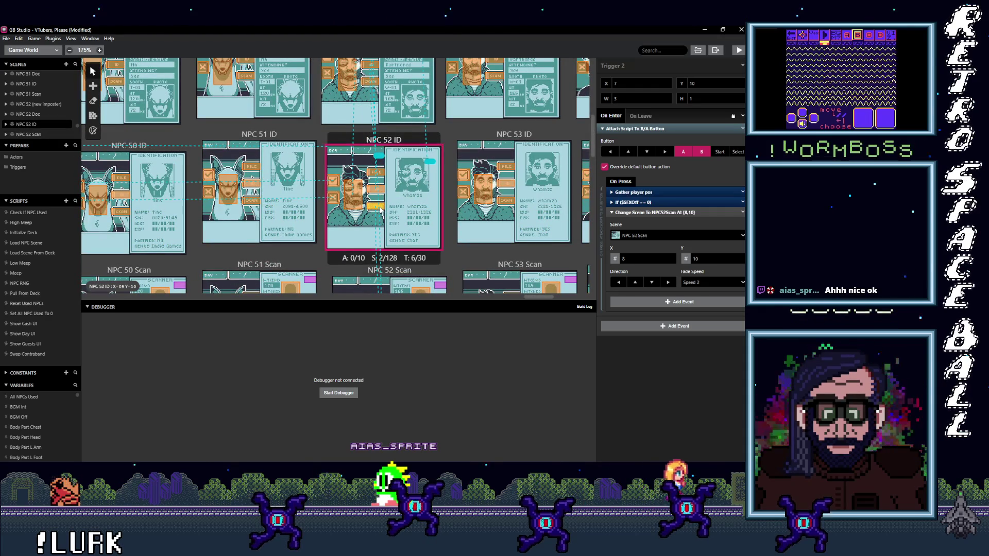
{"action": "left_click", "coordinate": [356, 194]}
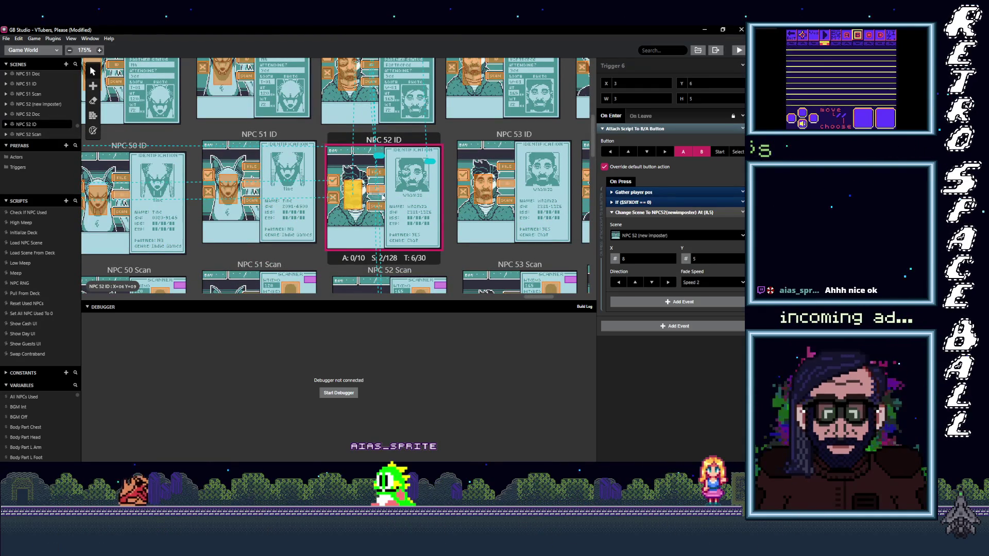
{"action": "left_click", "coordinate": [380, 177]}
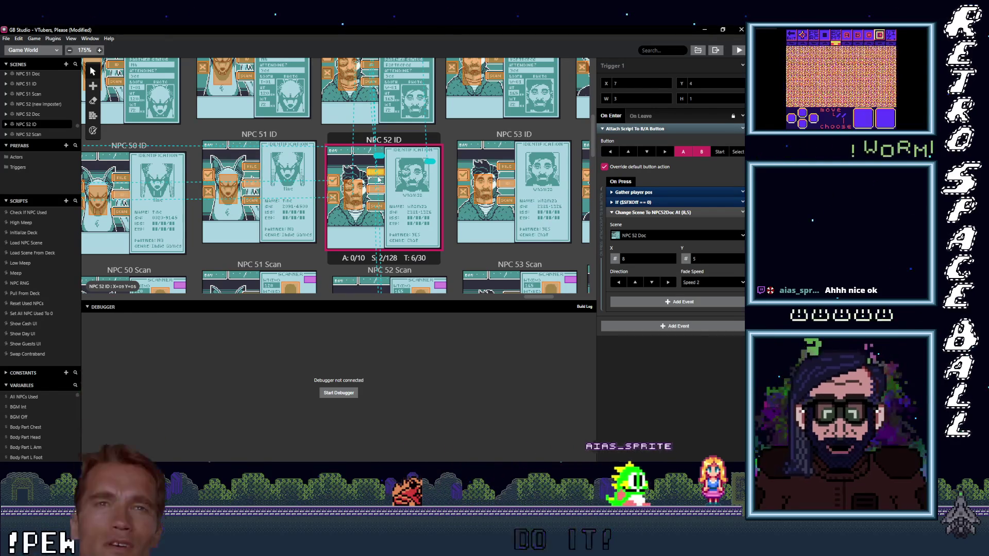
Step: Check the NPC 52 Doc triggers and the NPC 52 (new imposter) booth trigger to NPC 52 ID
{"action": "scroll", "coordinate": [379, 181], "scroll_direction": "up", "scroll_amount": 2}
{"action": "left_click", "coordinate": [375, 205]}
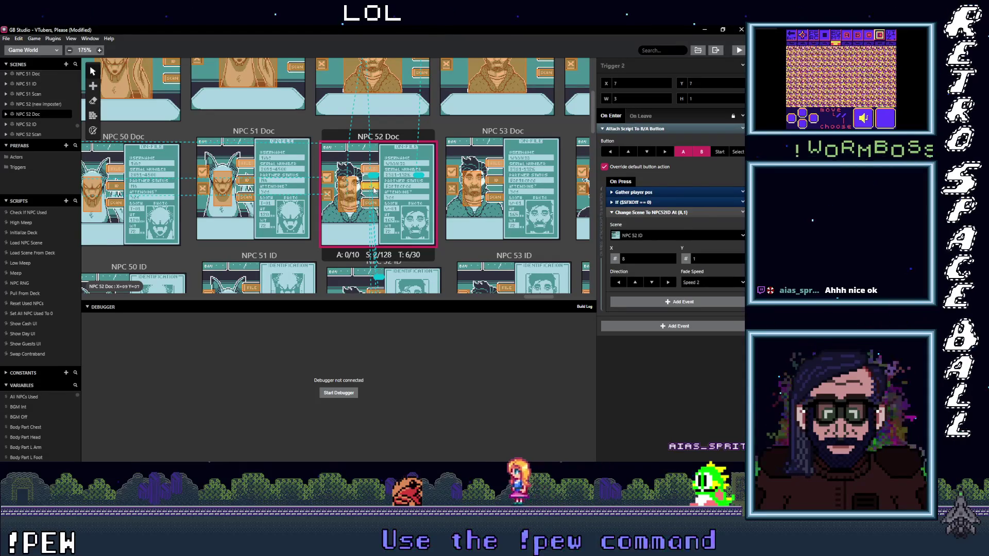
{"action": "left_click", "coordinate": [370, 173]}
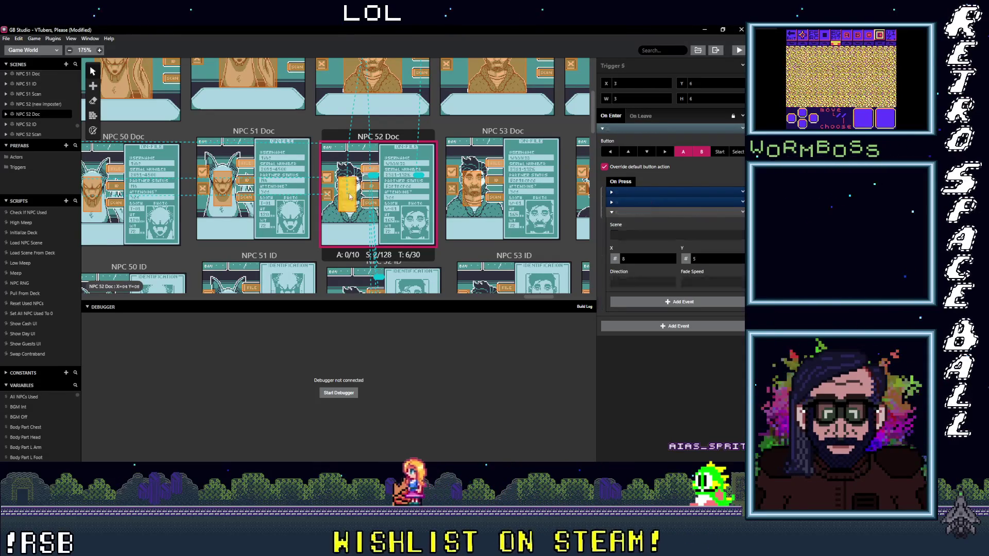
{"action": "scroll", "coordinate": [370, 195], "scroll_direction": "up", "scroll_amount": 2}
{"action": "left_click", "coordinate": [422, 196]}
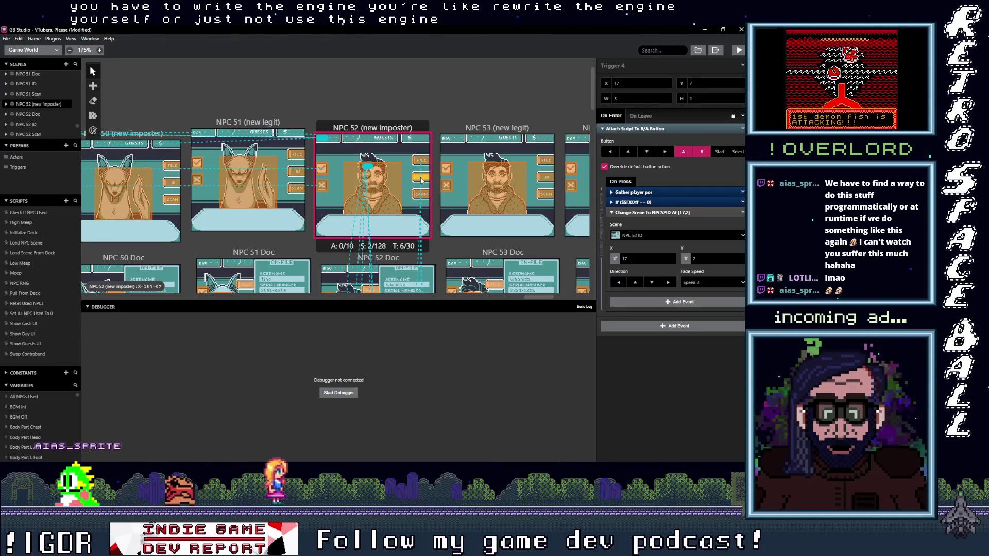
{"action": "left_click", "coordinate": [423, 164]}
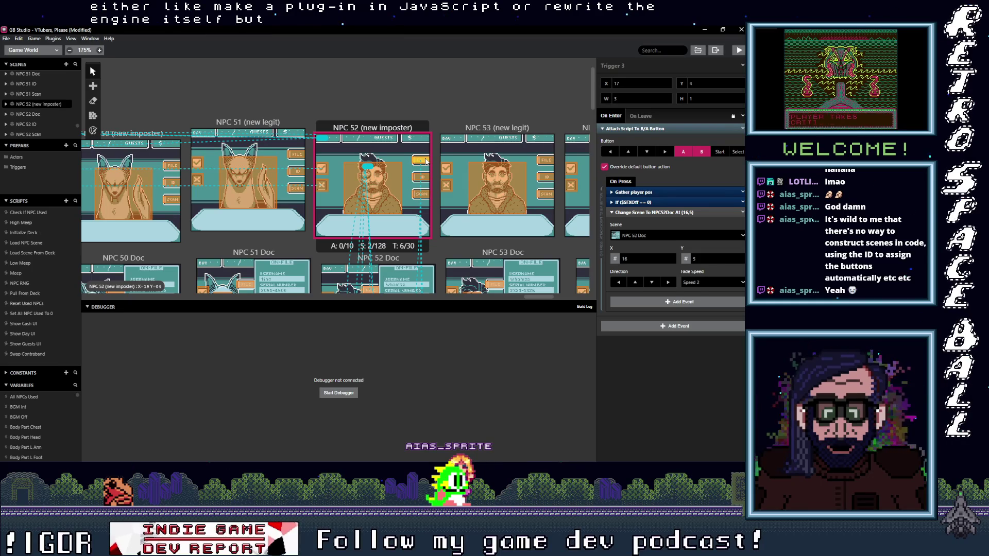
{"action": "left_click", "coordinate": [637, 236]}
{"action": "left_click", "coordinate": [643, 237]}
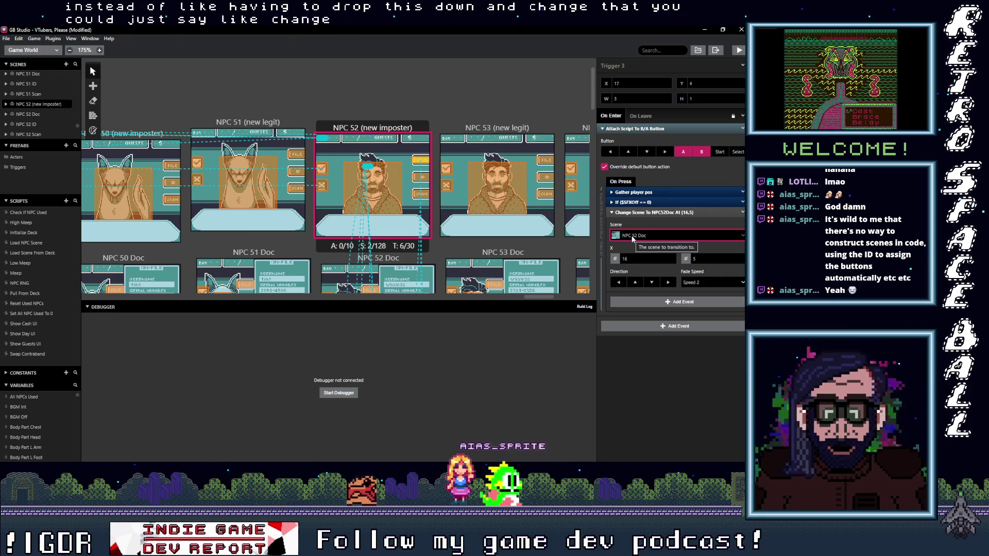
{"action": "left_click", "coordinate": [374, 127]}
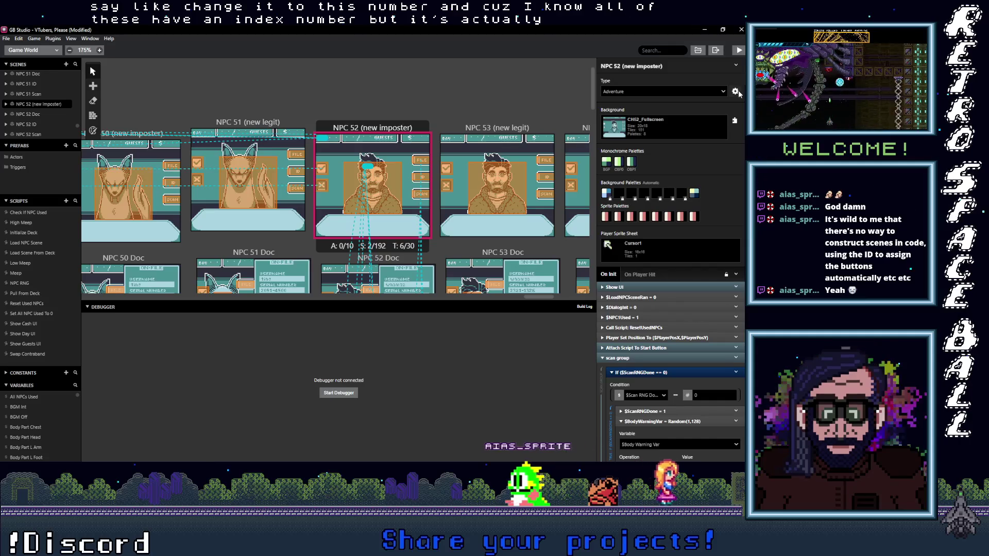
Step: Turn on View GBVM Symbols for the NPC 52 (new imposter) scene, leaving its name unchanged
{"action": "left_click", "coordinate": [736, 66]}
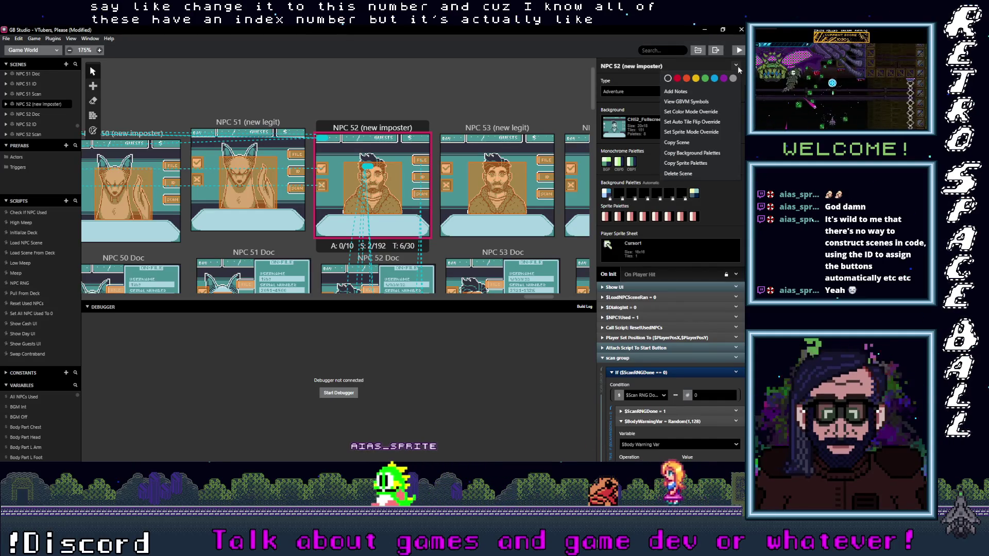
{"action": "left_click", "coordinate": [709, 102]}
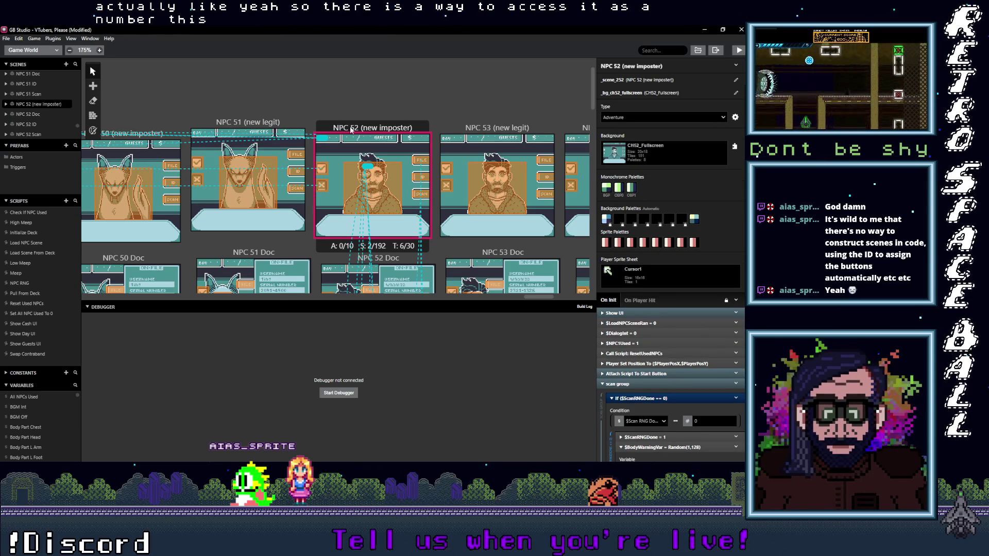
{"action": "mouse_move", "coordinate": [624, 81]}
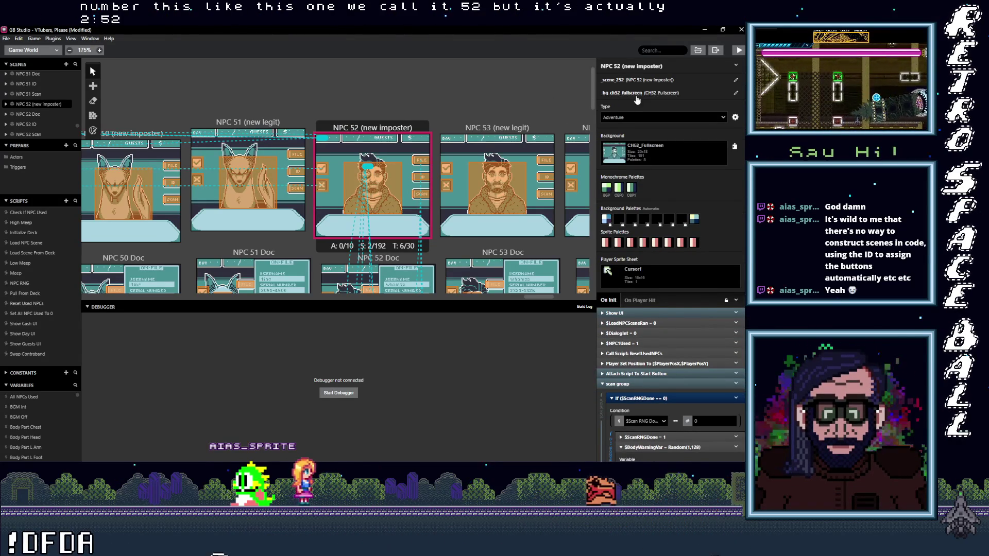
{"action": "mouse_move", "coordinate": [648, 93]}
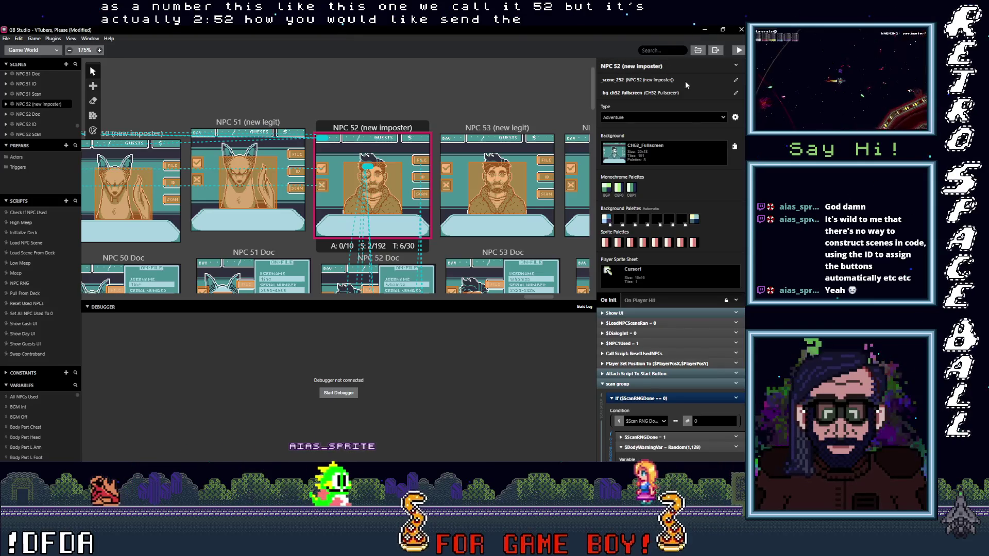
{"action": "scroll", "coordinate": [679, 188], "scroll_direction": "down", "scroll_amount": 3}
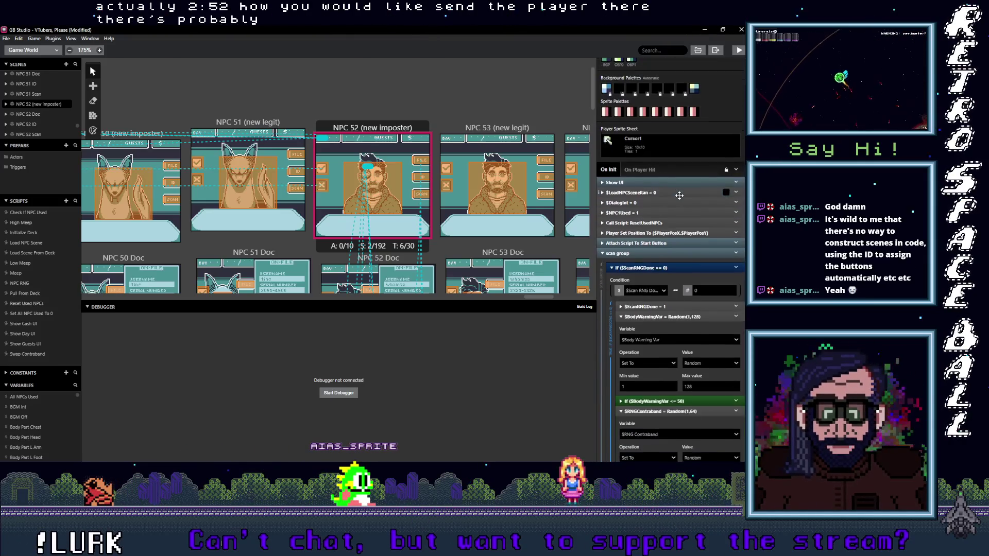
{"action": "scroll", "coordinate": [679, 195], "scroll_direction": "up", "scroll_amount": 3}
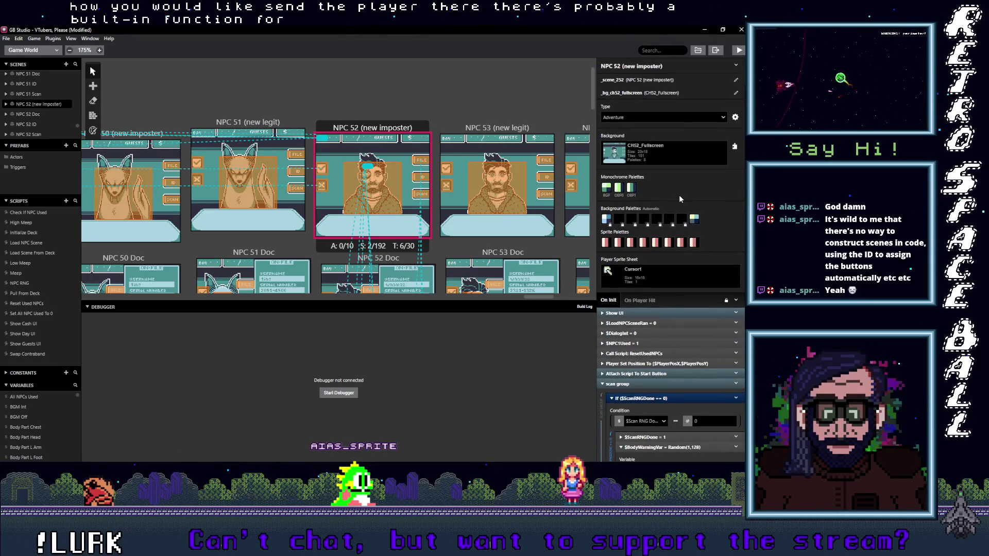
{"action": "left_click", "coordinate": [738, 68]}
{"action": "left_click", "coordinate": [699, 66]}
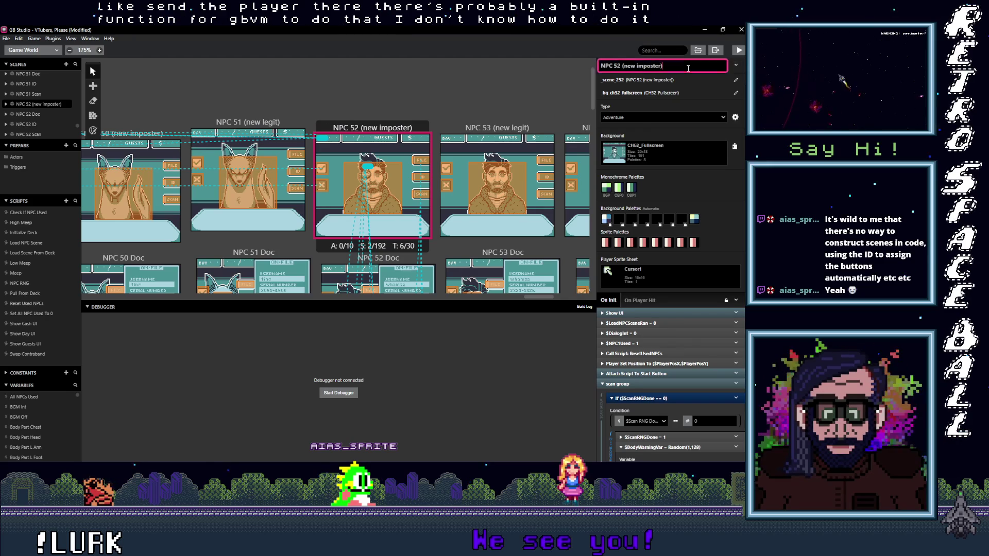
{"action": "left_click", "coordinate": [698, 82]}
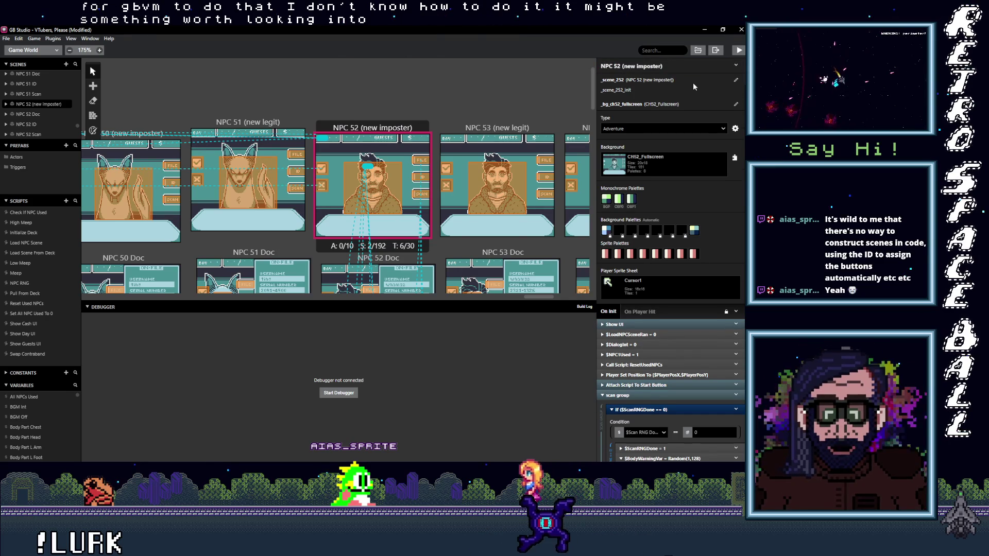
Step: Check the booth's SCAN, ID and FILE triggers; FILE leads to NPC 52 Doc at 16, 5
{"action": "left_click", "coordinate": [420, 195]}
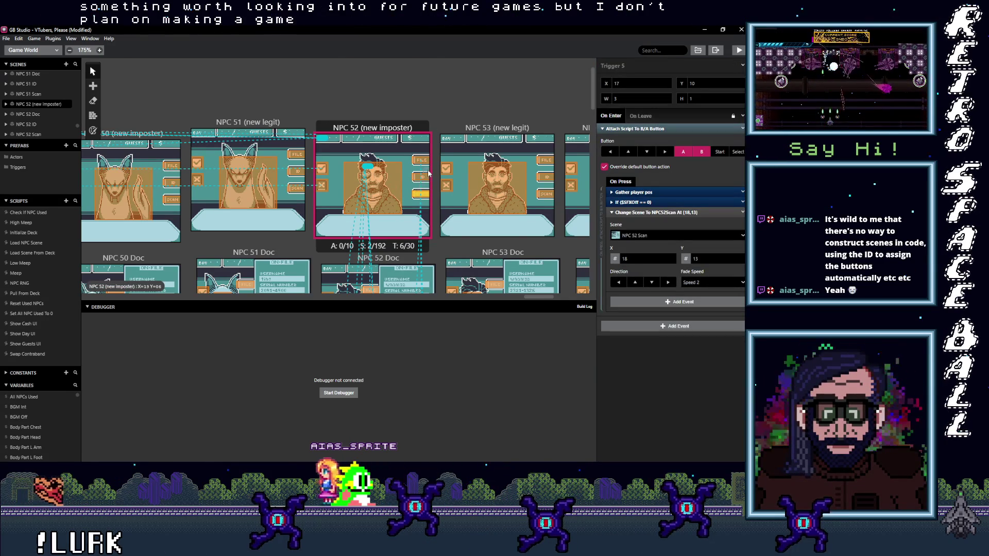
{"action": "left_click", "coordinate": [425, 178]}
{"action": "left_click", "coordinate": [420, 160]}
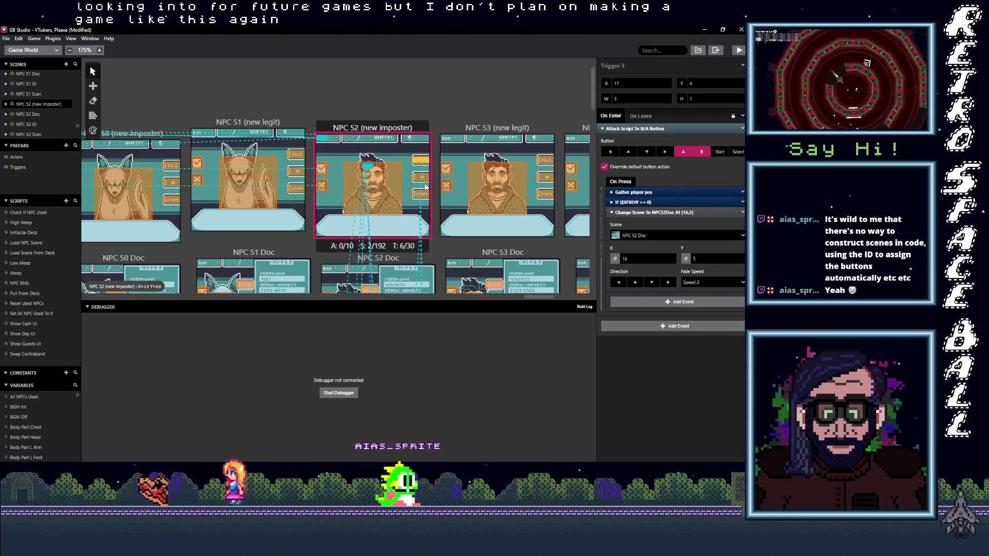
{"action": "scroll", "coordinate": [426, 187], "scroll_direction": "down", "scroll_amount": 3}
{"action": "scroll", "coordinate": [425, 187], "scroll_direction": "down", "scroll_amount": 2}
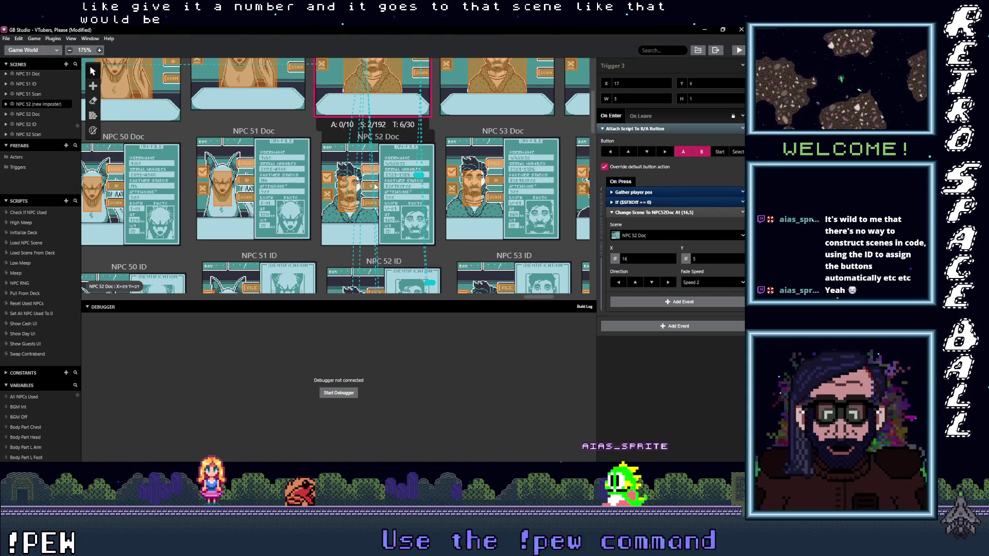
Step: Check the destinations of the two NPC 52 Doc, two NPC 52 ID and three NPC 52 Scan triggers
{"action": "left_click", "coordinate": [373, 185]}
{"action": "left_click", "coordinate": [375, 171]}
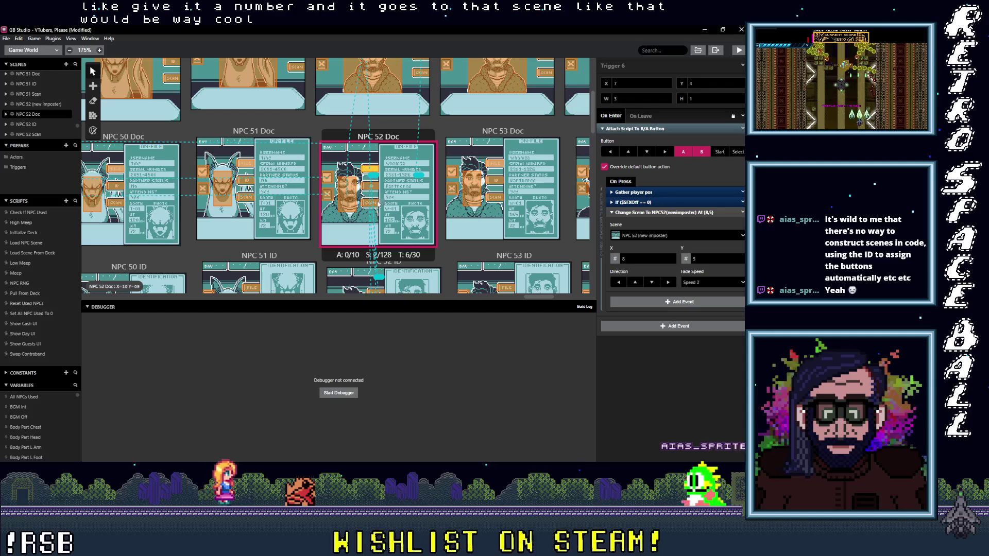
{"action": "scroll", "coordinate": [376, 200], "scroll_direction": "down", "scroll_amount": 3}
{"action": "left_click", "coordinate": [378, 189]}
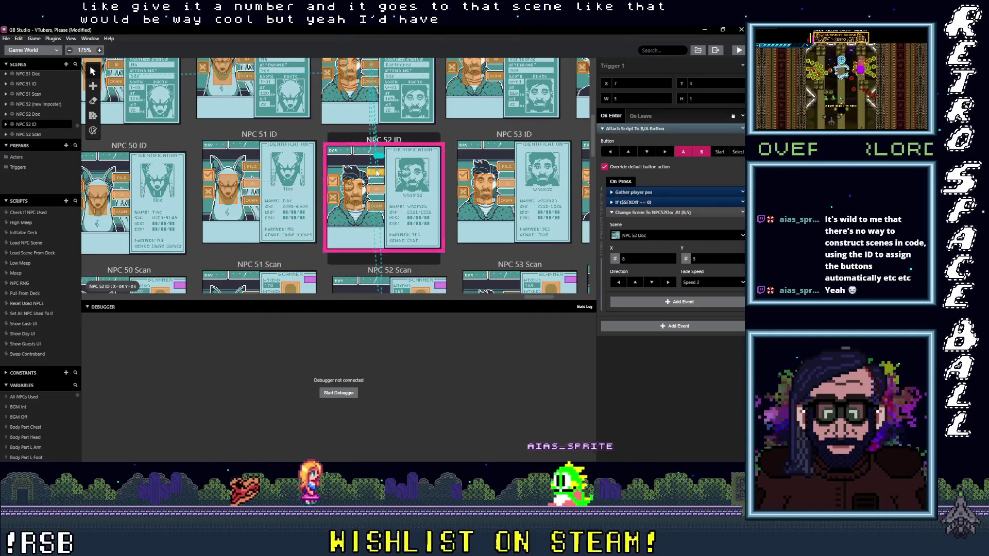
{"action": "left_click", "coordinate": [382, 206]}
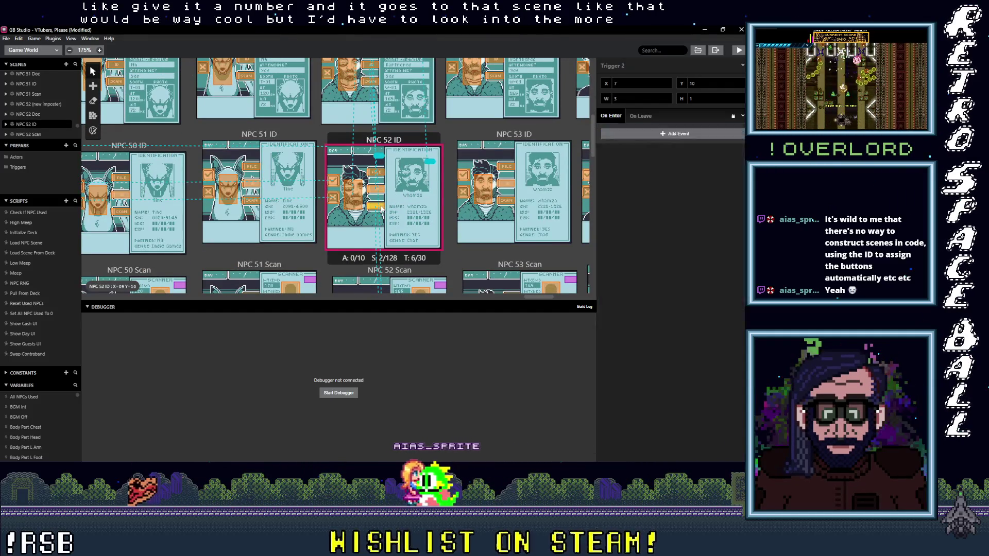
{"action": "scroll", "coordinate": [385, 204], "scroll_direction": "down", "scroll_amount": 3}
{"action": "left_click", "coordinate": [384, 201]}
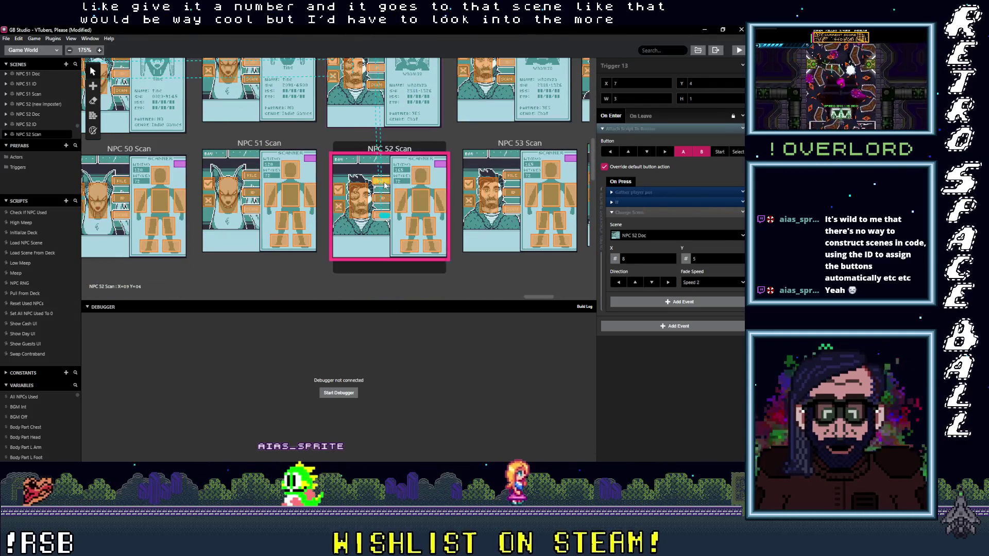
{"action": "left_click", "coordinate": [385, 216]}
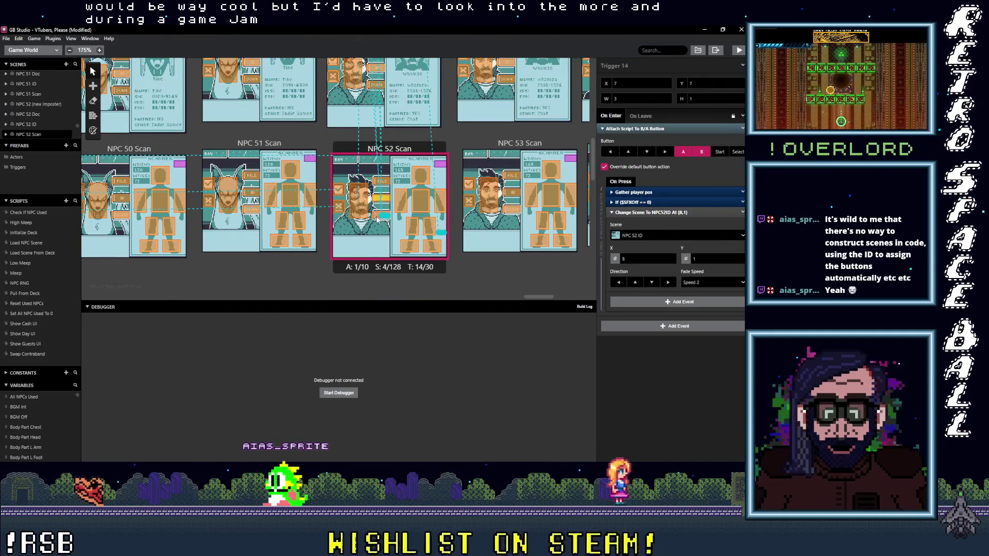
{"action": "left_click", "coordinate": [363, 212]}
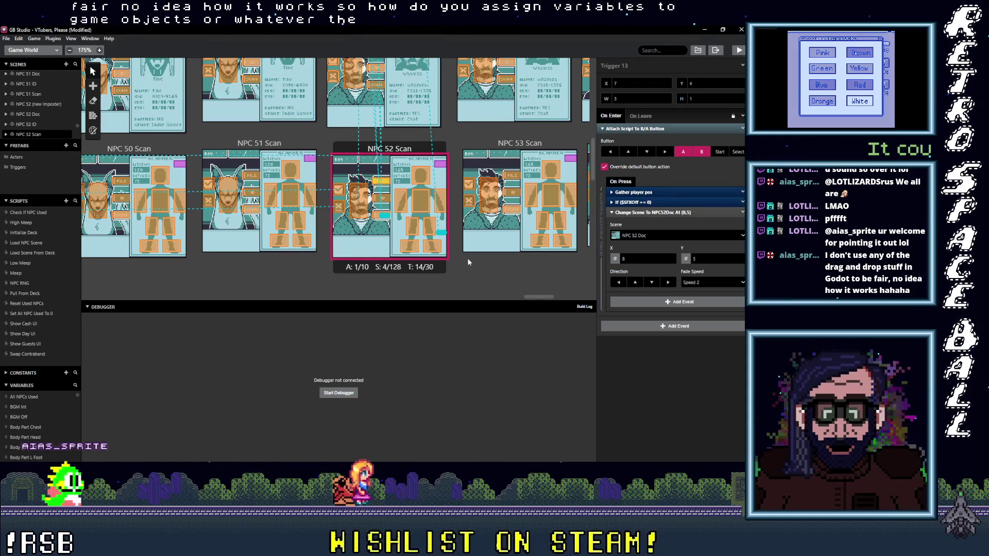
Step: Check the NPC 52 Scan booth trigger, then NPC 53 Scan's triggers to the booth, NPC 53 ID and NPC 53 Doc
{"action": "left_click", "coordinate": [387, 215]}
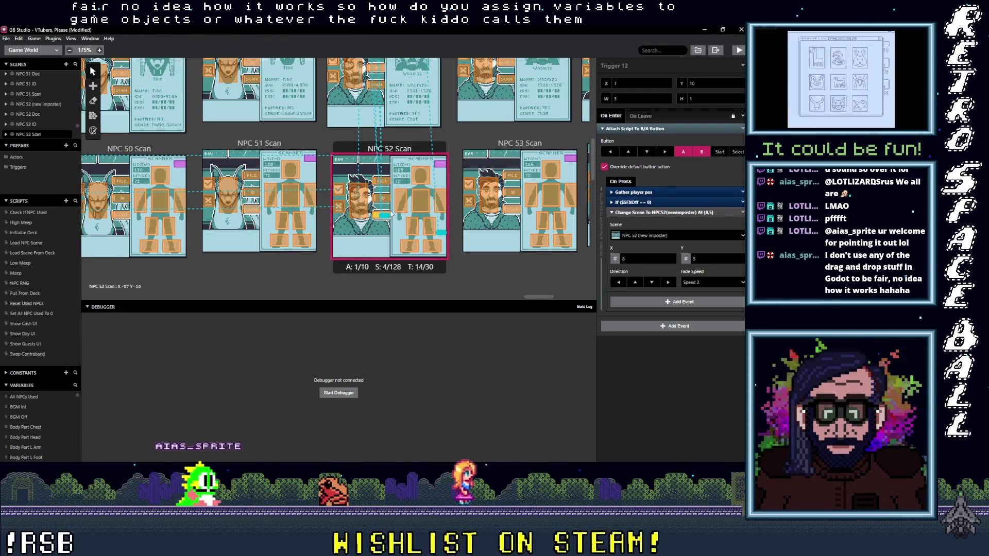
{"action": "left_click", "coordinate": [509, 211]}
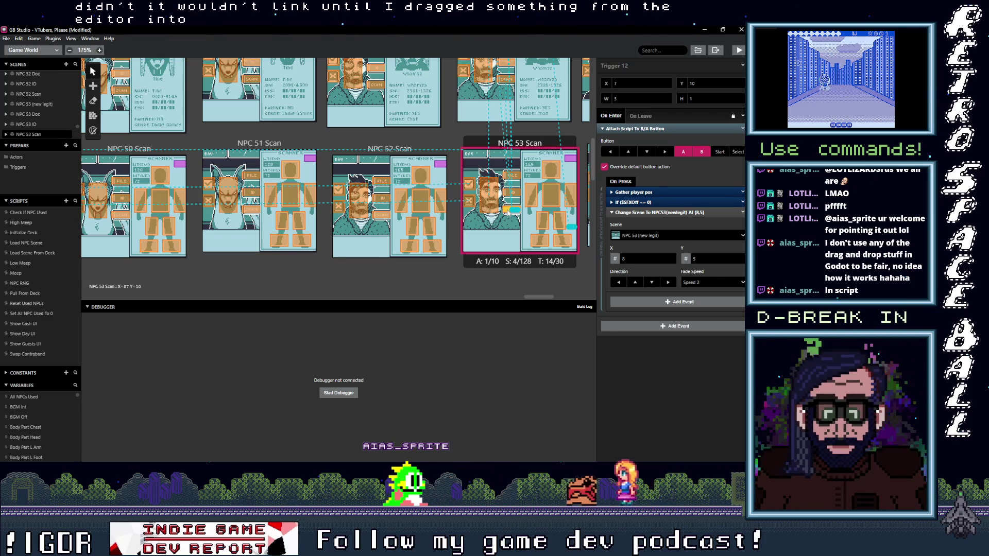
{"action": "left_click", "coordinate": [519, 178]}
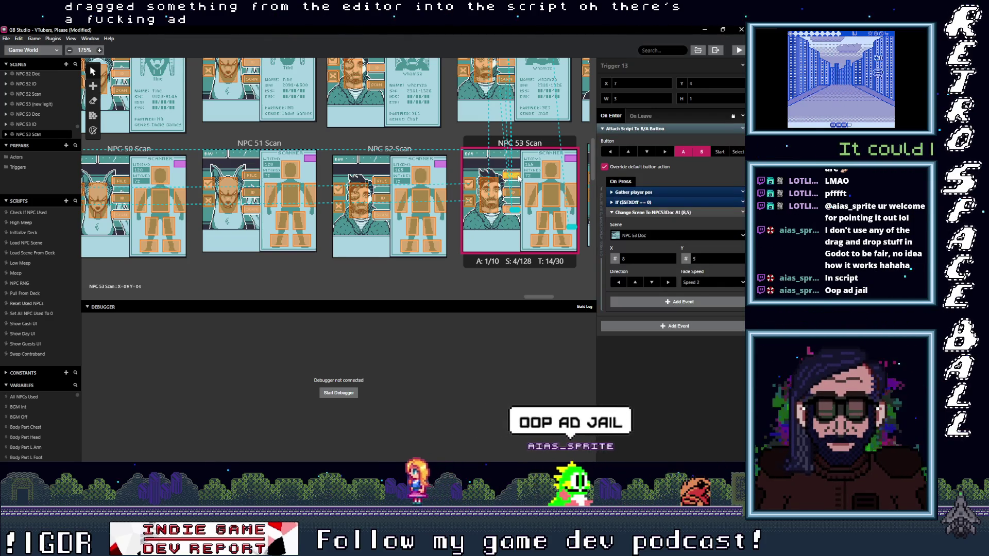
{"action": "left_click", "coordinate": [490, 195]}
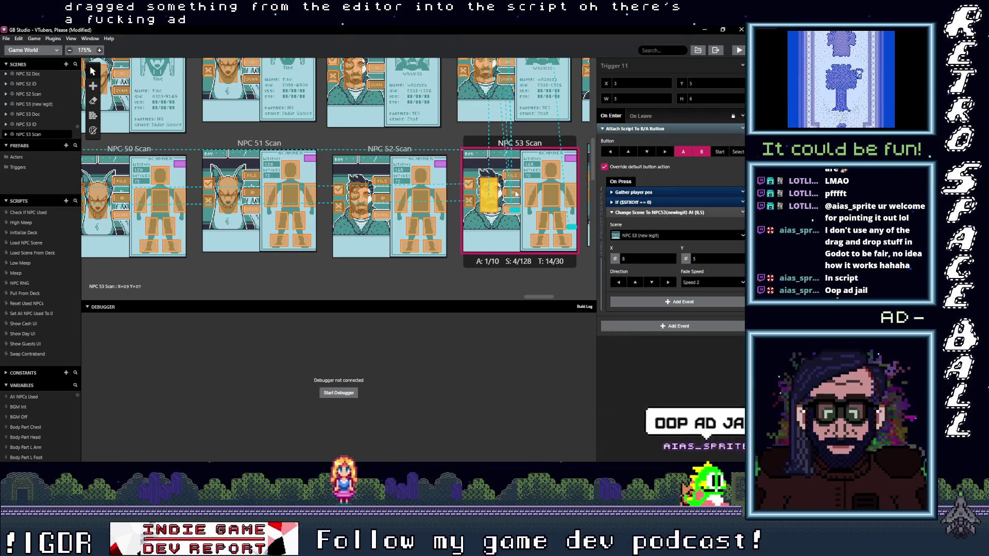
{"action": "left_click", "coordinate": [507, 210]}
{"action": "scroll", "coordinate": [409, 222], "scroll_direction": "right", "scroll_amount": 5}
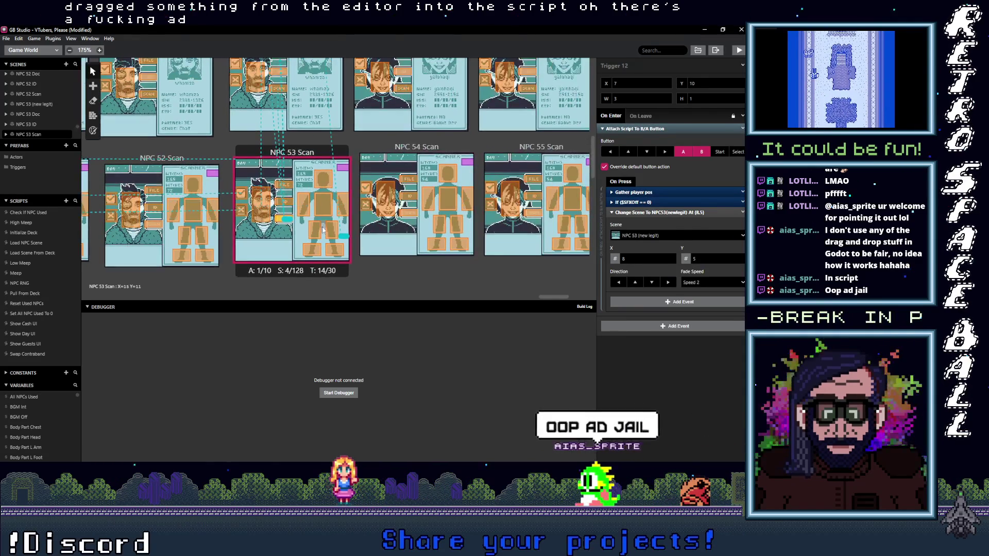
{"action": "left_click", "coordinate": [405, 218]}
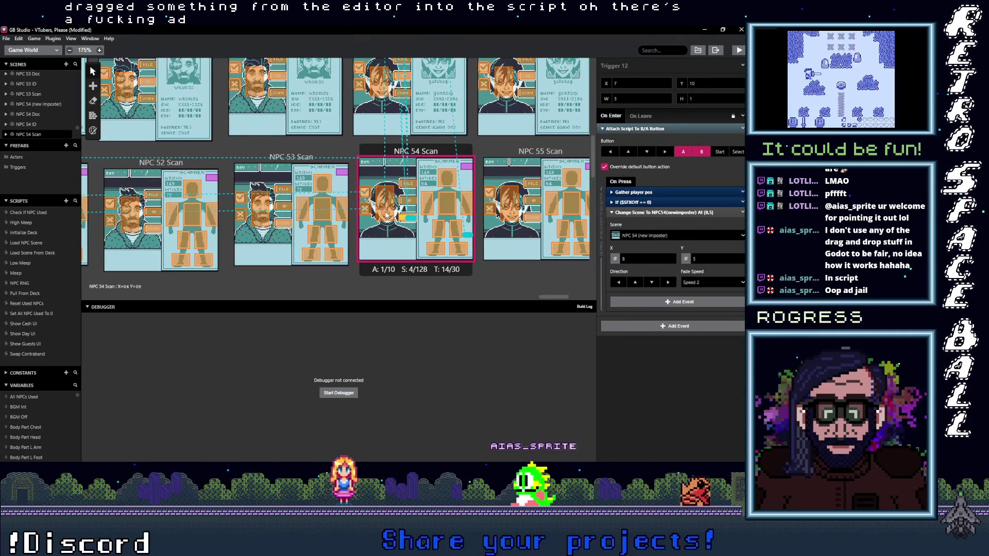
{"action": "left_click", "coordinate": [413, 202]}
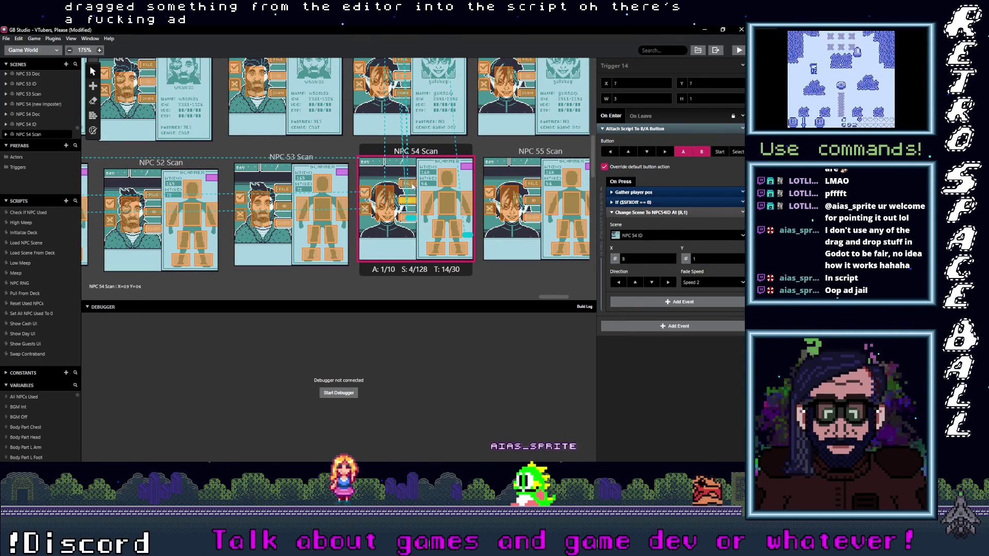
{"action": "scroll", "coordinate": [420, 217], "scroll_direction": "up", "scroll_amount": 3}
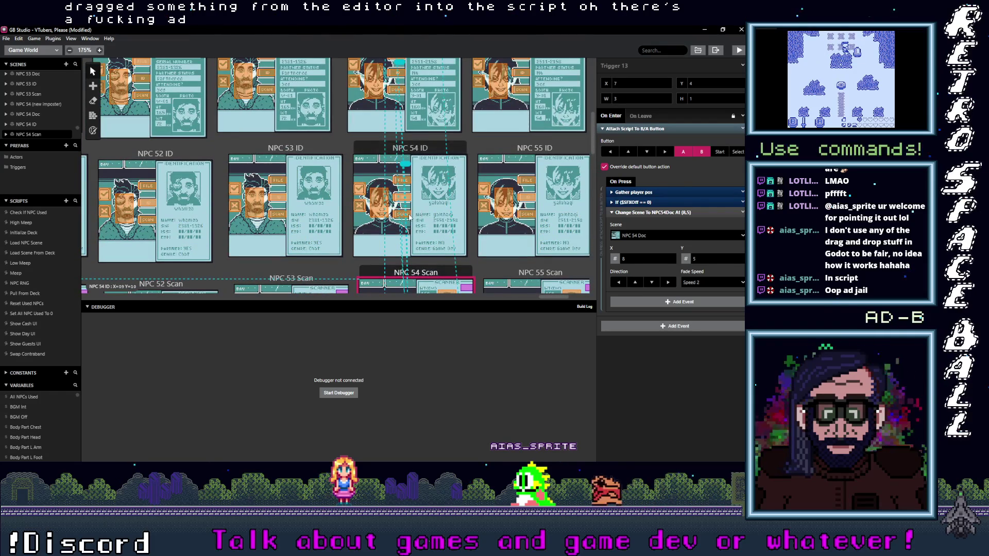
{"action": "left_click", "coordinate": [378, 203]}
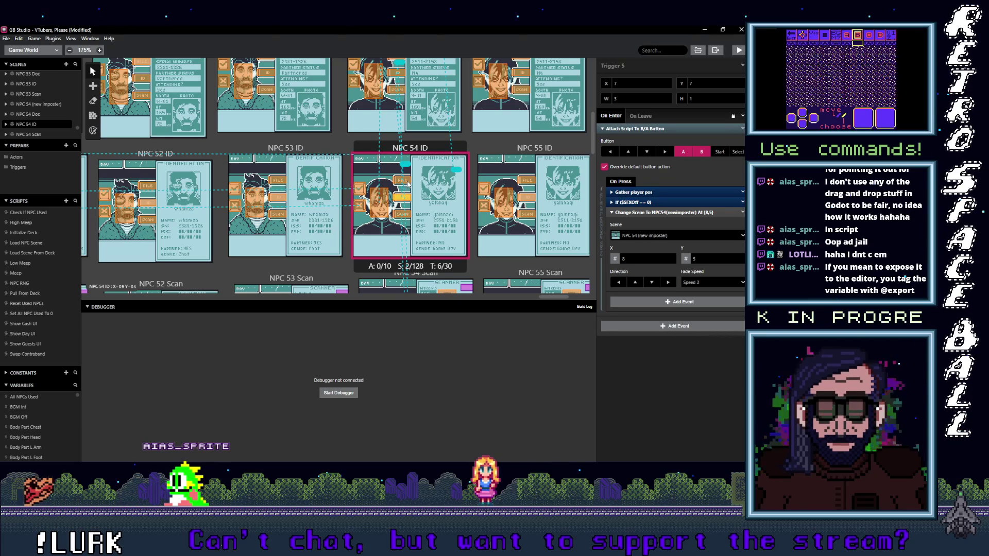
{"action": "left_click", "coordinate": [407, 184]}
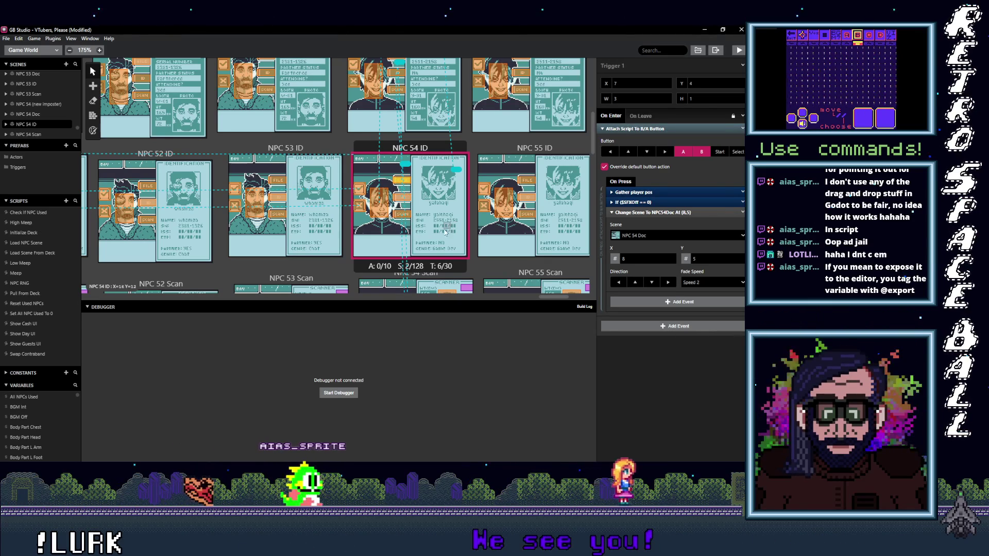
{"action": "left_click", "coordinate": [398, 212]}
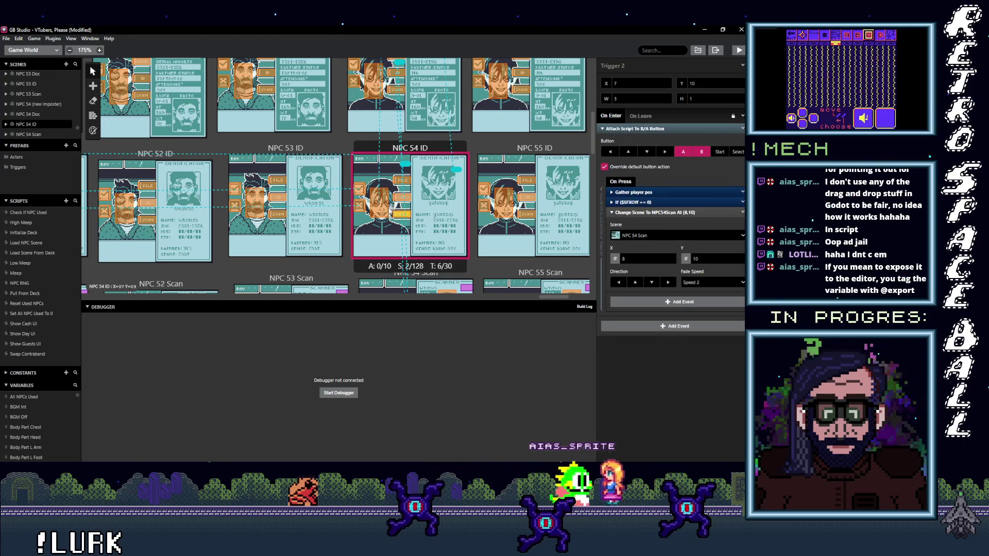
{"action": "scroll", "coordinate": [398, 212], "scroll_direction": "up", "scroll_amount": 3}
{"action": "left_click", "coordinate": [404, 221]}
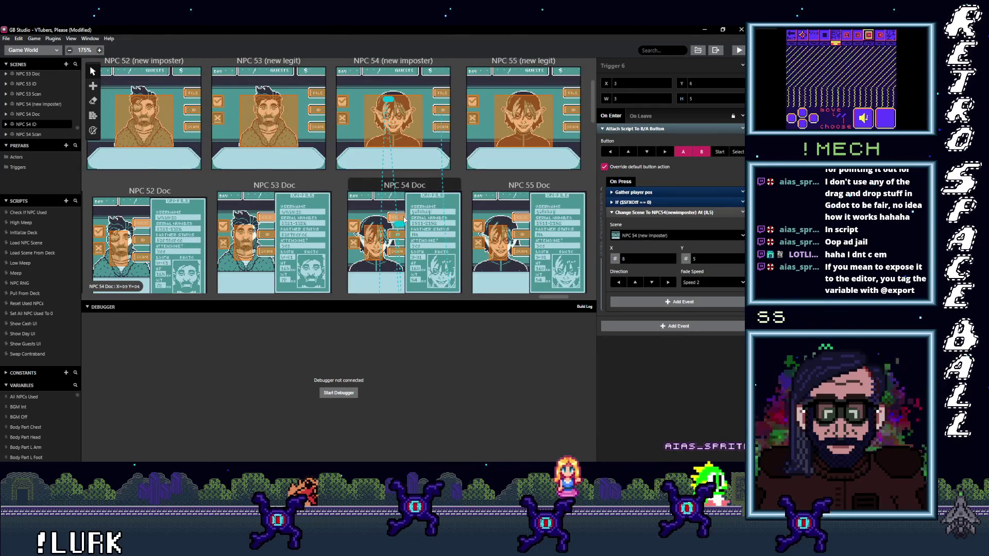
{"action": "left_click", "coordinate": [378, 241]}
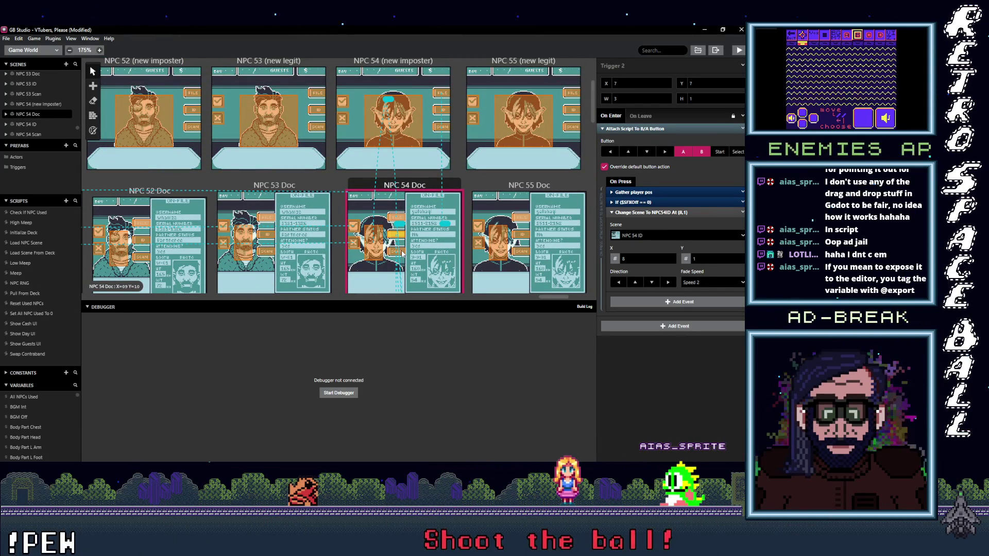
{"action": "scroll", "coordinate": [416, 236], "scroll_direction": "up", "scroll_amount": 3}
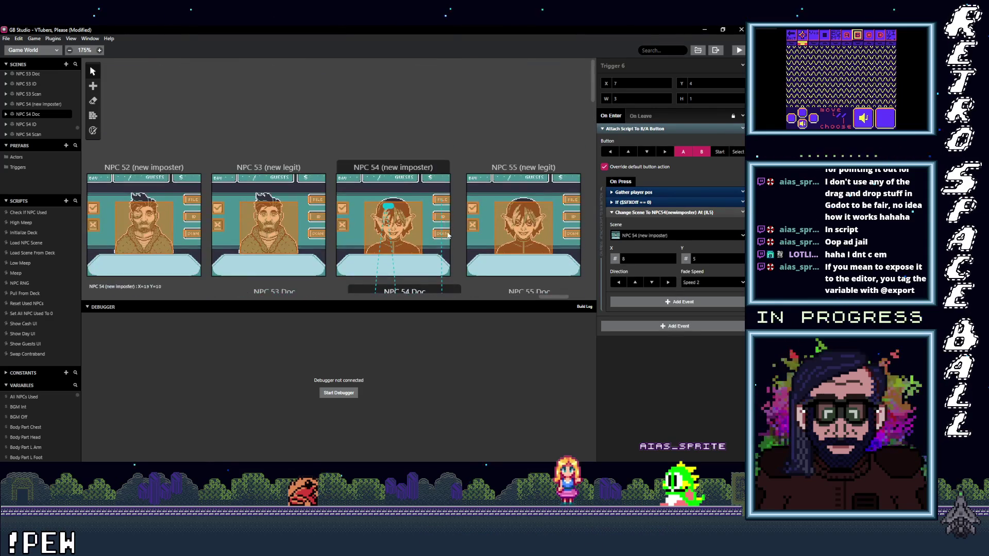
{"action": "left_click", "coordinate": [442, 233]}
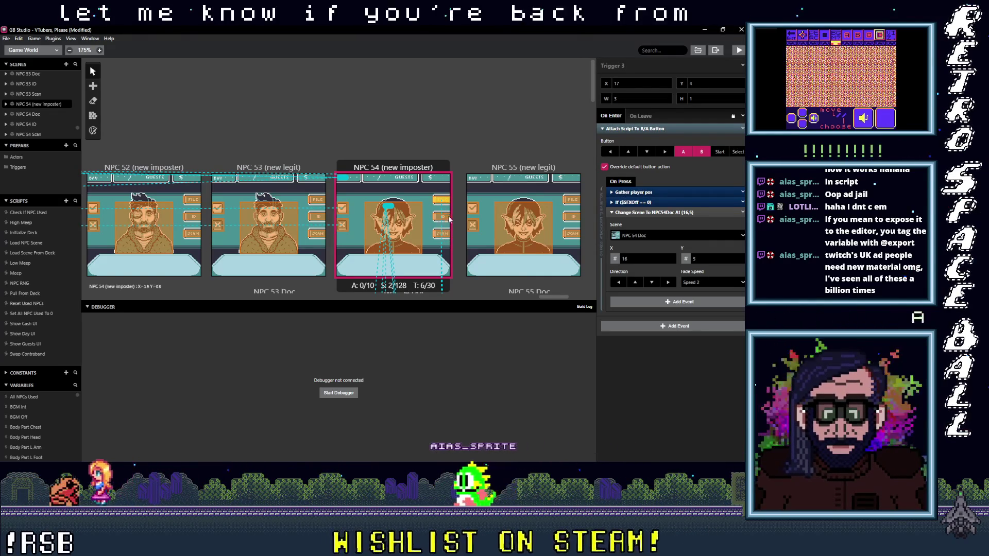
{"action": "left_click", "coordinate": [572, 203]}
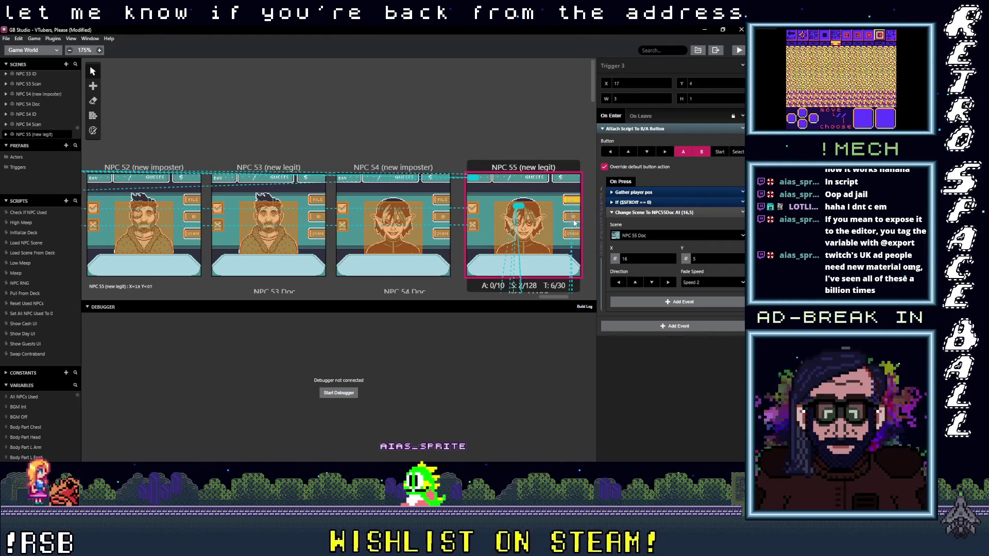
Step: Check the NPC 55 booth trigger to NPC 55 Scan and the NPC 55 Doc triggers
{"action": "left_click", "coordinate": [572, 232]}
{"action": "scroll", "coordinate": [564, 236], "scroll_direction": "down", "scroll_amount": 3}
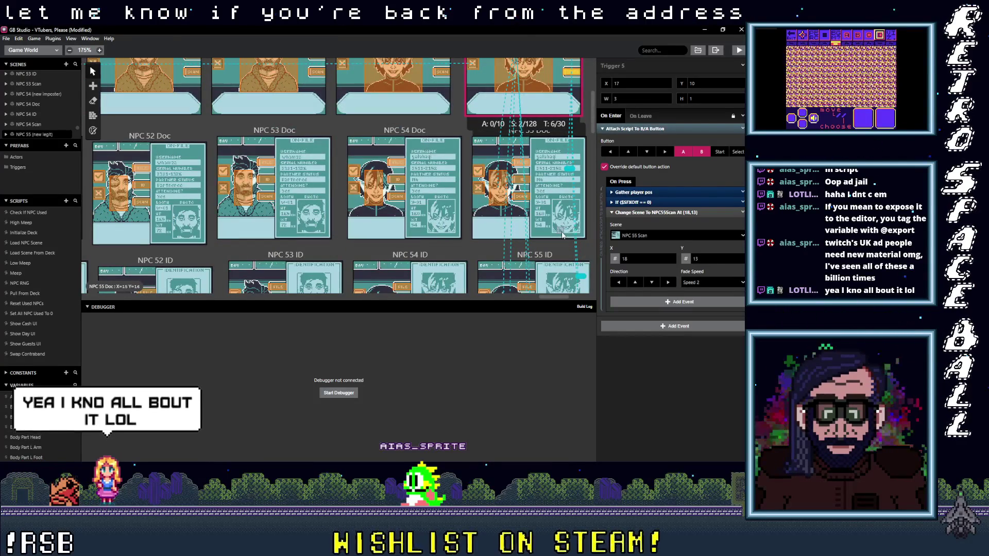
{"action": "left_click", "coordinate": [529, 165]}
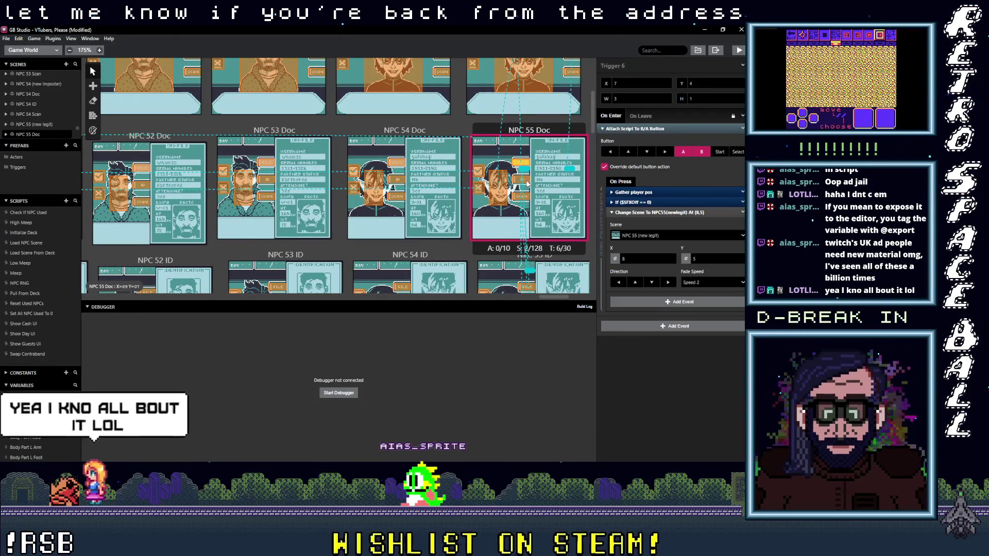
{"action": "left_click", "coordinate": [526, 198]}
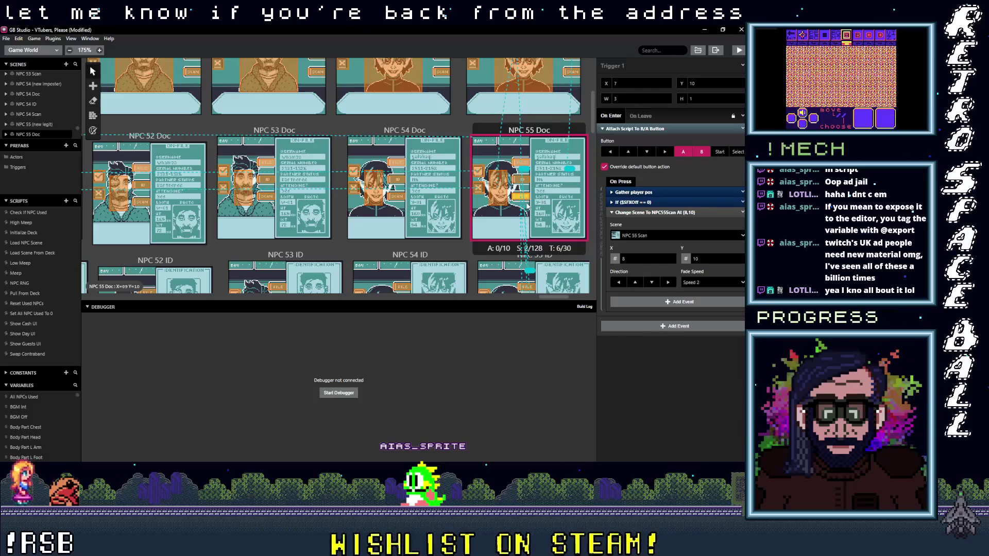
{"action": "scroll", "coordinate": [527, 200], "scroll_direction": "down", "scroll_amount": 3}
Step: Check the NPC 55 ID triggers leading to NPC 55 Doc, the booth and NPC 55 Scan
{"action": "left_click", "coordinate": [528, 181]}
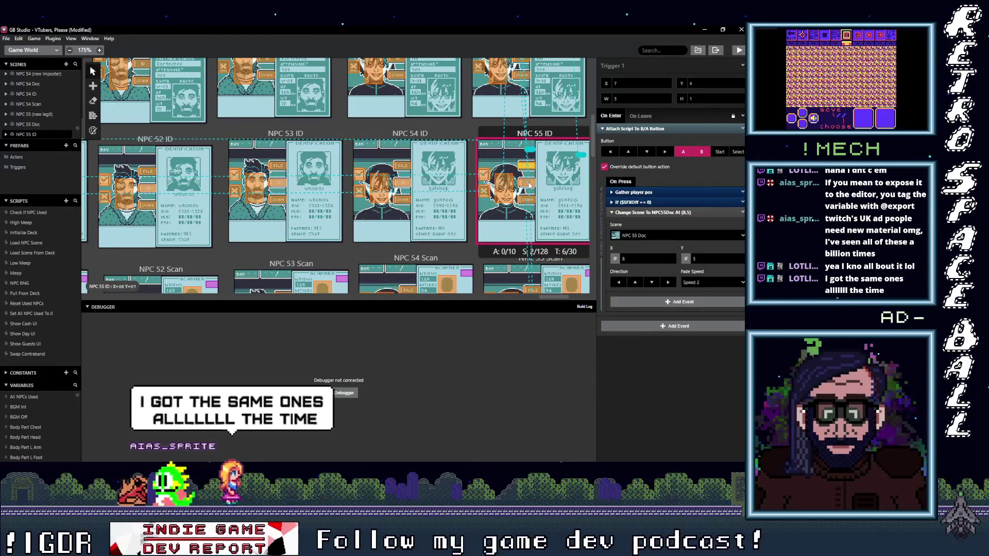
{"action": "left_click", "coordinate": [530, 185]}
{"action": "left_click", "coordinate": [530, 204]}
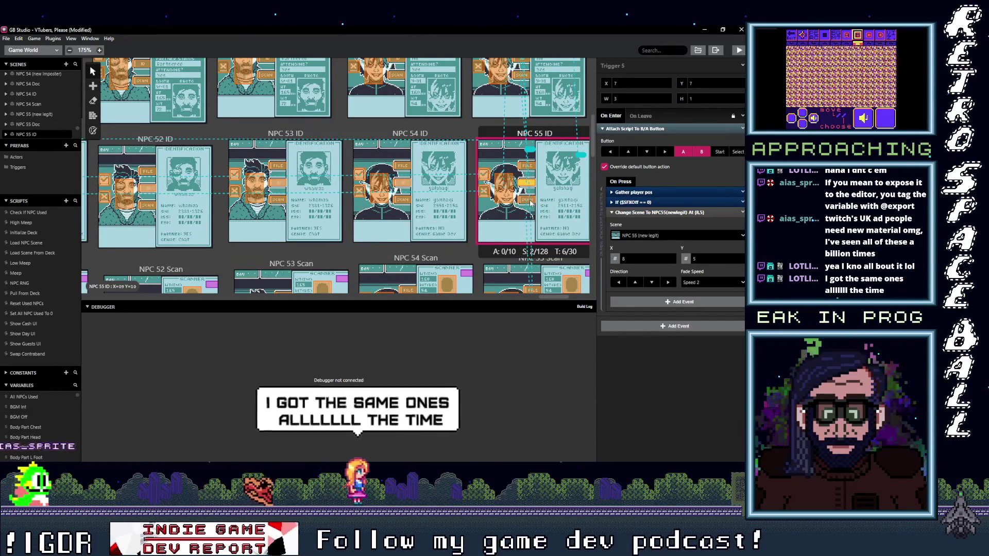
{"action": "scroll", "coordinate": [516, 186], "scroll_direction": "down", "scroll_amount": 3}
Step: Check the NPC 55 Scan triggers, then undo to remove the extra trigger
{"action": "left_click", "coordinate": [525, 172]}
{"action": "left_click", "coordinate": [534, 171]}
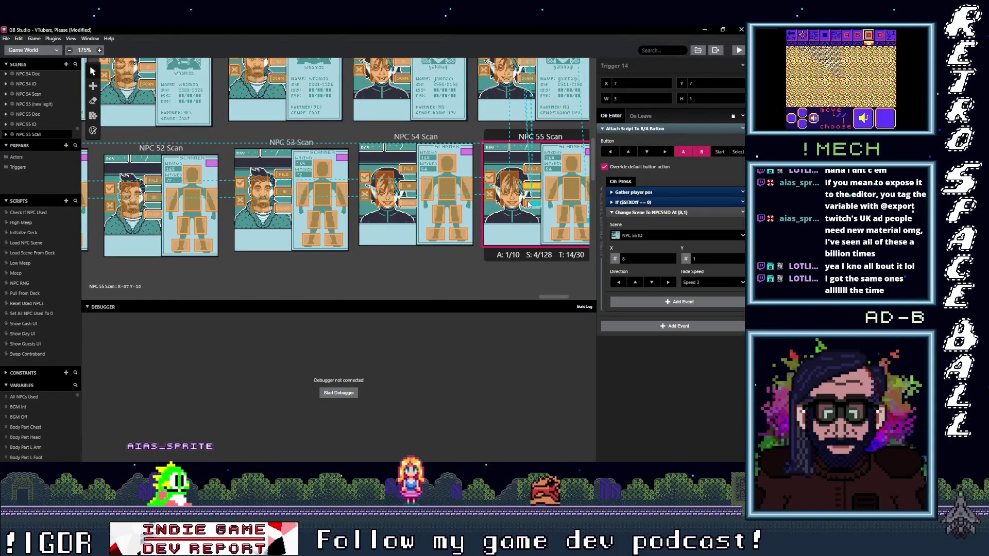
{"action": "key", "text": "ctrl+z"}
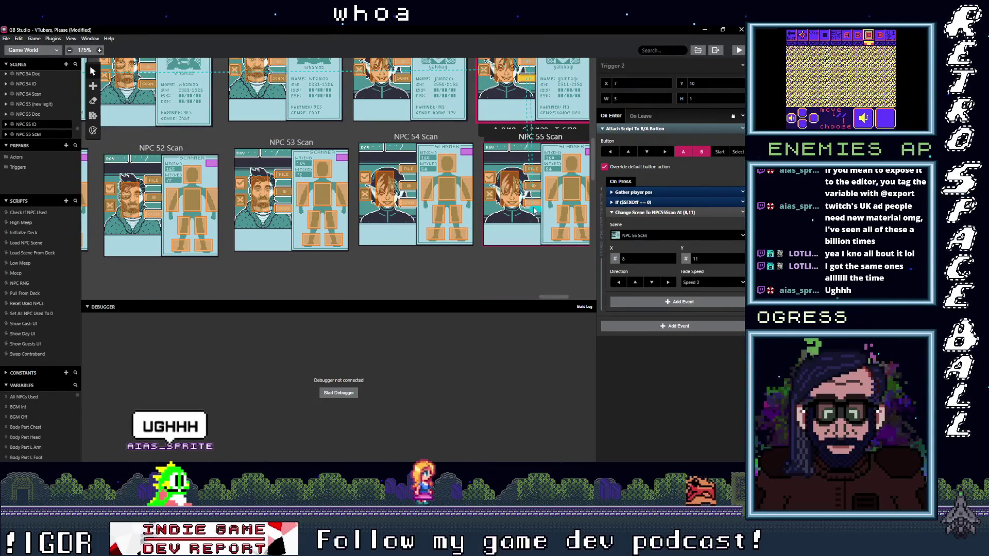
{"action": "scroll", "coordinate": [484, 277], "scroll_direction": "right", "scroll_amount": 3}
{"action": "scroll", "coordinate": [485, 277], "scroll_direction": "up", "scroll_amount": 1}
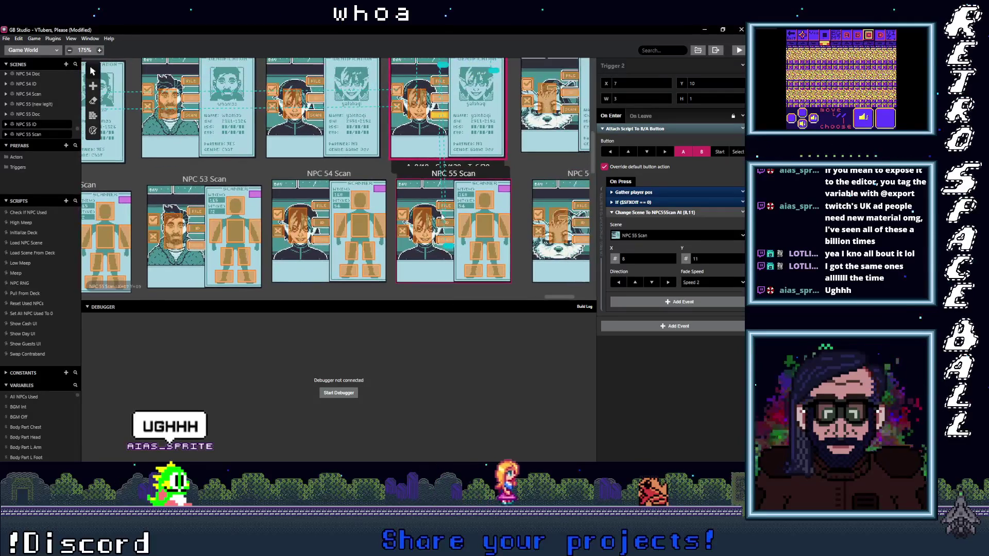
Step: Recheck the NPC 55 ID scene properties and the NPC 55 Scan and ID trigger destinations
{"action": "left_click", "coordinate": [433, 140]}
{"action": "left_click", "coordinate": [451, 221]}
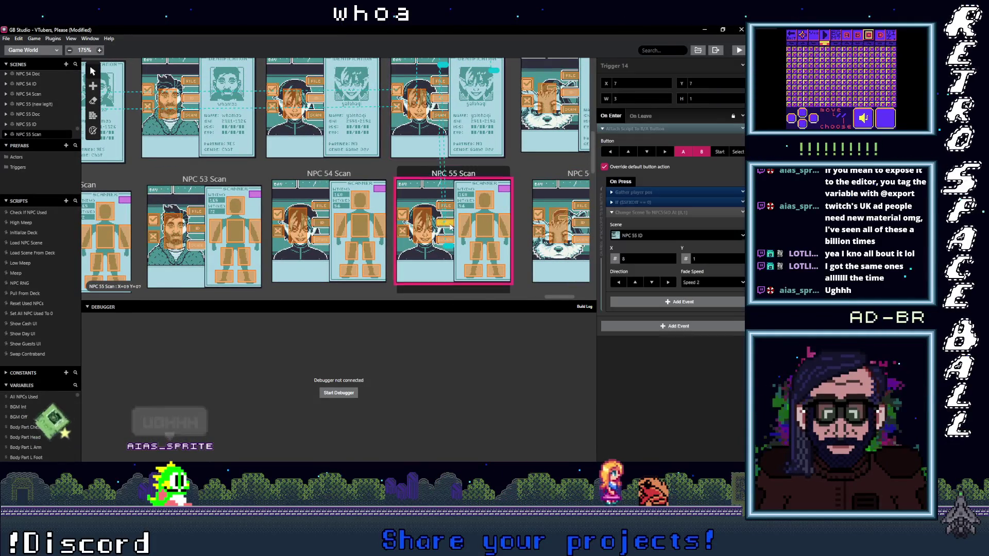
{"action": "left_click", "coordinate": [450, 208]}
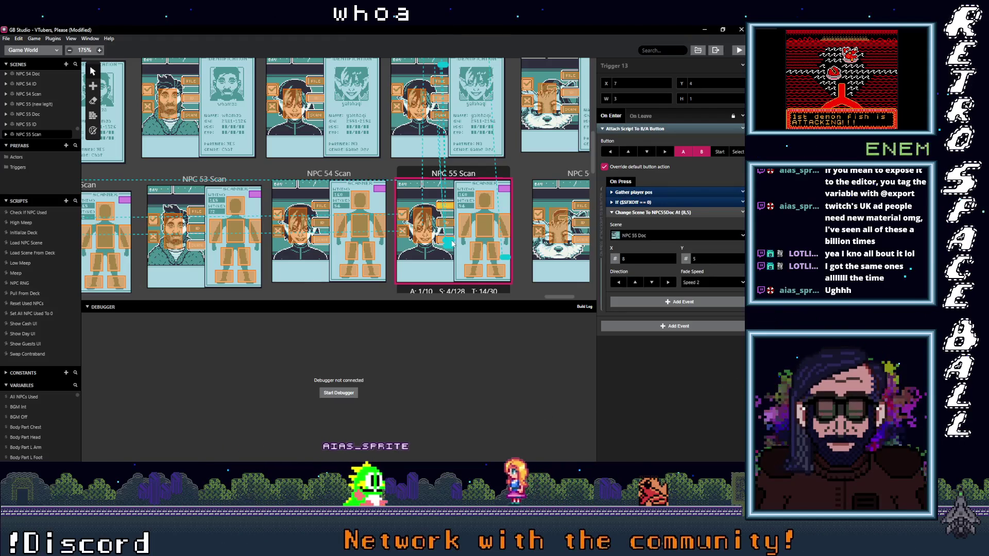
{"action": "left_click", "coordinate": [448, 218]}
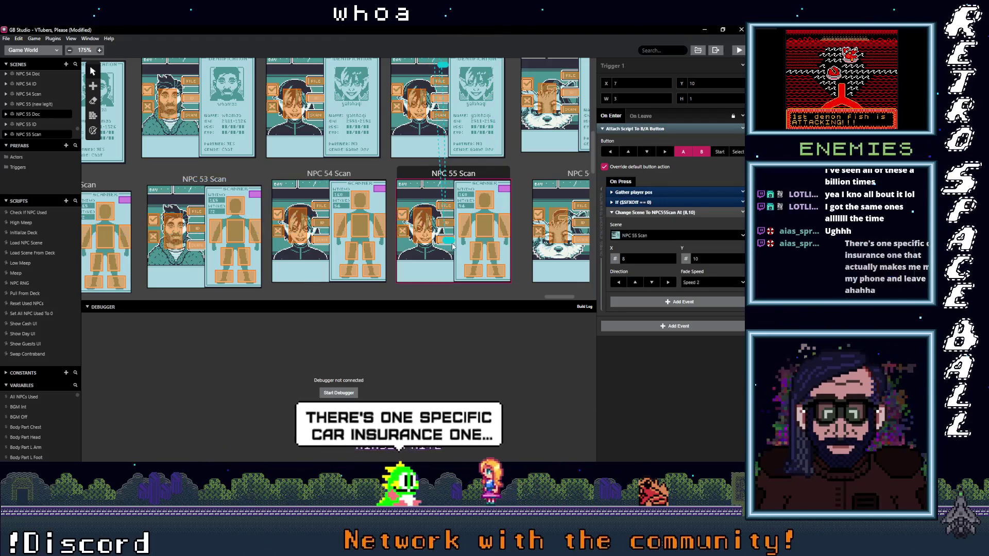
{"action": "left_click", "coordinate": [449, 208]}
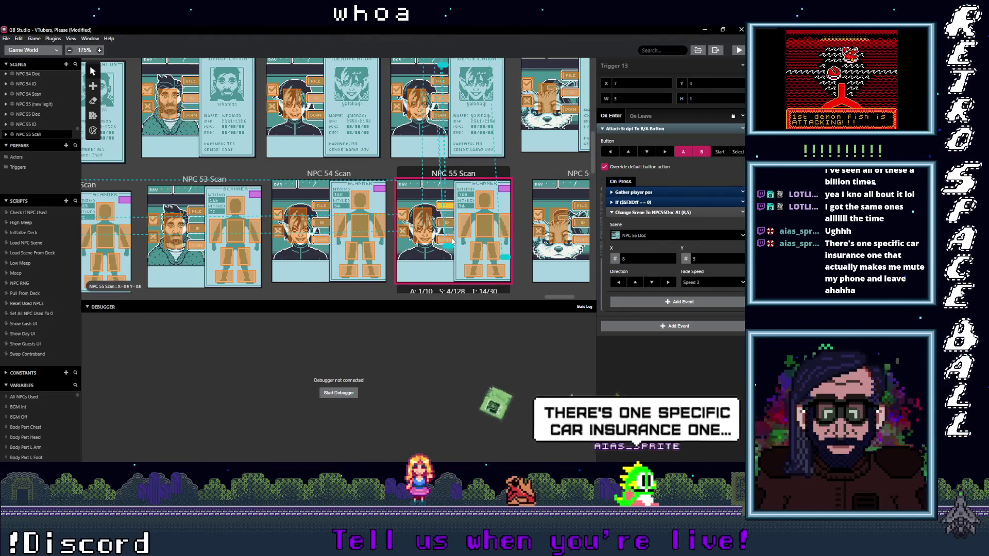
{"action": "left_click", "coordinate": [444, 117]}
Step: Move the NPC 55 ID booth-return trigger two tiles left to X 7
{"action": "left_click", "coordinate": [446, 99]}
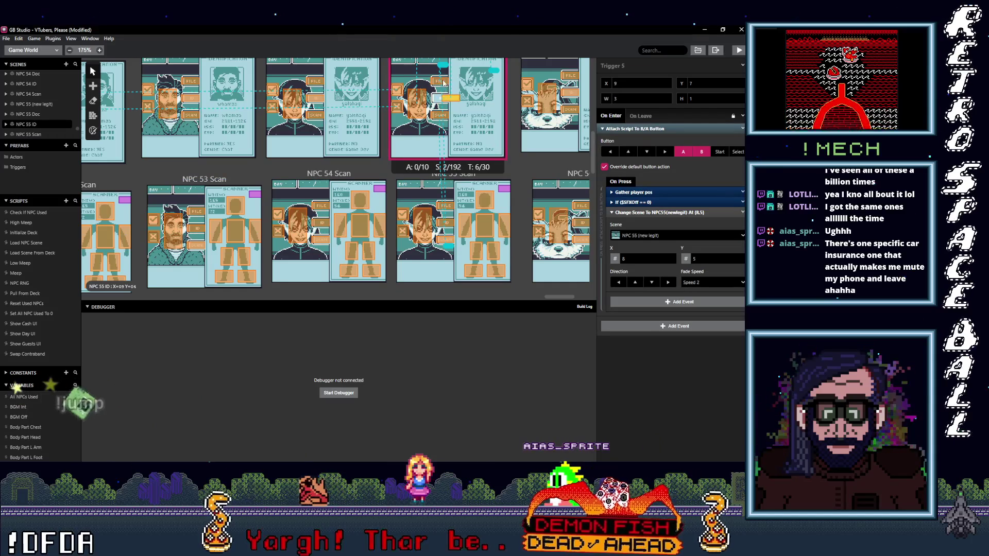
{"action": "left_click_drag", "start_coordinate": [451, 98], "coordinate": [437, 98]}
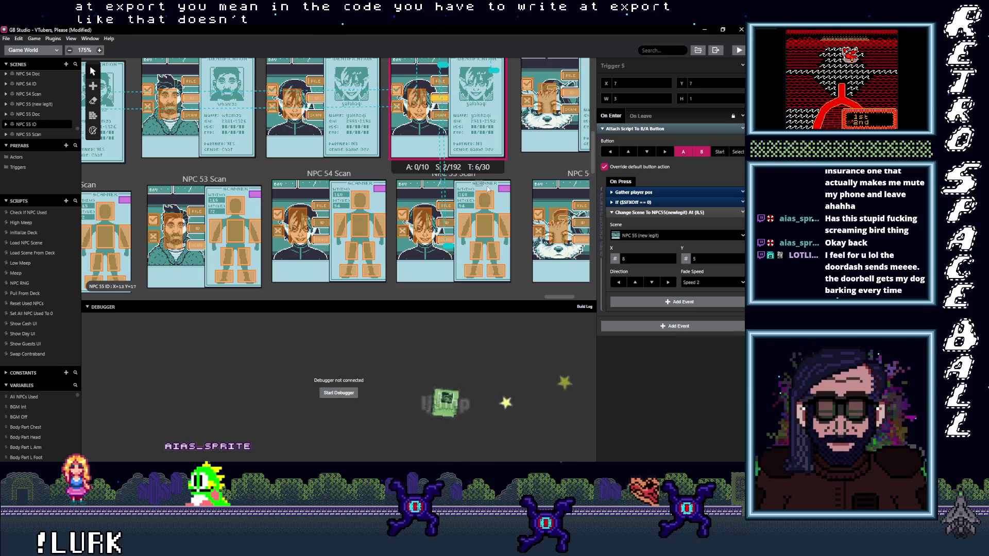
{"action": "scroll", "coordinate": [506, 185], "scroll_direction": "right", "scroll_amount": 5}
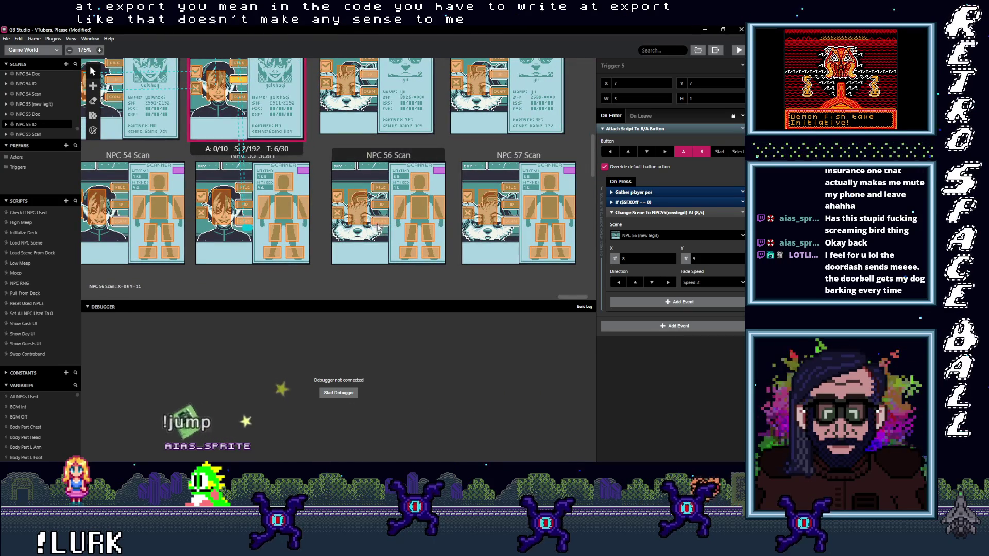
{"action": "left_click", "coordinate": [357, 222]}
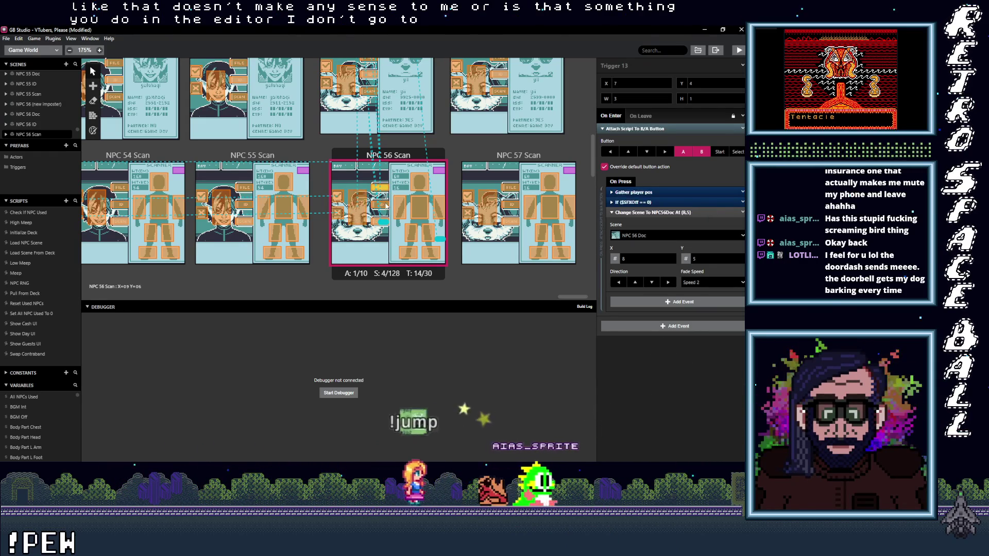
{"action": "left_click", "coordinate": [400, 252]}
{"action": "scroll", "coordinate": [400, 252], "scroll_direction": "up", "scroll_amount": 3}
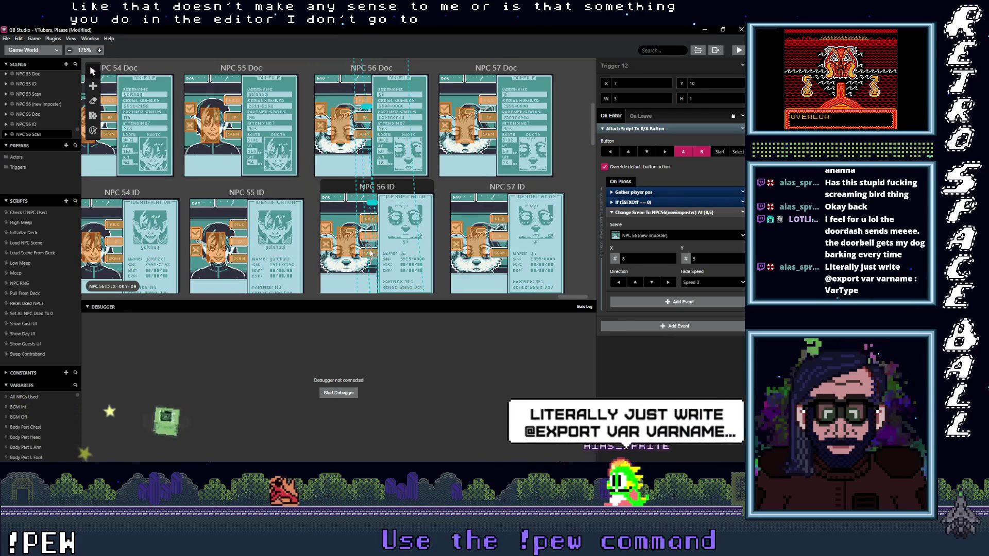
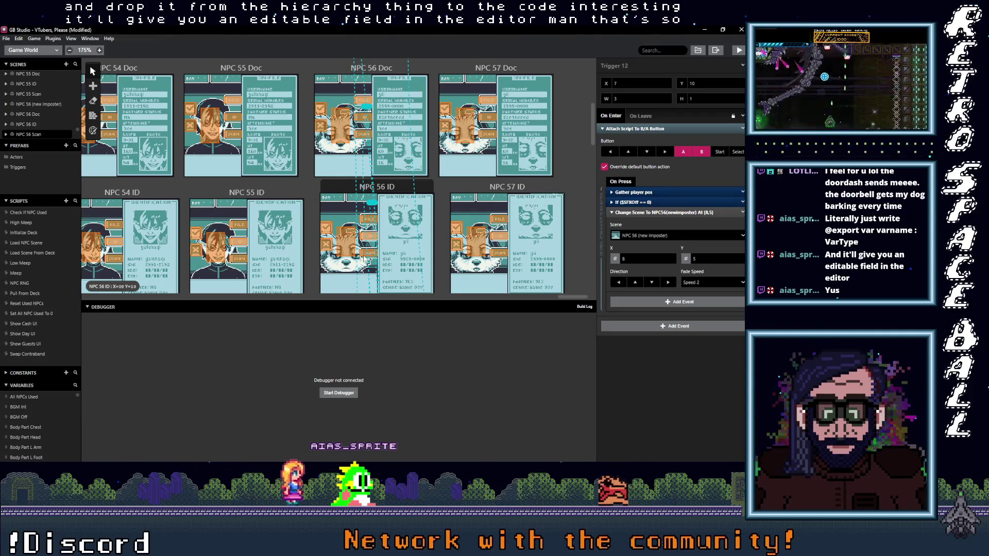
Step: Inspect the scene-change triggers in the NPC 56 ID, Doc and (new imposter) scenes
{"action": "left_click", "coordinate": [370, 254]}
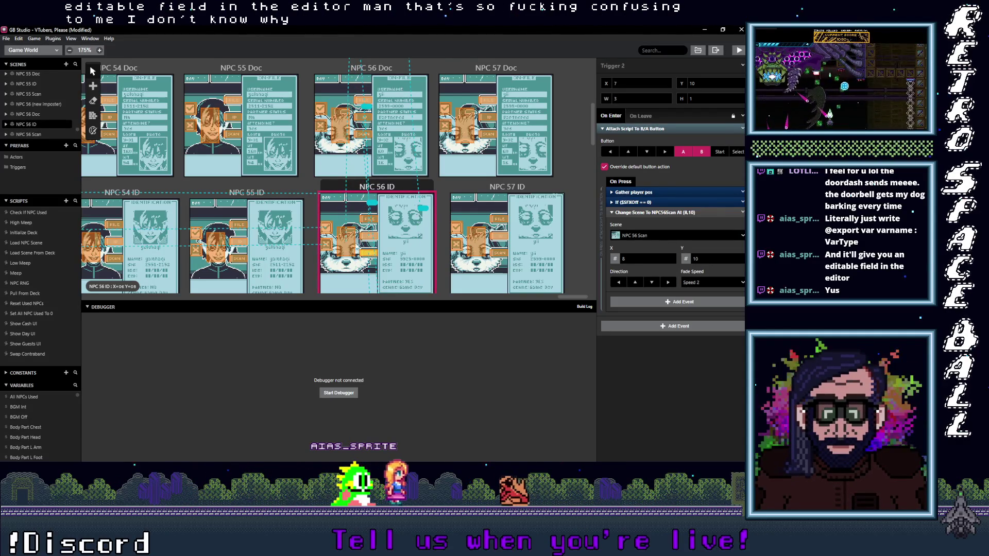
{"action": "left_click", "coordinate": [349, 246]}
{"action": "left_click", "coordinate": [363, 236]}
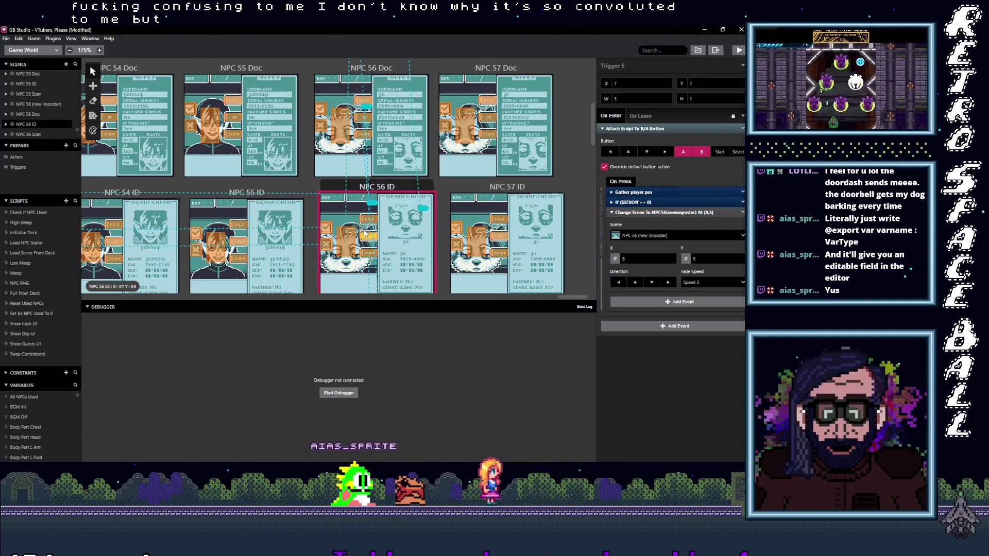
{"action": "scroll", "coordinate": [361, 251], "scroll_direction": "up", "scroll_amount": 3}
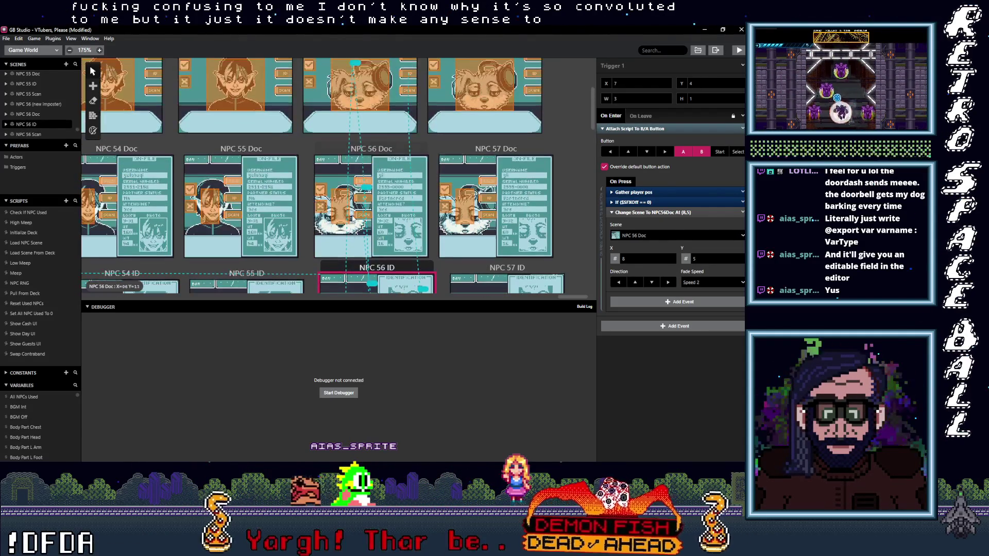
{"action": "left_click", "coordinate": [364, 214]}
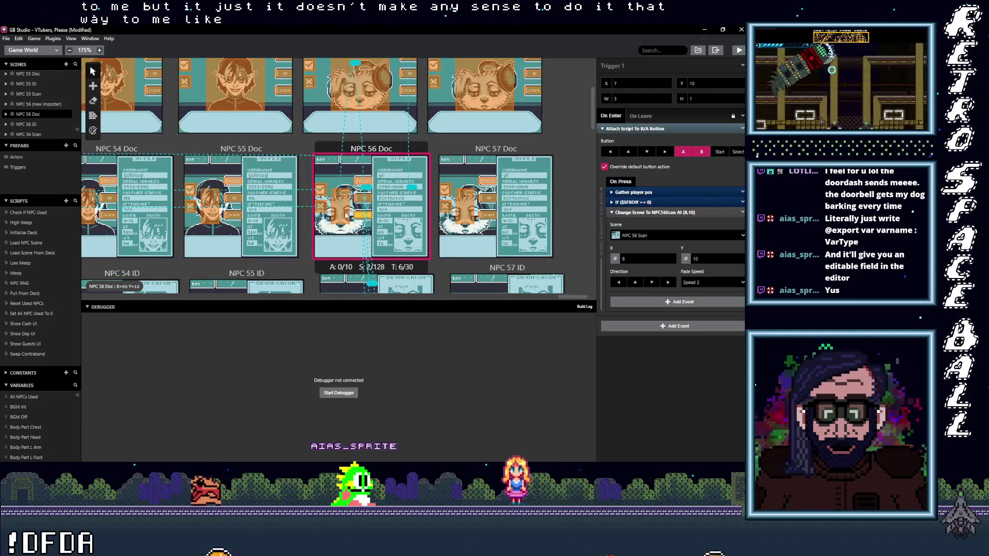
{"action": "left_click", "coordinate": [360, 181]}
{"action": "scroll", "coordinate": [357, 278], "scroll_direction": "up", "scroll_amount": 2}
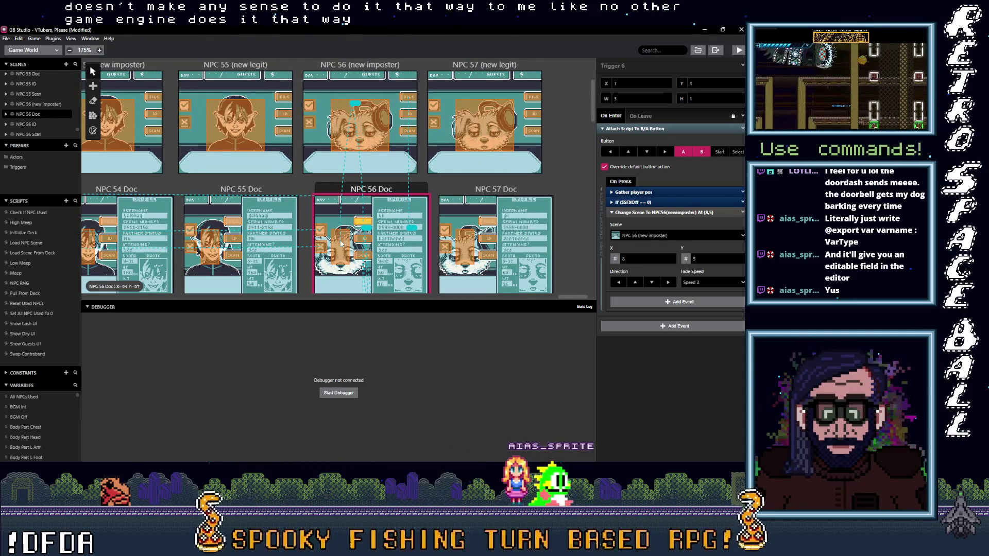
{"action": "scroll", "coordinate": [342, 244], "scroll_direction": "up", "scroll_amount": 3}
{"action": "left_click", "coordinate": [405, 214]}
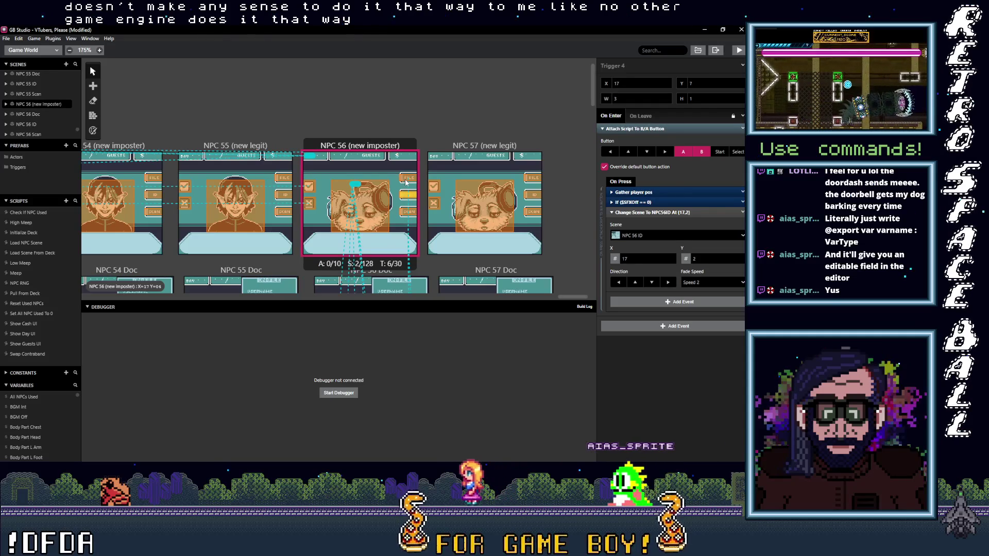
Step: Check where the NPC 57 (new legit), Doc and ID triggers send the player
{"action": "left_click", "coordinate": [532, 181]}
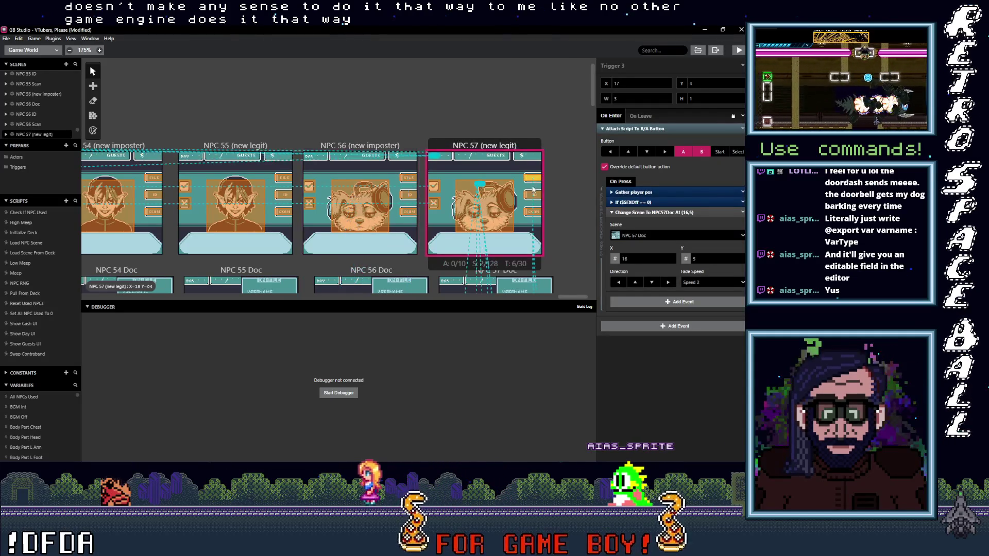
{"action": "left_click", "coordinate": [534, 206]}
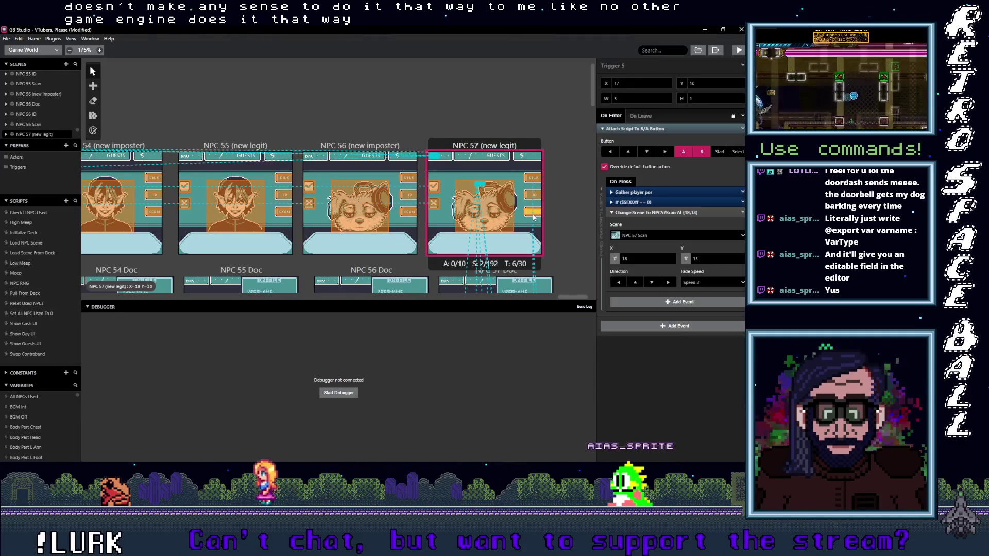
{"action": "scroll", "coordinate": [488, 146], "scroll_direction": "down", "scroll_amount": 6}
{"action": "left_click", "coordinate": [486, 142]}
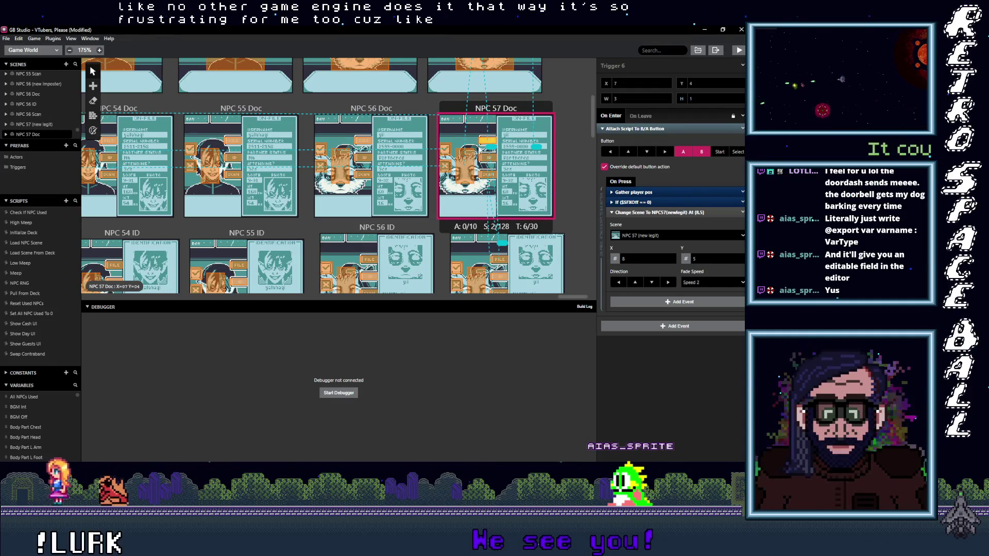
{"action": "left_click", "coordinate": [470, 163]}
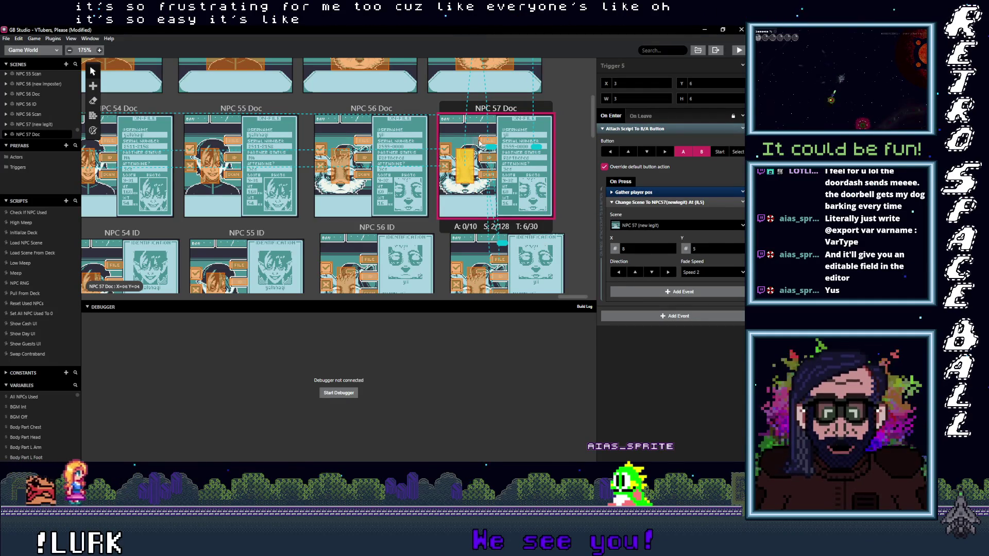
{"action": "left_click", "coordinate": [487, 158]}
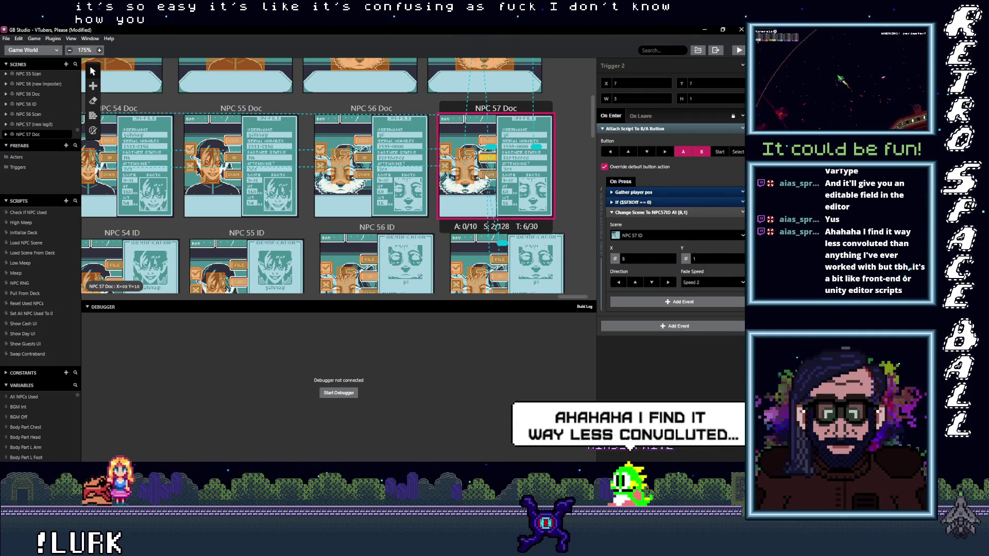
{"action": "left_click", "coordinate": [485, 189]}
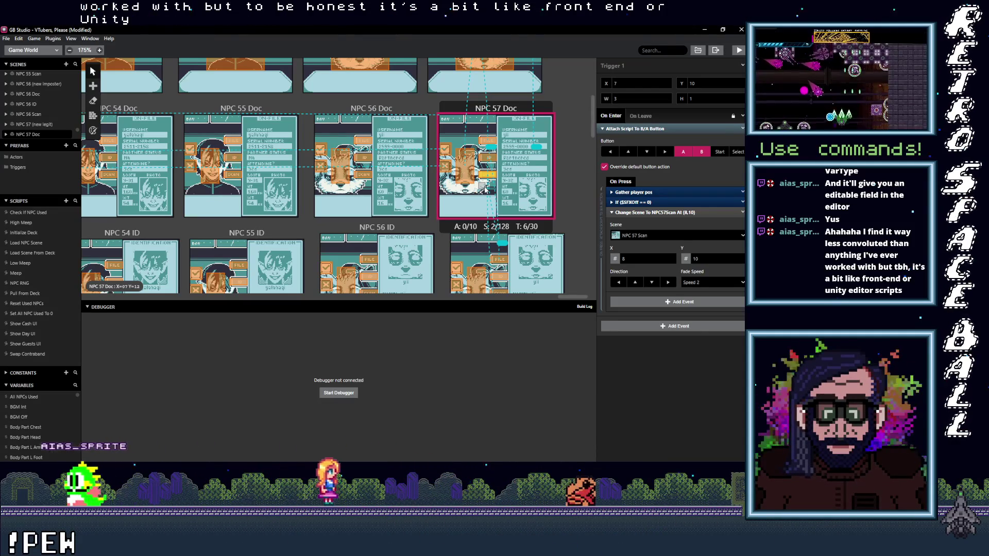
{"action": "scroll", "coordinate": [484, 189], "scroll_direction": "down", "scroll_amount": 3}
{"action": "left_click", "coordinate": [494, 179]}
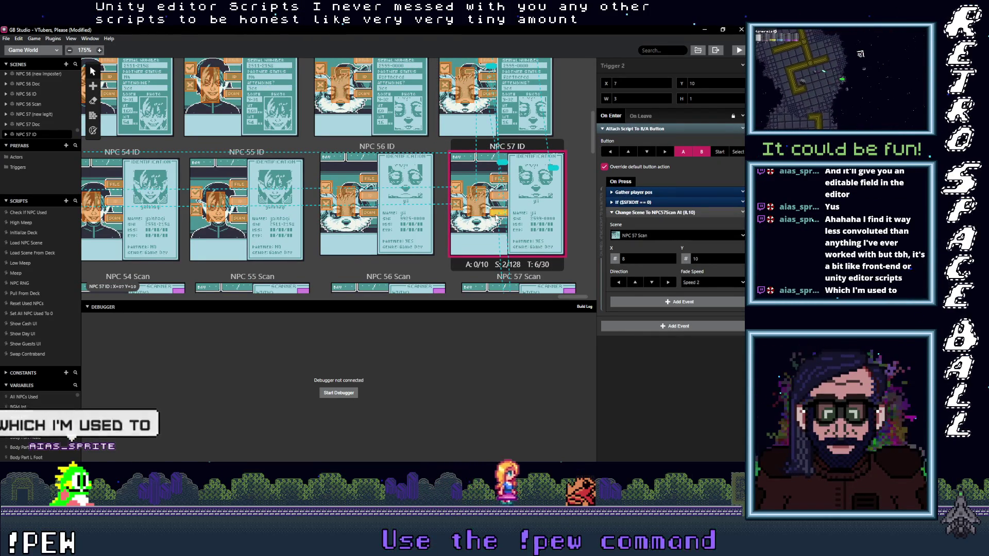
{"action": "scroll", "coordinate": [496, 217], "scroll_direction": "down", "scroll_amount": 5}
Step: Repoint the NPC 57 Scan trigger that wrongly led to NPC26Doc so it goes to NPC 57 Doc
{"action": "left_click", "coordinate": [508, 190]}
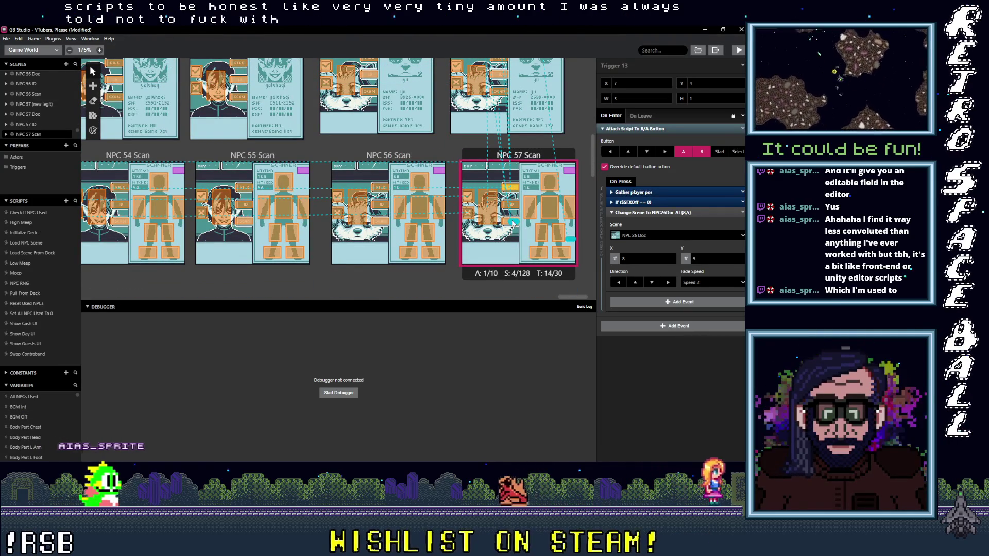
{"action": "left_click", "coordinate": [498, 92]}
{"action": "left_click", "coordinate": [508, 190]}
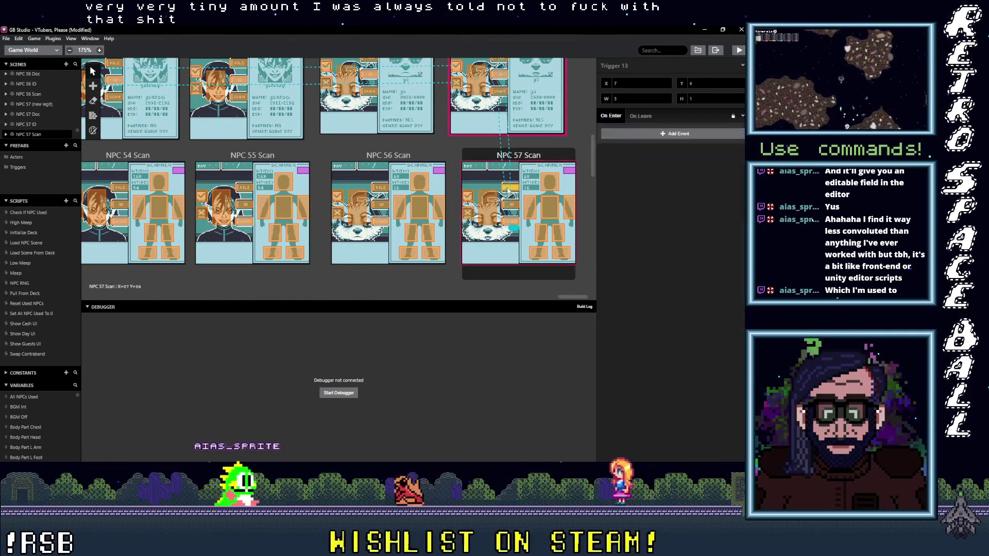
{"action": "left_click", "coordinate": [513, 231]}
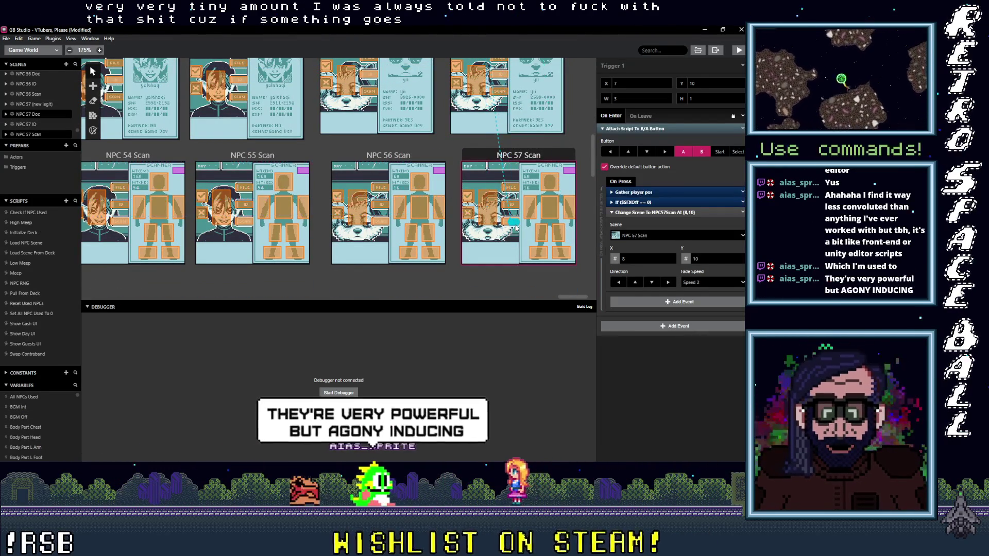
{"action": "left_click", "coordinate": [509, 190]}
{"action": "left_click", "coordinate": [506, 222]}
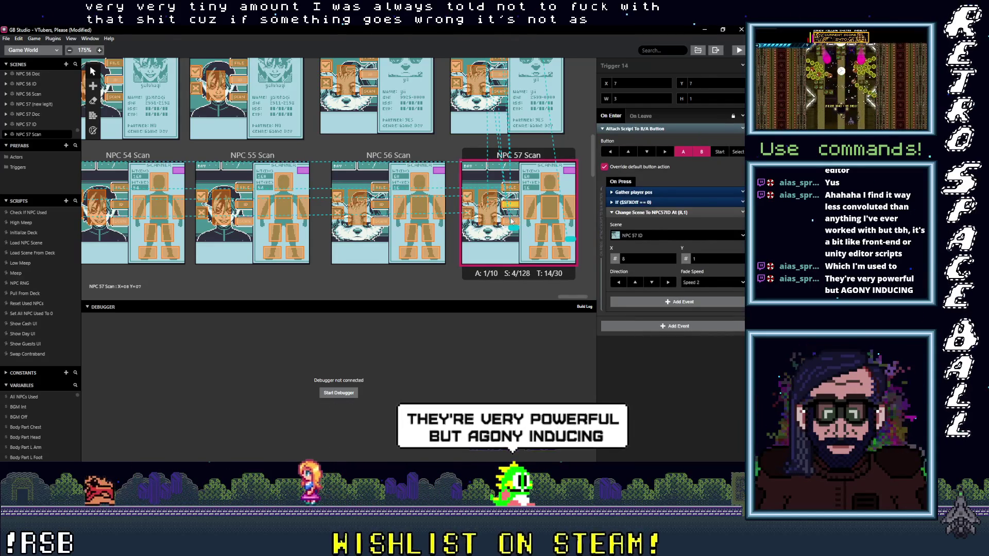
{"action": "left_click", "coordinate": [492, 216]}
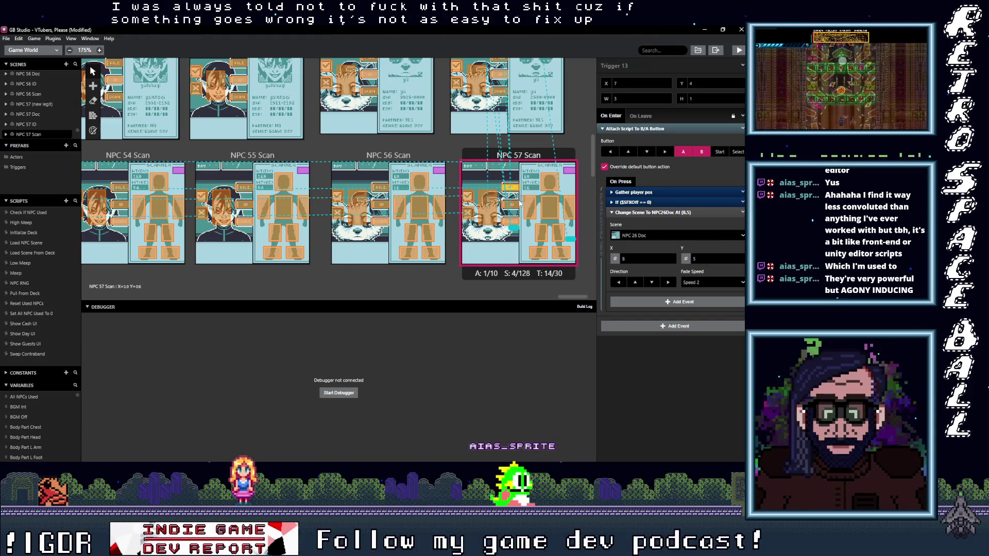
{"action": "left_click", "coordinate": [659, 238]}
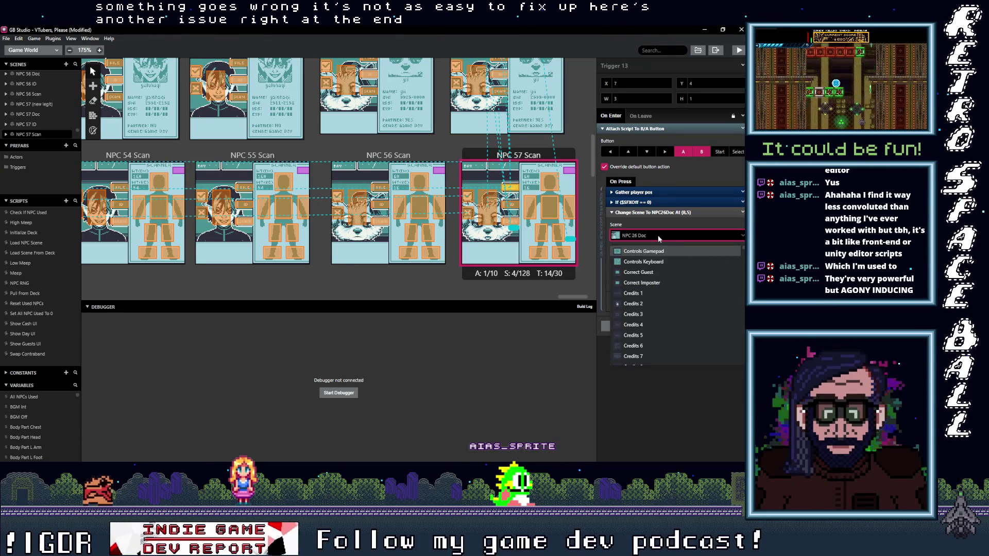
{"action": "type", "text": "57 d"}
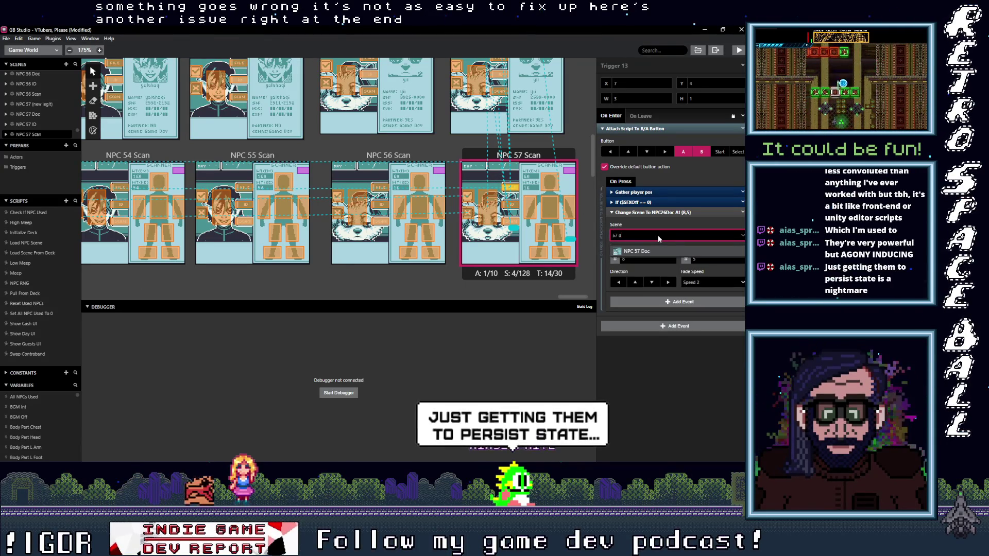
{"action": "left_click", "coordinate": [644, 252]}
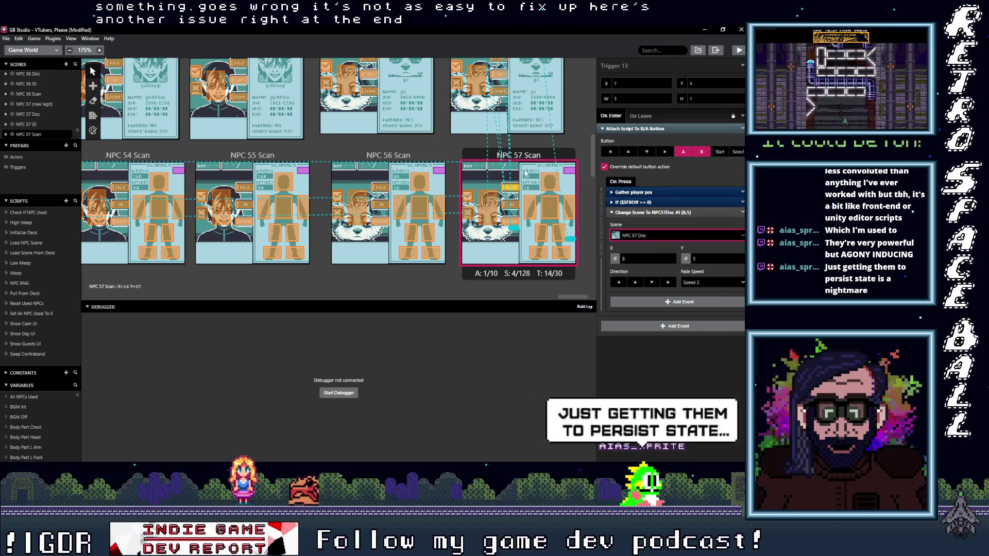
Step: Verify the fixed NPC 57 Scan trigger and inspect the other Scan and ID triggers
{"action": "left_click", "coordinate": [513, 208]}
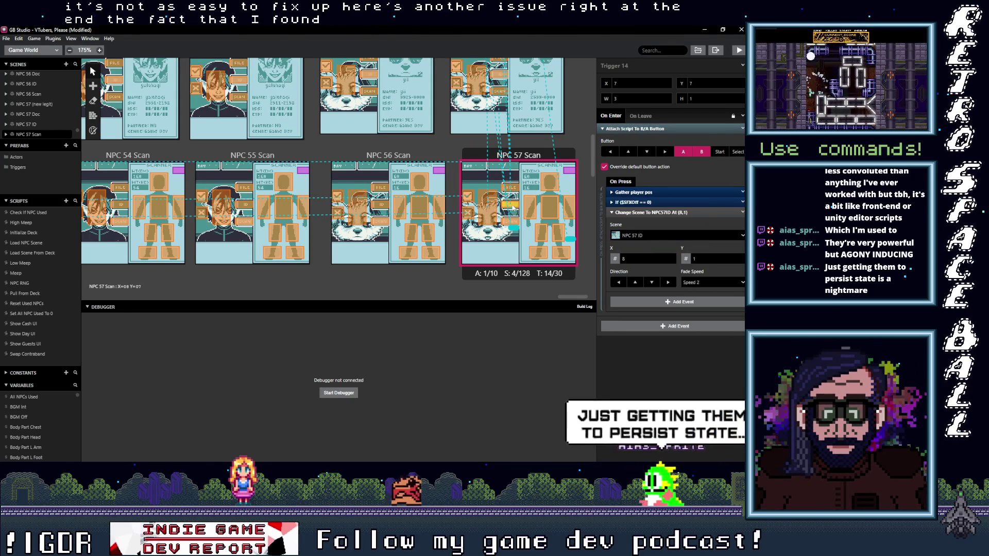
{"action": "left_click", "coordinate": [521, 218]}
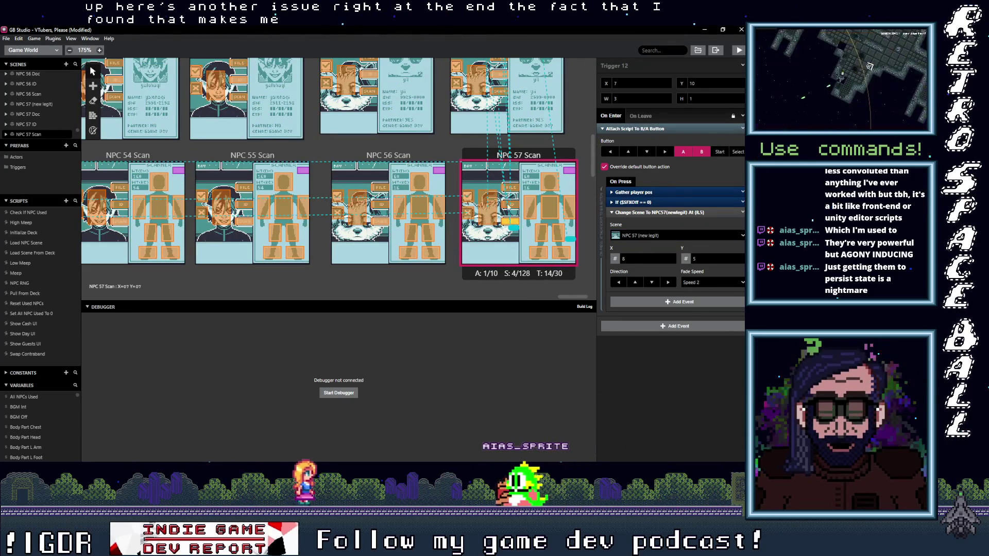
{"action": "left_click", "coordinate": [512, 202]}
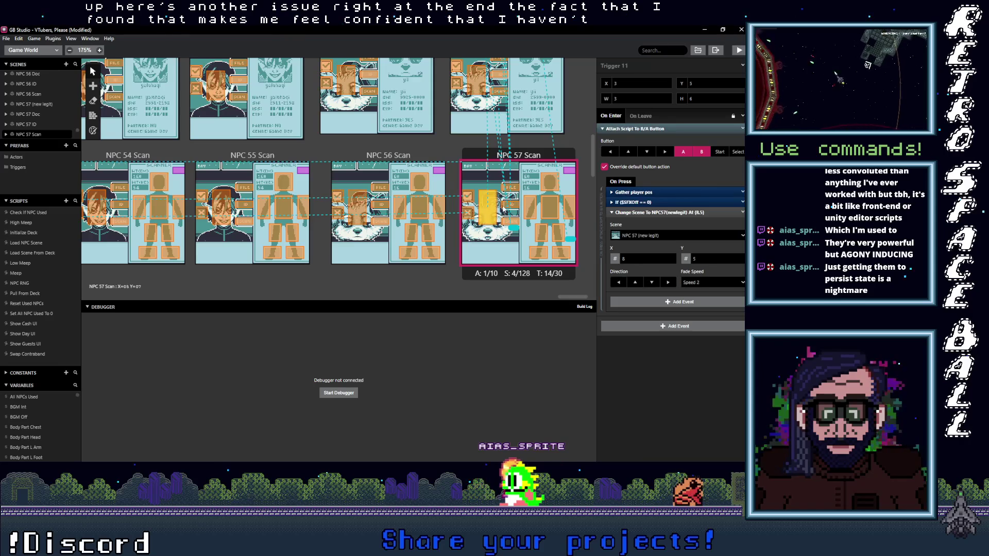
{"action": "scroll", "coordinate": [510, 220], "scroll_direction": "up", "scroll_amount": 1}
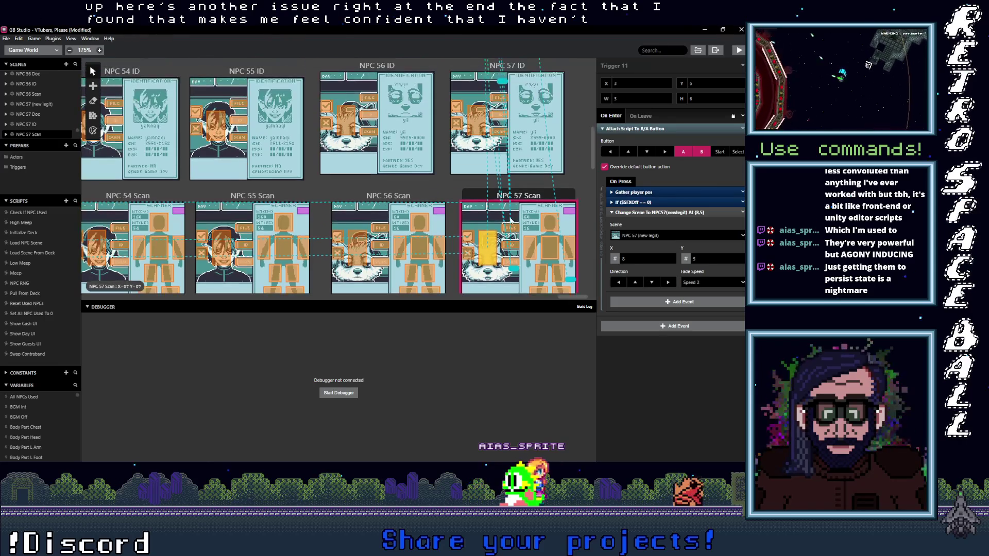
{"action": "left_click", "coordinate": [512, 261]}
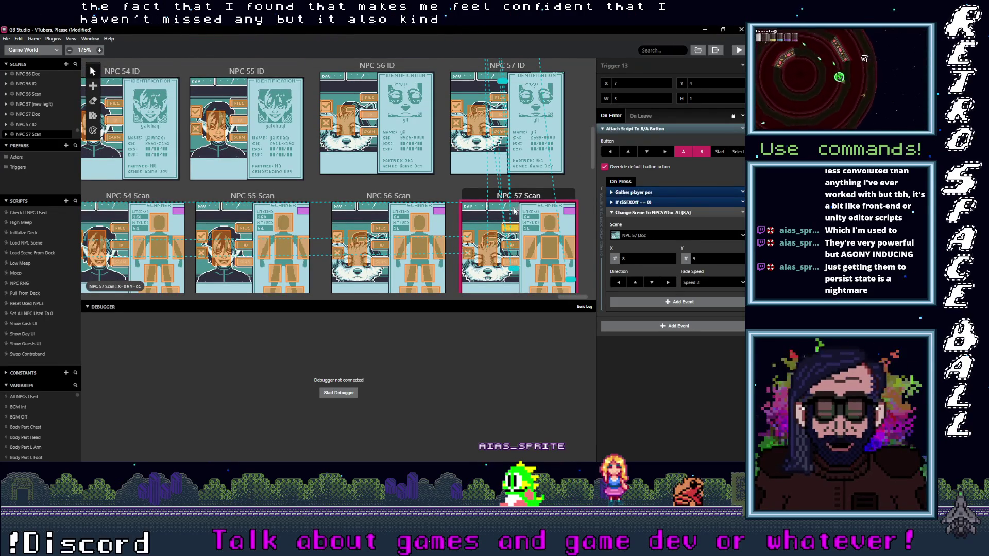
{"action": "scroll", "coordinate": [513, 211], "scroll_direction": "up", "scroll_amount": 1}
{"action": "left_click", "coordinate": [499, 164]}
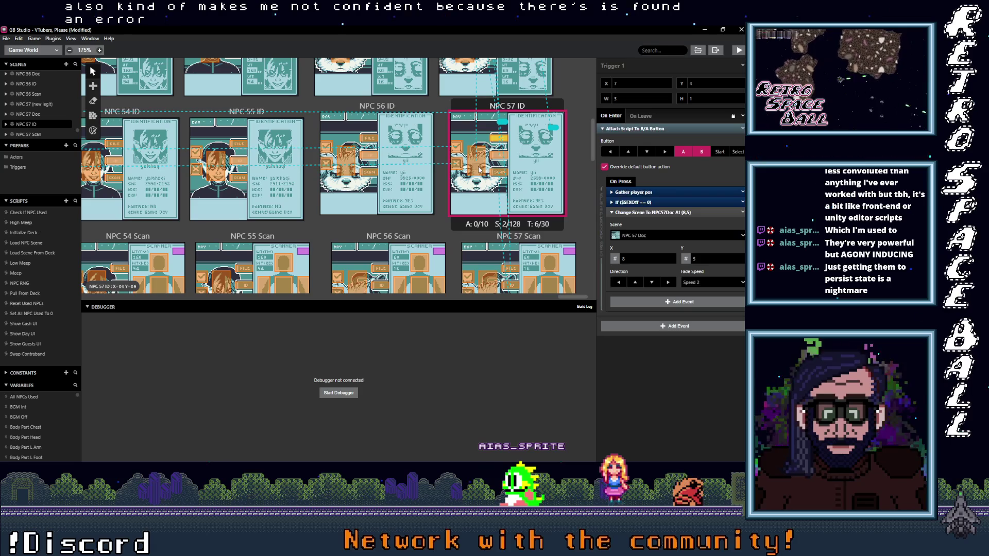
{"action": "scroll", "coordinate": [478, 170], "scroll_direction": "up", "scroll_amount": 3}
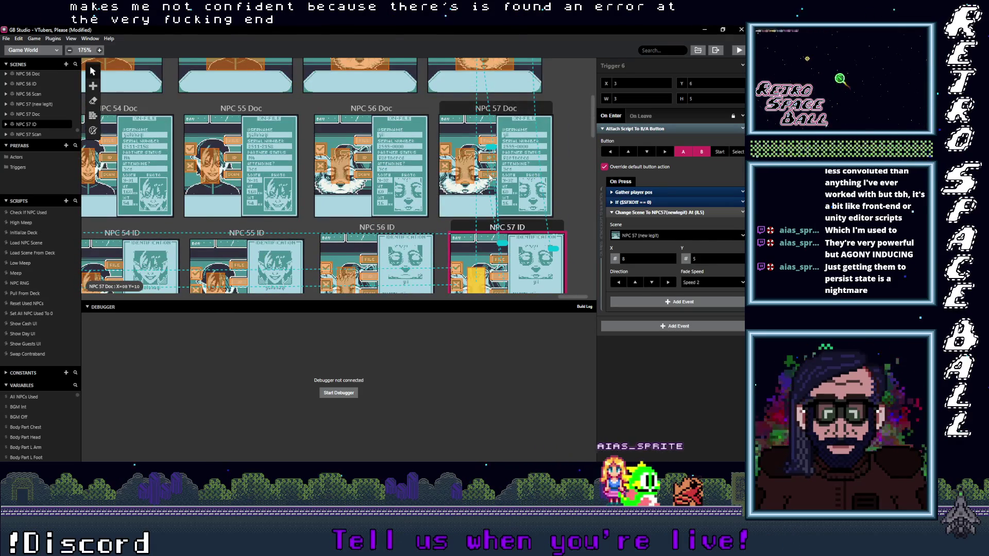
Step: Confirm the NPC 57 Doc triggers return to NPC 57 (new legit) and lead to NPC 57 Scan
{"action": "left_click", "coordinate": [489, 177]}
{"action": "scroll", "coordinate": [490, 190], "scroll_direction": "up", "scroll_amount": 1}
{"action": "left_click", "coordinate": [489, 181]}
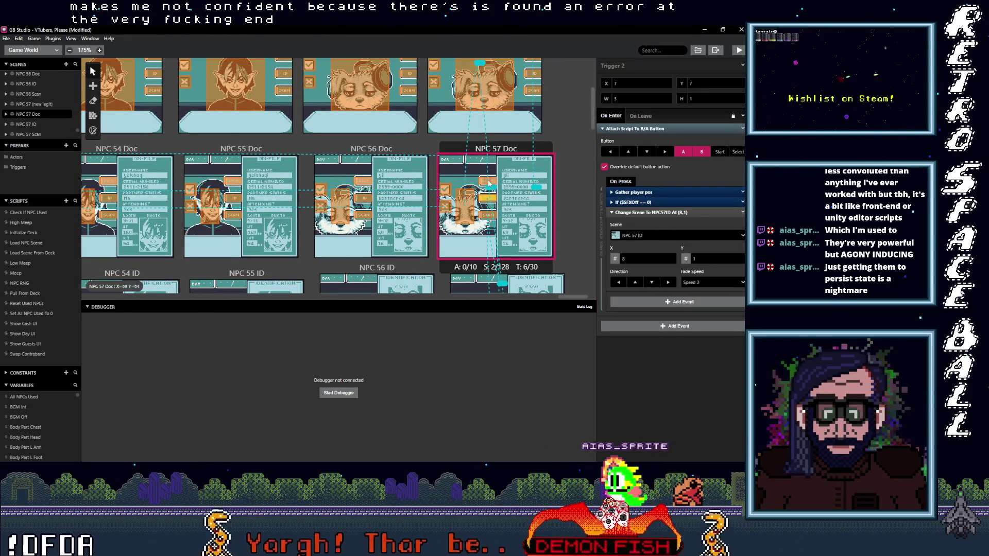
{"action": "left_click", "coordinate": [468, 210]}
{"action": "scroll", "coordinate": [484, 203], "scroll_direction": "up", "scroll_amount": 3}
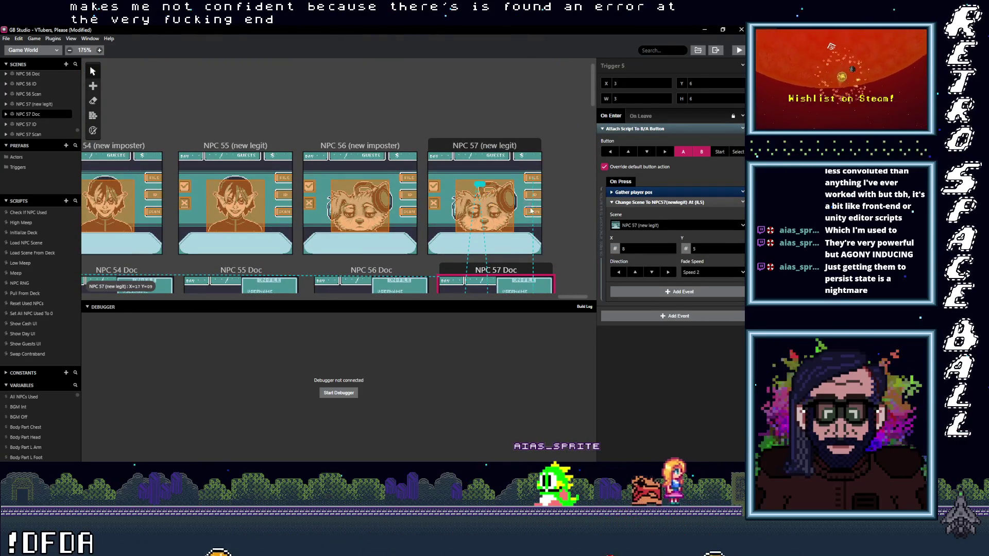
{"action": "left_click", "coordinate": [532, 213]}
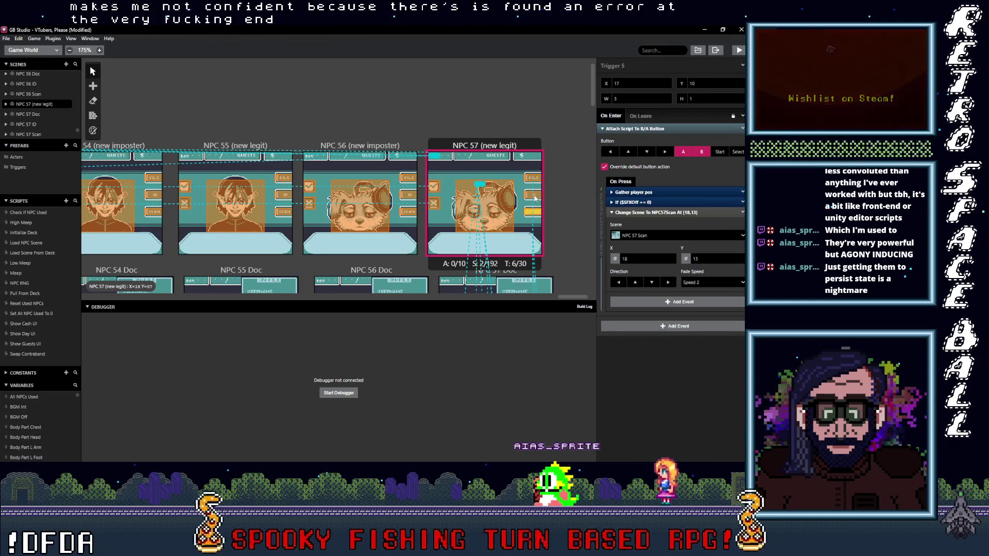
{"action": "scroll", "coordinate": [505, 201], "scroll_direction": "down", "scroll_amount": 8}
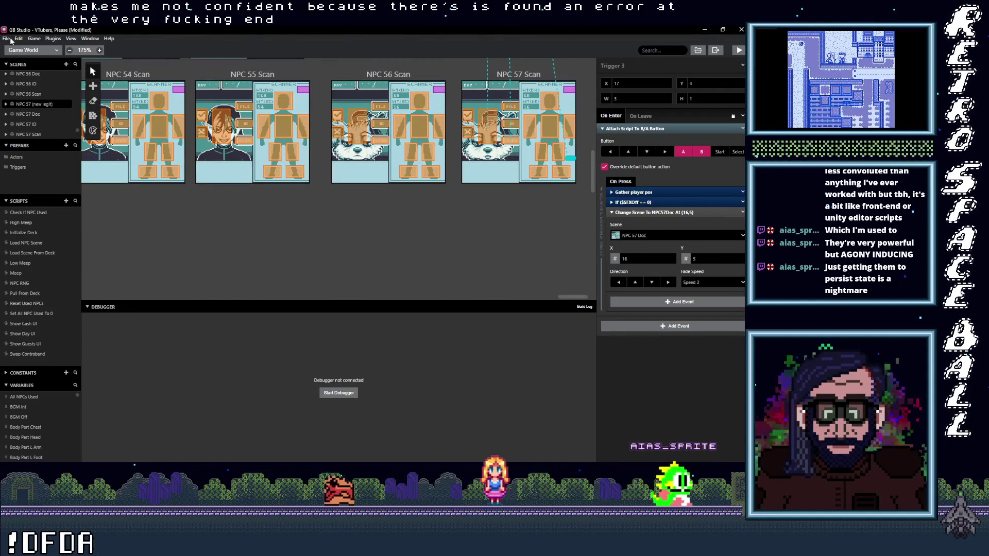
Step: Save the project, then start scanning the rows of NPC scenes in the Game World
{"action": "left_click", "coordinate": [15, 78]}
{"action": "scroll", "coordinate": [212, 190], "scroll_direction": "up", "scroll_amount": 5}
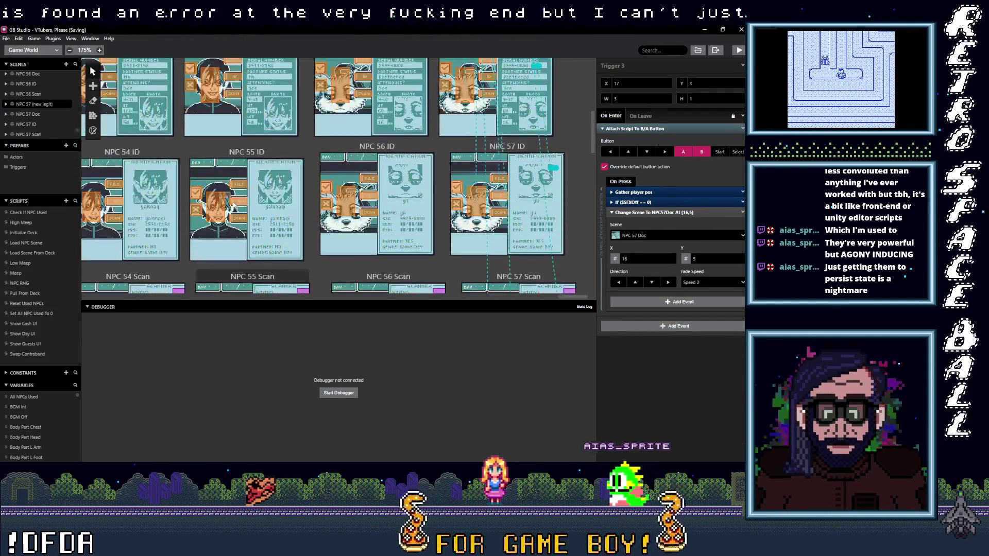
{"action": "scroll", "coordinate": [289, 220], "scroll_direction": "up", "scroll_amount": 5}
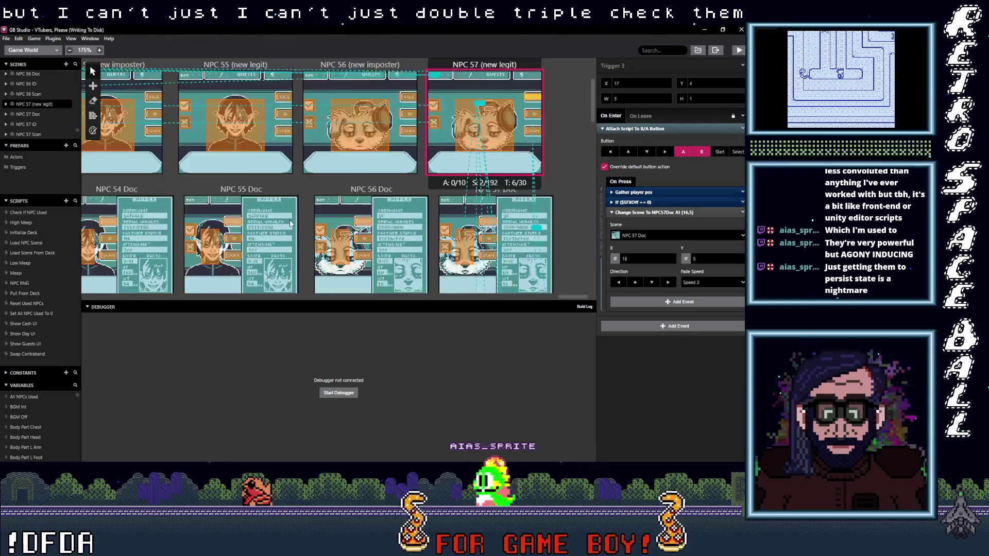
{"action": "scroll", "coordinate": [289, 219], "scroll_direction": "down", "scroll_amount": 2}
{"action": "scroll", "coordinate": [290, 220], "scroll_direction": "up", "scroll_amount": 2}
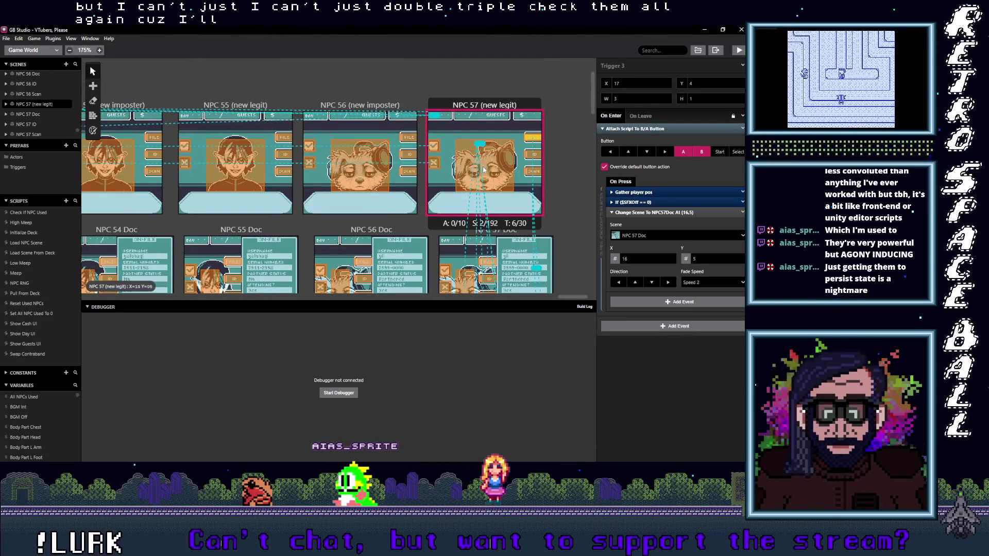
{"action": "scroll", "coordinate": [289, 219], "scroll_direction": "down", "scroll_amount": 2}
{"action": "scroll", "coordinate": [451, 174], "scroll_direction": "down", "scroll_amount": 3}
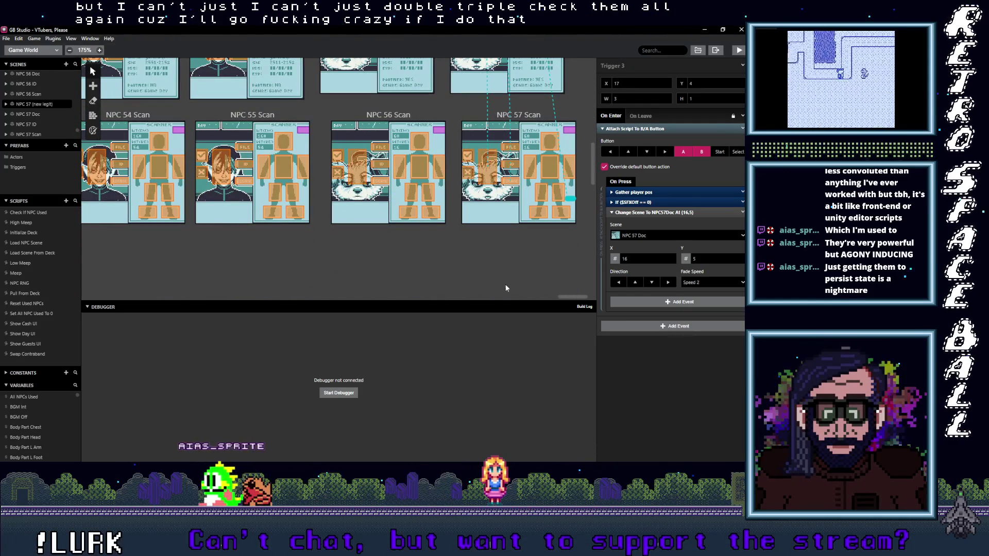
{"action": "mouse_move", "coordinate": [572, 296]}
{"action": "left_mouse_down"}
{"action": "mouse_move", "coordinate": [534, 301]}
{"action": "mouse_move", "coordinate": [545, 302]}
{"action": "left_mouse_up"}
{"action": "scroll", "coordinate": [533, 290], "scroll_direction": "up", "scroll_amount": 1}
{"action": "scroll", "coordinate": [519, 291], "scroll_direction": "up", "scroll_amount": 4}
{"action": "scroll", "coordinate": [520, 292], "scroll_direction": "down", "scroll_amount": 6}
{"action": "mouse_move", "coordinate": [528, 297]}
{"action": "left_mouse_down"}
{"action": "mouse_move", "coordinate": [502, 299]}
{"action": "mouse_move", "coordinate": [496, 287]}
{"action": "left_mouse_up"}
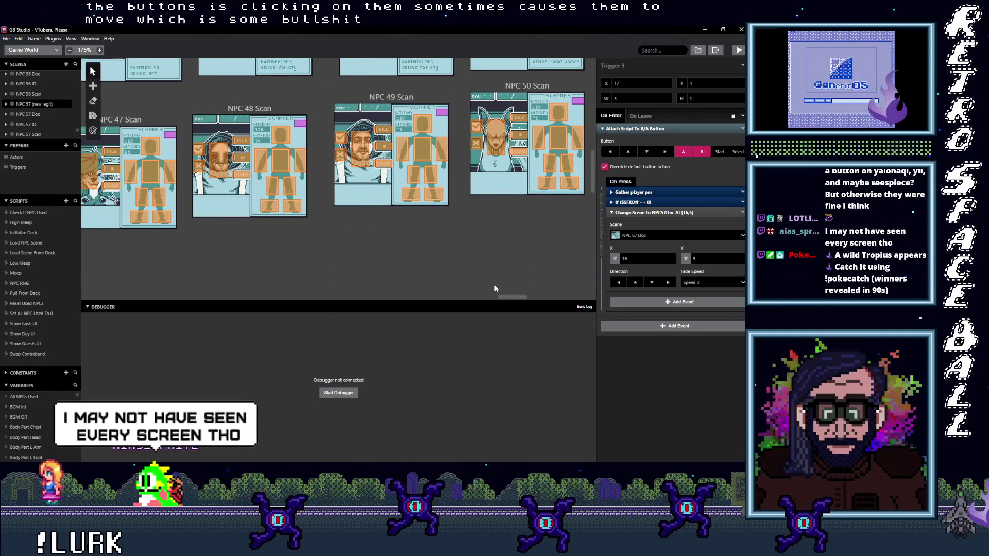
Step: Pan left through the NPC scenes down to NPC 37 and select the NPC 37 ID trigger
{"action": "scroll", "coordinate": [495, 288], "scroll_direction": "up", "scroll_amount": 3}
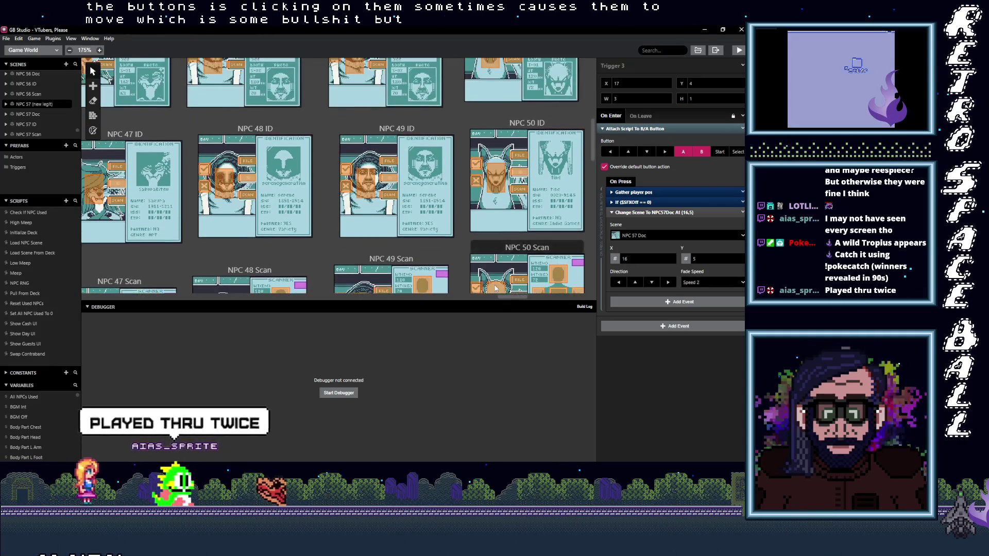
{"action": "scroll", "coordinate": [496, 288], "scroll_direction": "up", "scroll_amount": 5}
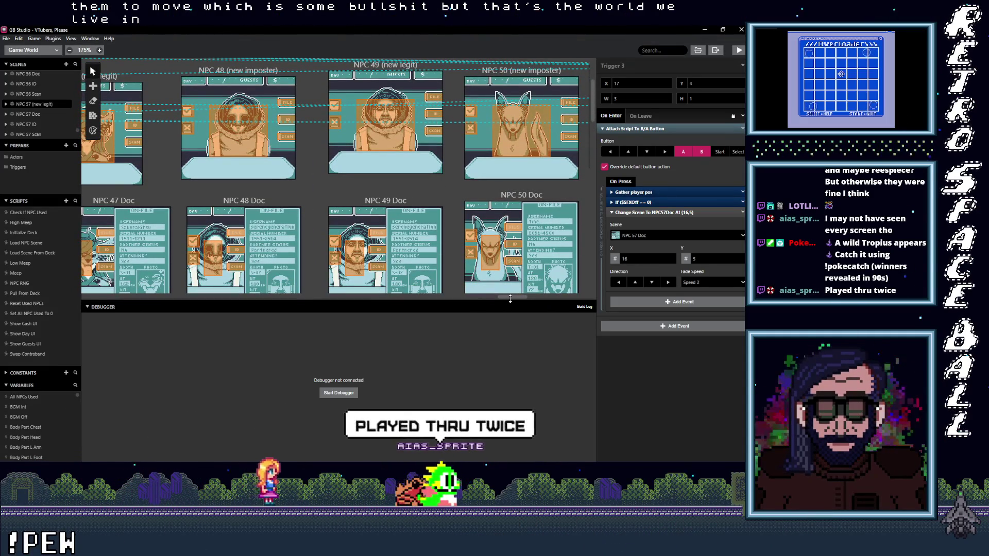
{"action": "left_click_drag", "start_coordinate": [515, 295], "coordinate": [478, 299]}
{"action": "scroll", "coordinate": [483, 249], "scroll_direction": "down", "scroll_amount": 3}
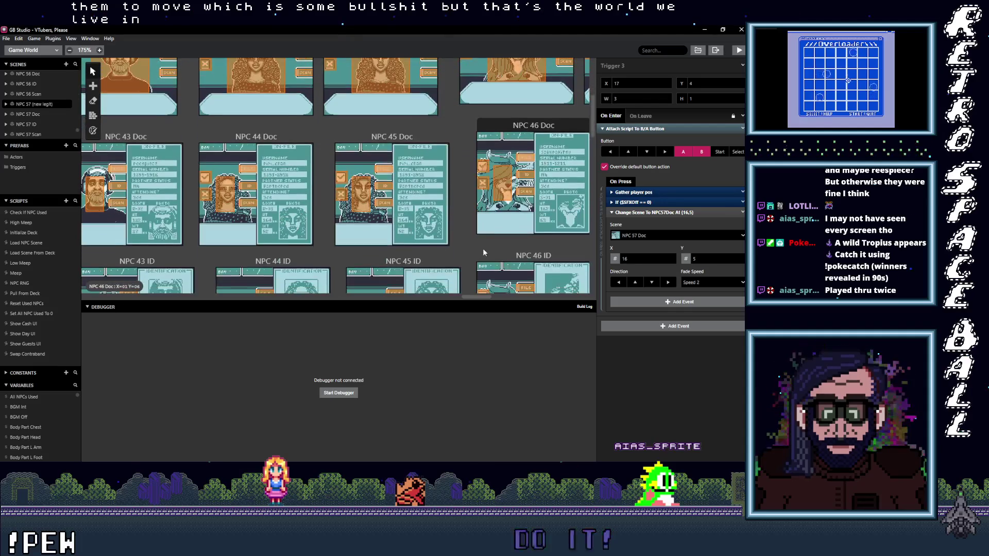
{"action": "scroll", "coordinate": [484, 249], "scroll_direction": "down", "scroll_amount": 5}
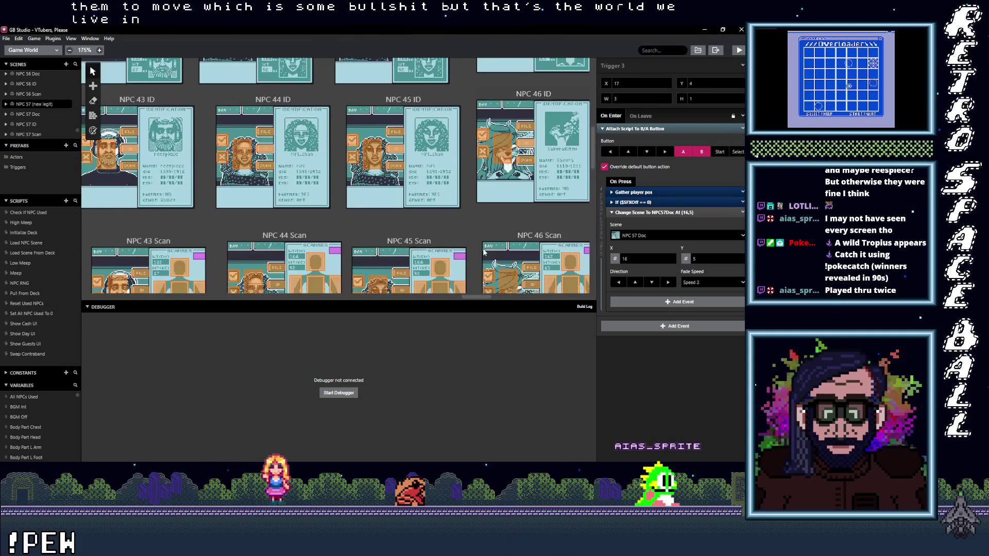
{"action": "scroll", "coordinate": [483, 252], "scroll_direction": "down", "scroll_amount": 10}
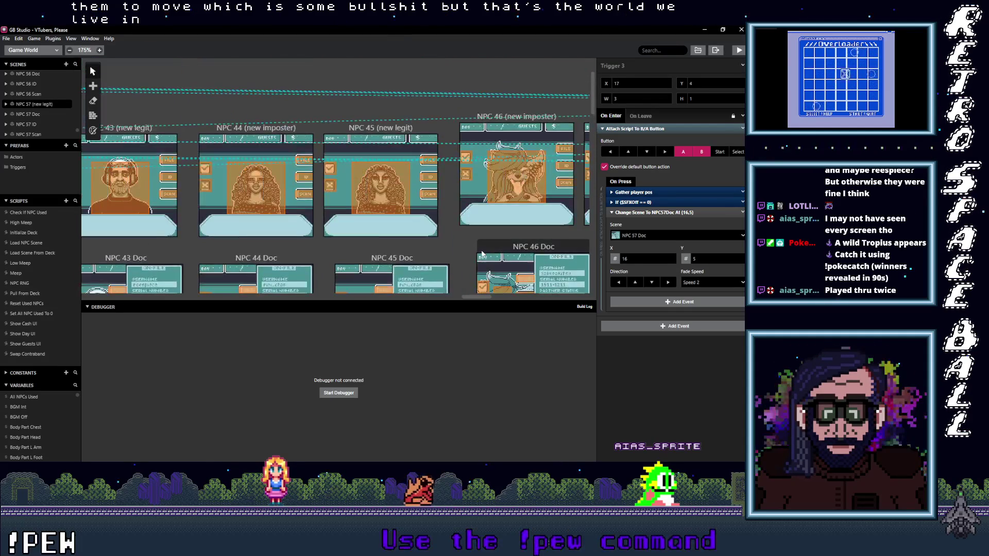
{"action": "left_click_drag", "start_coordinate": [489, 296], "coordinate": [454, 303]}
{"action": "scroll", "coordinate": [451, 265], "scroll_direction": "down", "scroll_amount": 4}
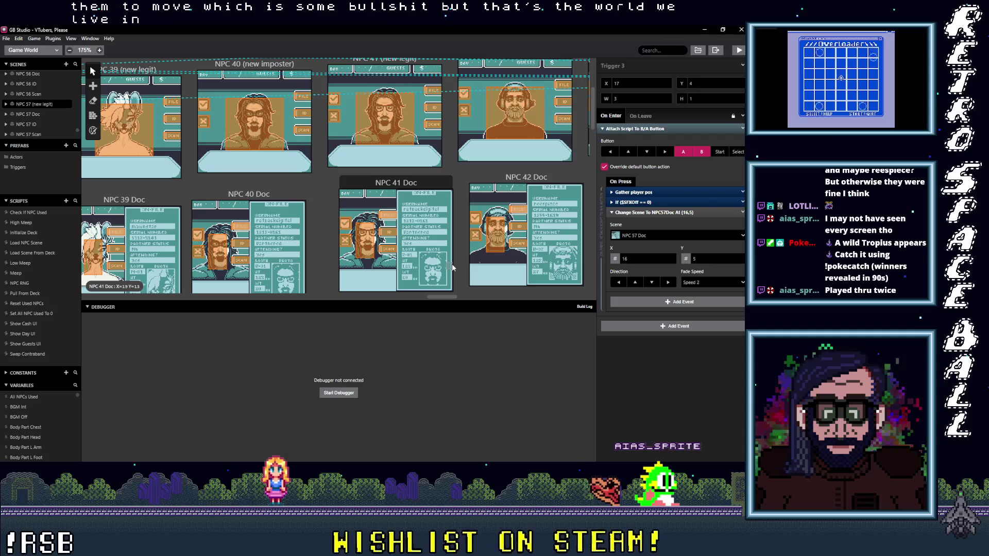
{"action": "scroll", "coordinate": [453, 268], "scroll_direction": "down", "scroll_amount": 9}
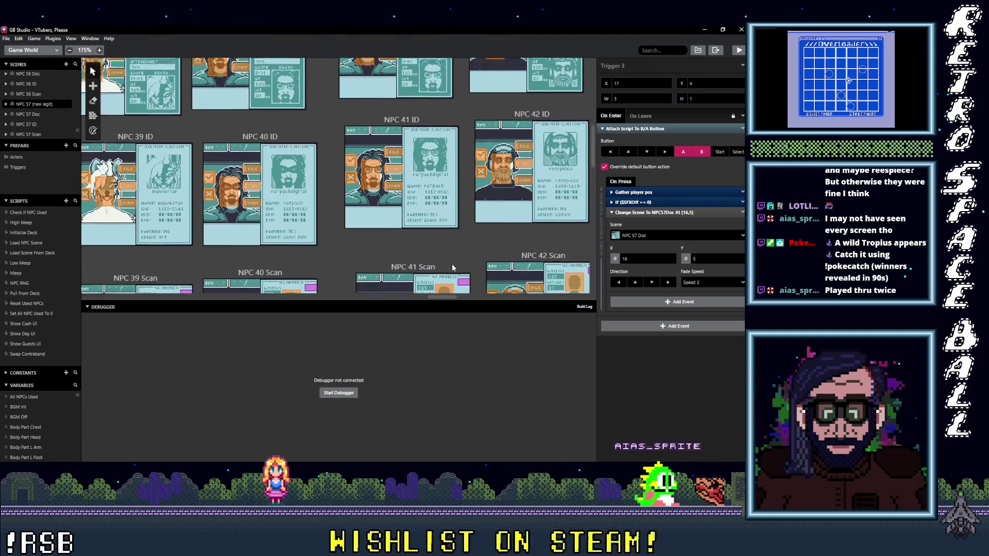
{"action": "left_click_drag", "start_coordinate": [447, 297], "coordinate": [423, 298]}
{"action": "scroll", "coordinate": [397, 279], "scroll_direction": "up", "scroll_amount": 3}
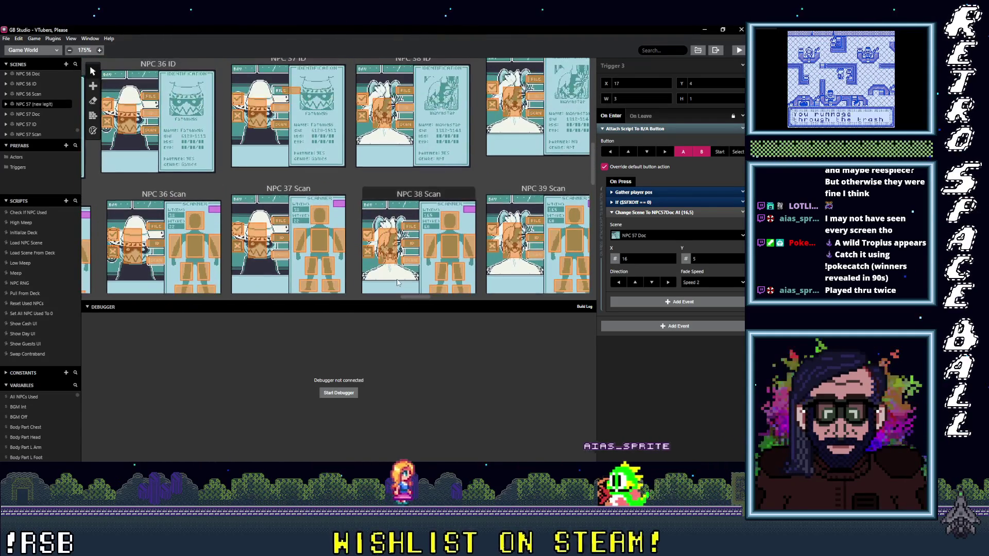
{"action": "scroll", "coordinate": [412, 268], "scroll_direction": "up", "scroll_amount": 4}
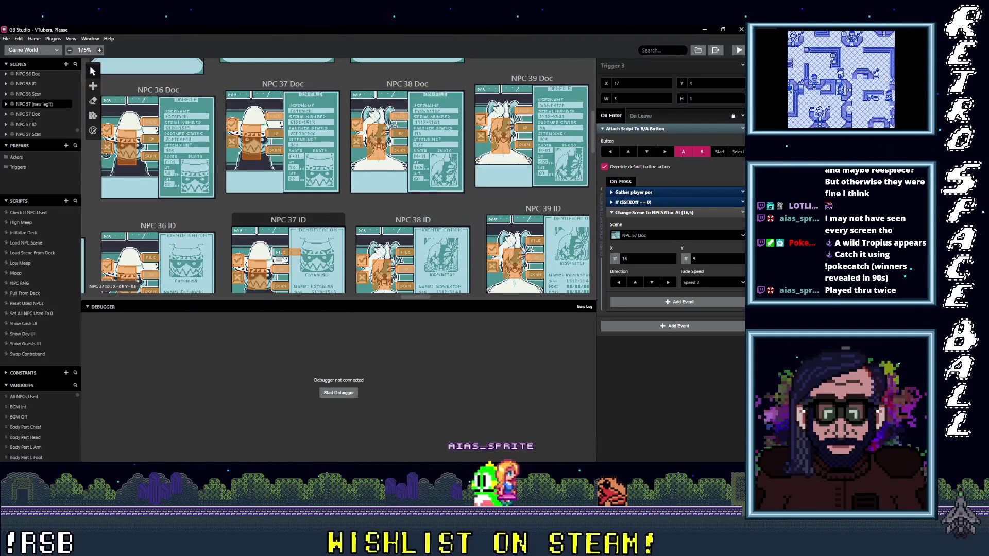
{"action": "left_click", "coordinate": [285, 255]}
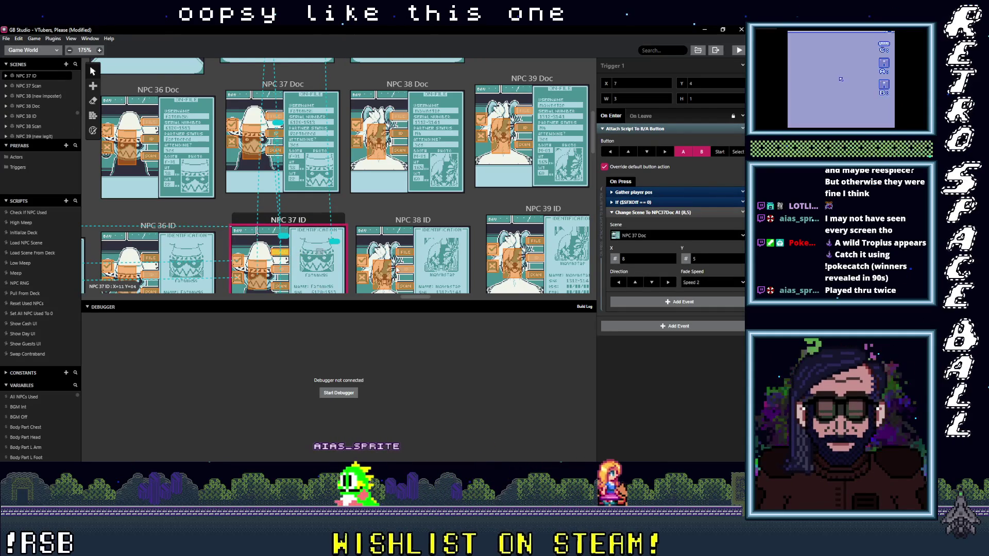
Step: Pan the world canvas left and scroll until the NPC 21–24 Doc and ID scenes are visible
{"action": "scroll", "coordinate": [397, 269], "scroll_direction": "up", "scroll_amount": 6}
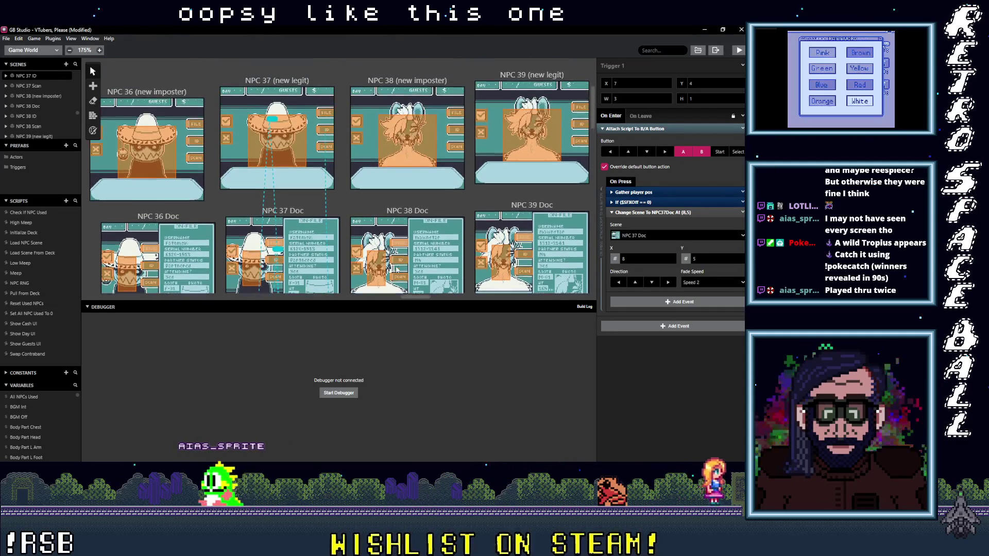
{"action": "scroll", "coordinate": [397, 269], "scroll_direction": "down", "scroll_amount": 10}
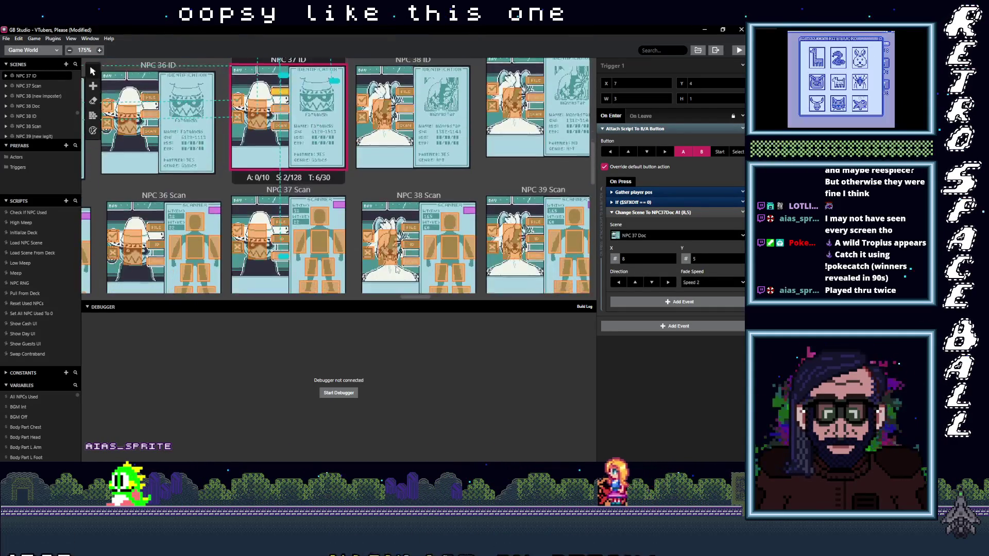
{"action": "left_click_drag", "start_coordinate": [410, 297], "coordinate": [379, 300]}
{"action": "scroll", "coordinate": [392, 276], "scroll_direction": "up", "scroll_amount": 5}
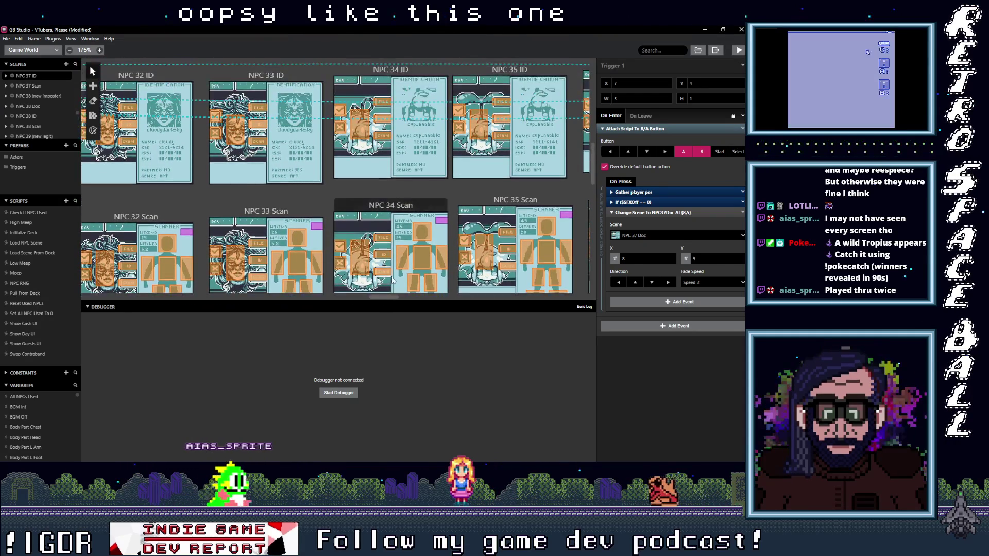
{"action": "scroll", "coordinate": [392, 279], "scroll_direction": "up", "scroll_amount": 6}
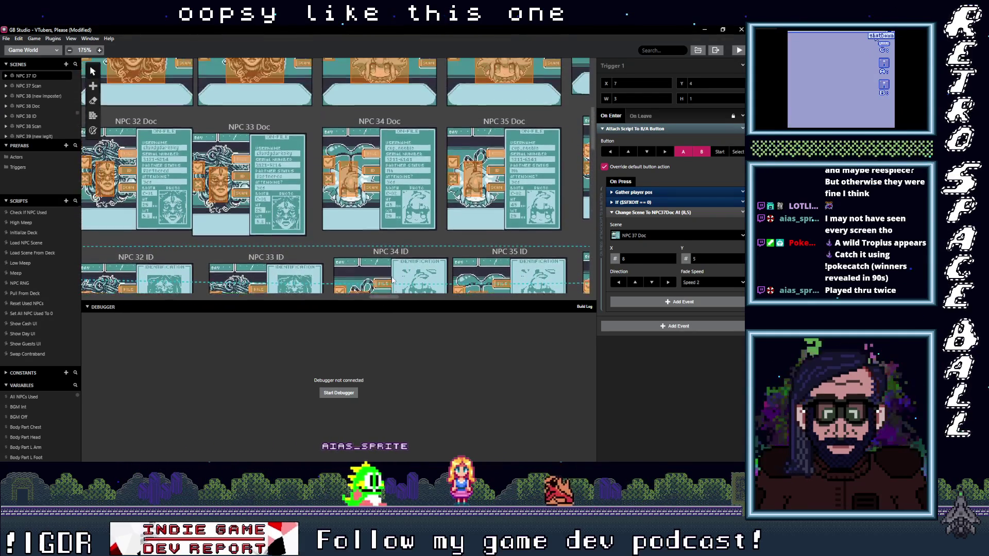
{"action": "scroll", "coordinate": [392, 276], "scroll_direction": "up", "scroll_amount": 5}
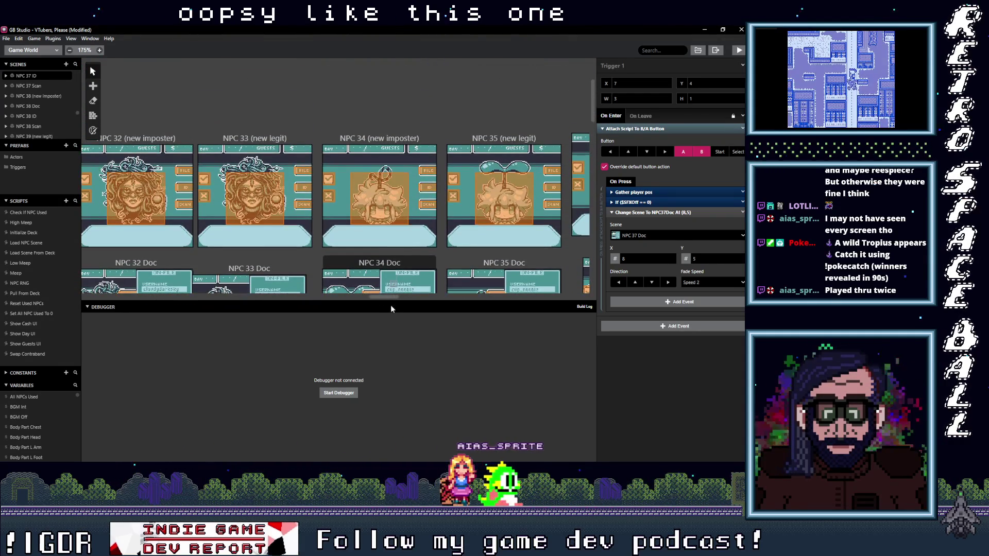
{"action": "left_click_drag", "start_coordinate": [384, 297], "coordinate": [354, 301]}
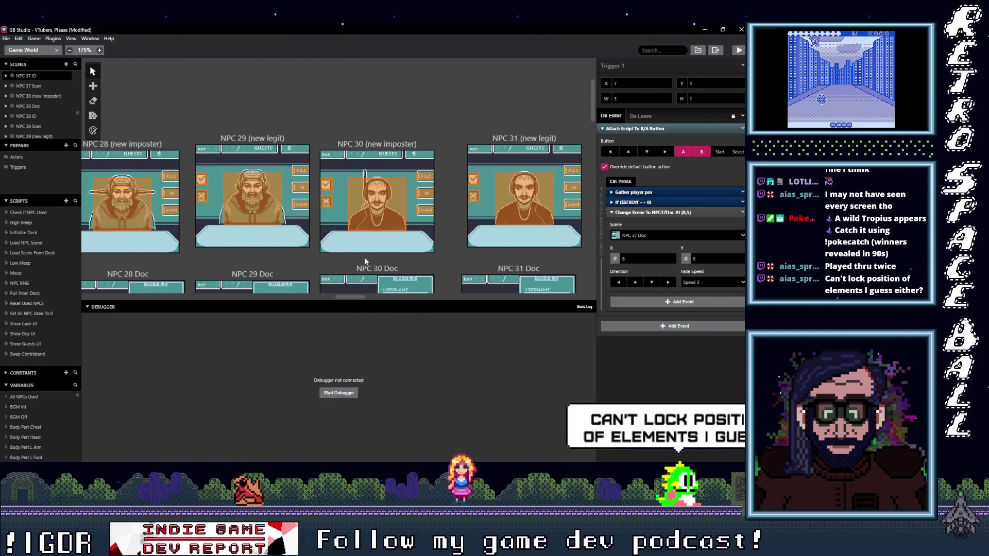
{"action": "scroll", "coordinate": [364, 258], "scroll_direction": "down", "scroll_amount": 2}
{"action": "scroll", "coordinate": [373, 261], "scroll_direction": "down", "scroll_amount": 7}
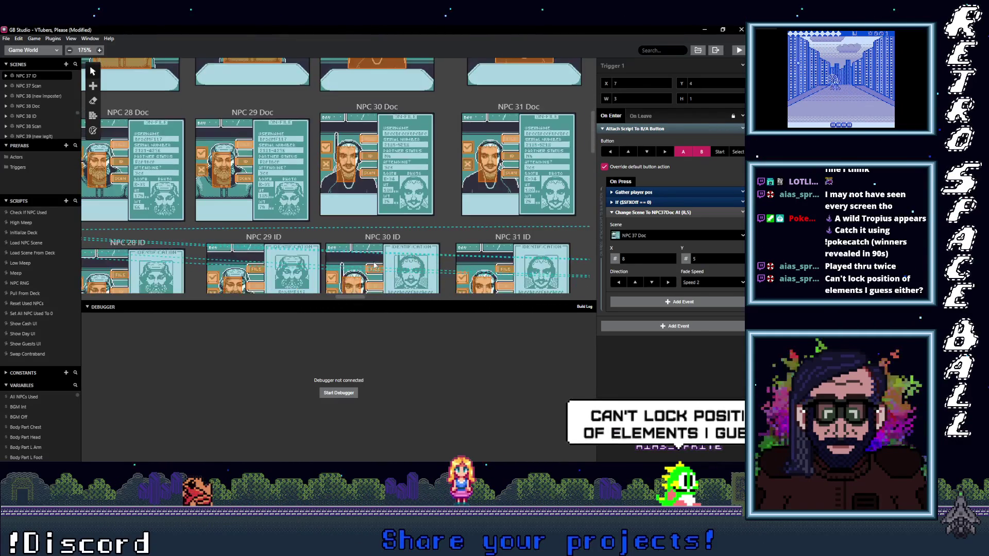
{"action": "scroll", "coordinate": [374, 265], "scroll_direction": "down", "scroll_amount": 5}
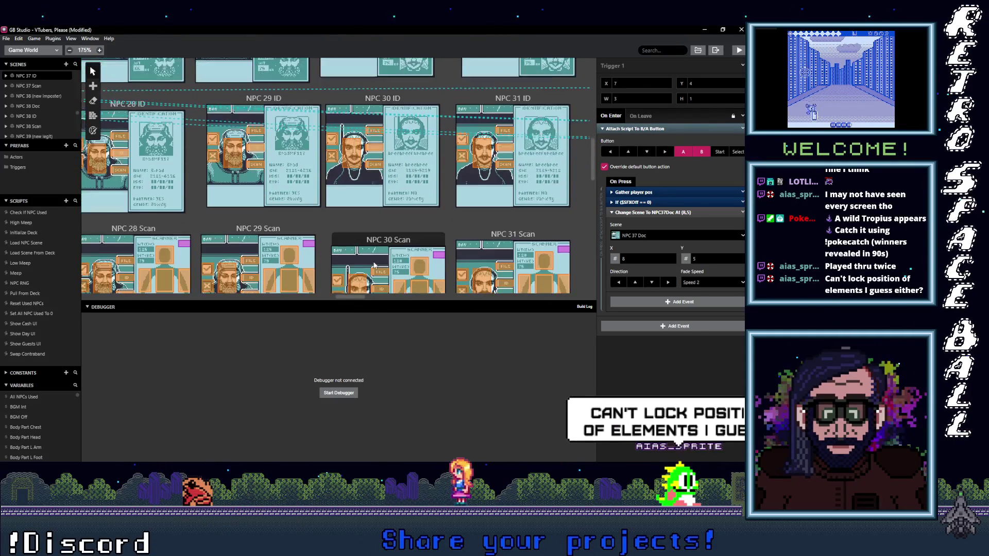
{"action": "scroll", "coordinate": [391, 263], "scroll_direction": "down", "scroll_amount": 6}
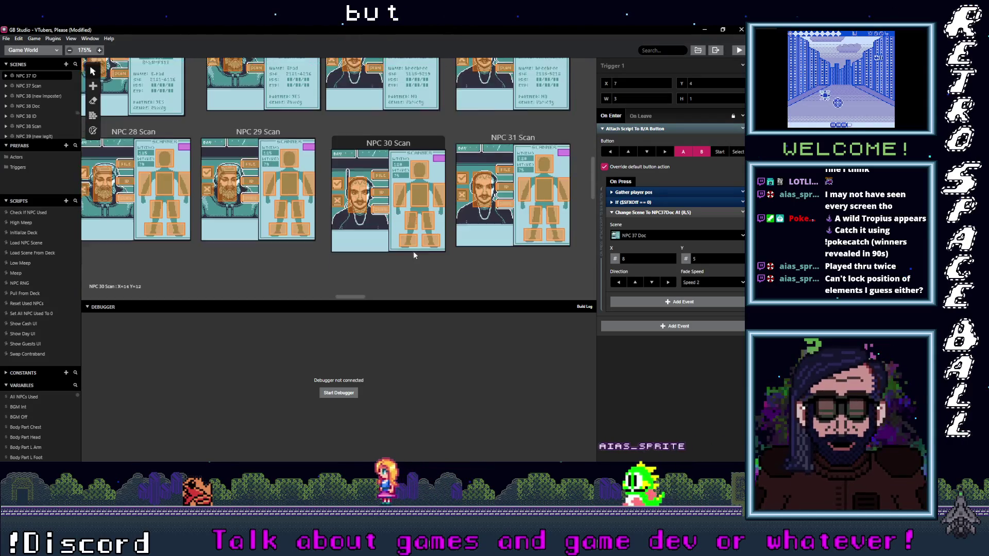
{"action": "left_click_drag", "start_coordinate": [364, 296], "coordinate": [336, 295]}
{"action": "scroll", "coordinate": [376, 263], "scroll_direction": "up", "scroll_amount": 5}
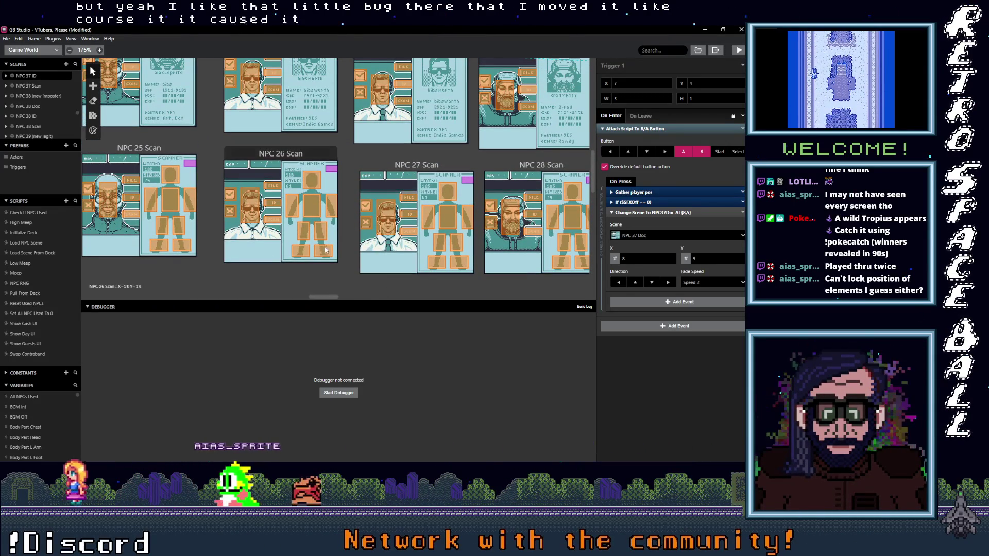
{"action": "scroll", "coordinate": [434, 251], "scroll_direction": "up", "scroll_amount": 4}
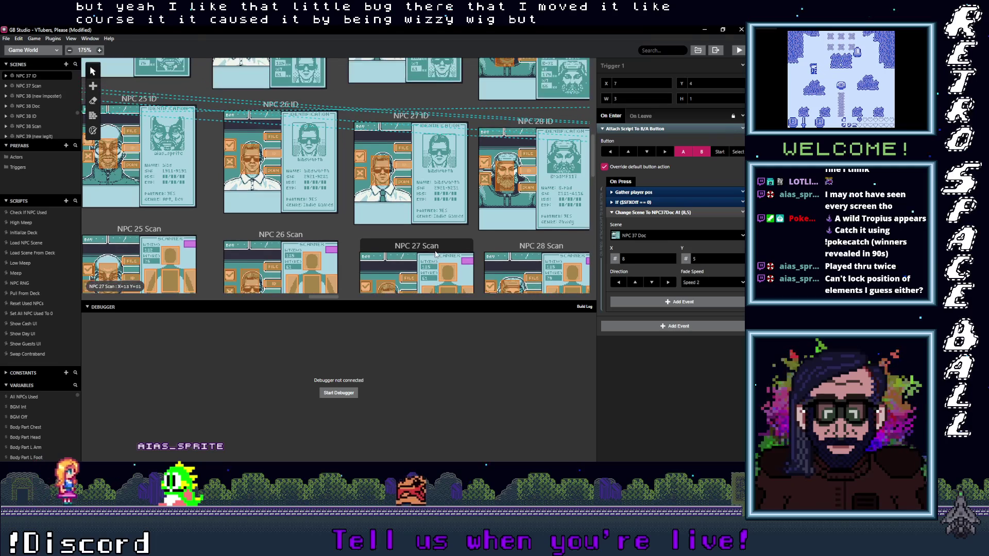
{"action": "scroll", "coordinate": [435, 254], "scroll_direction": "up", "scroll_amount": 5}
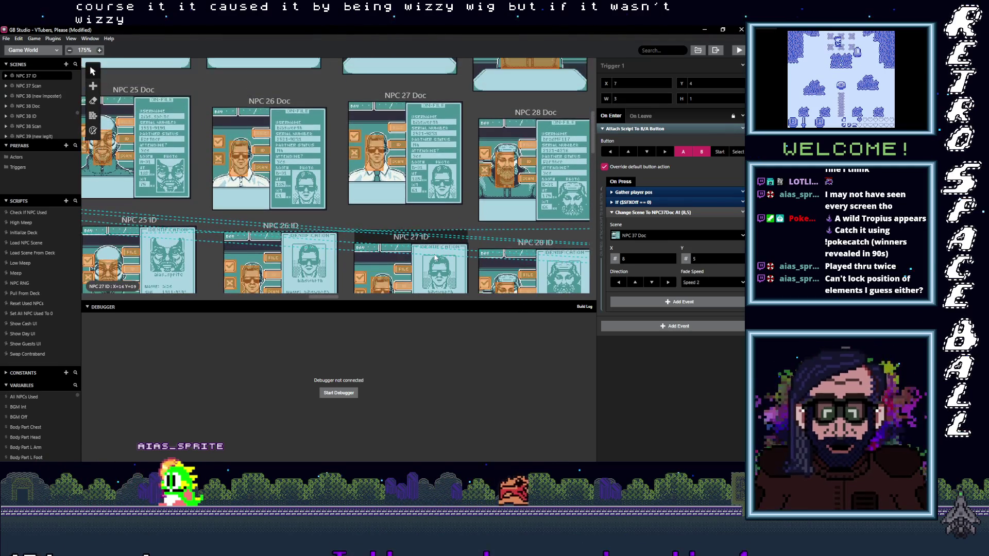
{"action": "scroll", "coordinate": [434, 258], "scroll_direction": "up", "scroll_amount": 4}
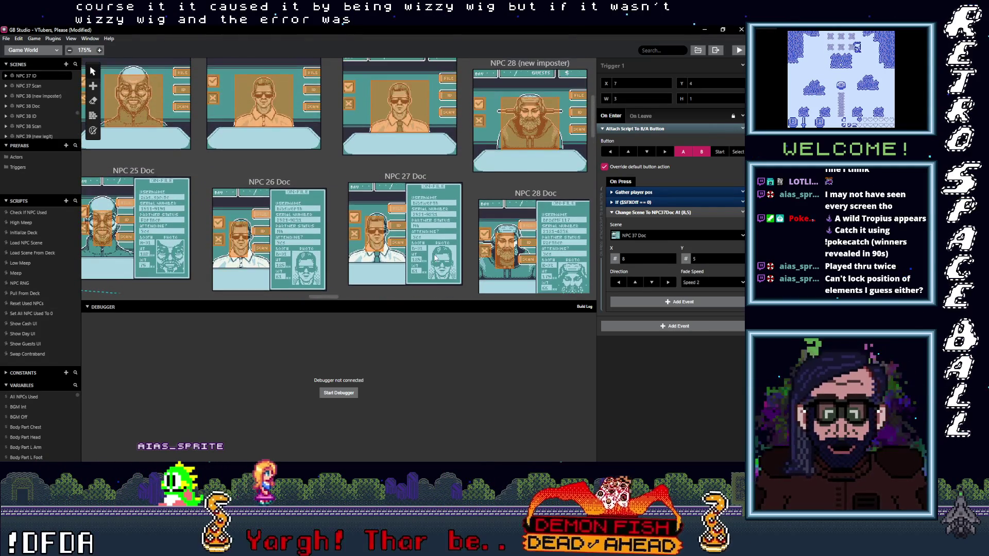
{"action": "scroll", "coordinate": [435, 258], "scroll_direction": "up", "scroll_amount": 5}
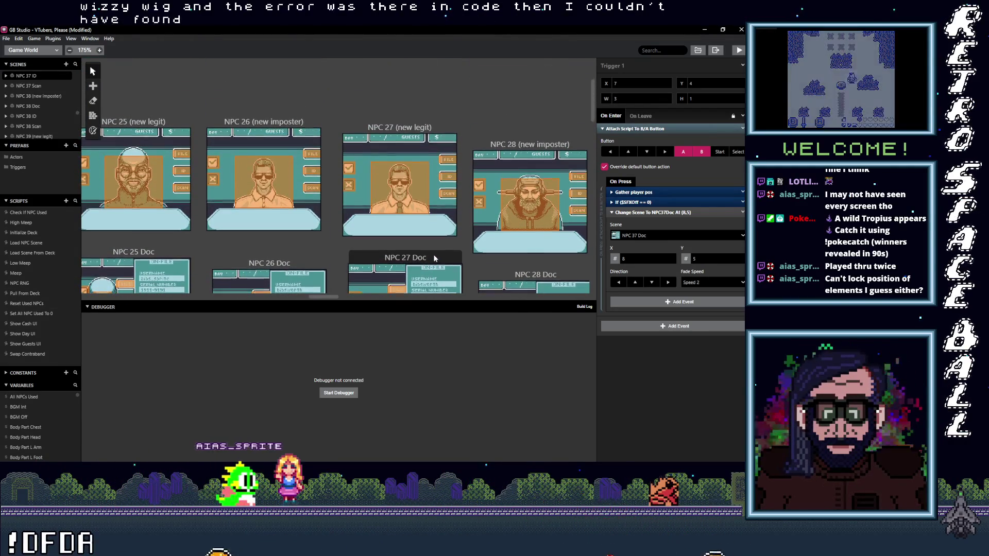
{"action": "scroll", "coordinate": [433, 255], "scroll_direction": "up", "scroll_amount": 2}
{"action": "scroll", "coordinate": [330, 294], "scroll_direction": "down", "scroll_amount": 6}
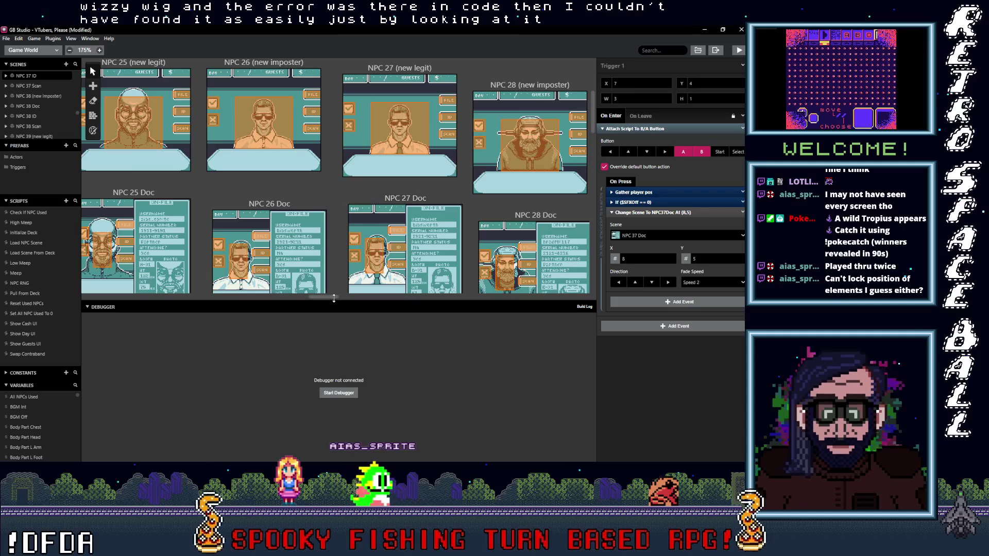
{"action": "left_click_drag", "start_coordinate": [330, 295], "coordinate": [294, 301]}
{"action": "scroll", "coordinate": [379, 216], "scroll_direction": "down", "scroll_amount": 5}
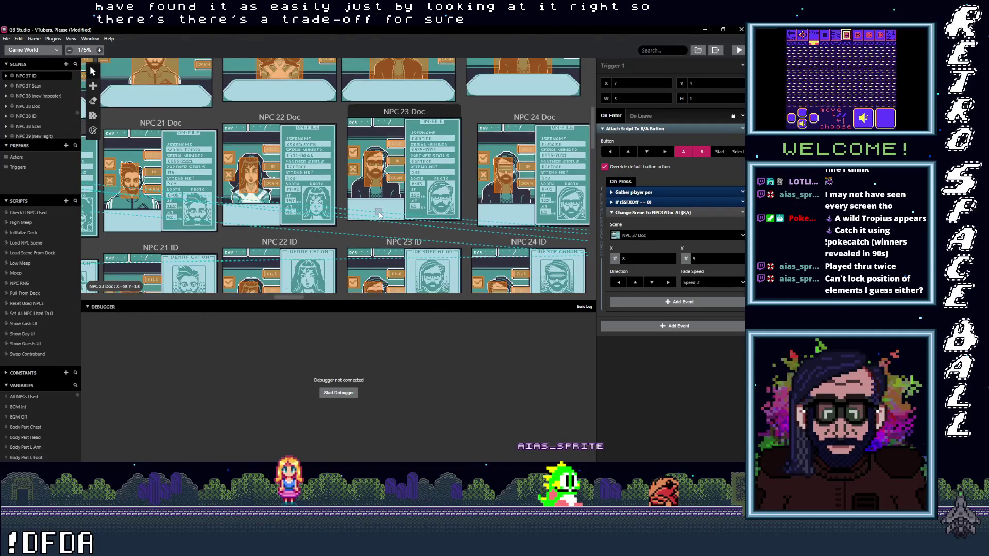
{"action": "scroll", "coordinate": [379, 216], "scroll_direction": "down", "scroll_amount": 6}
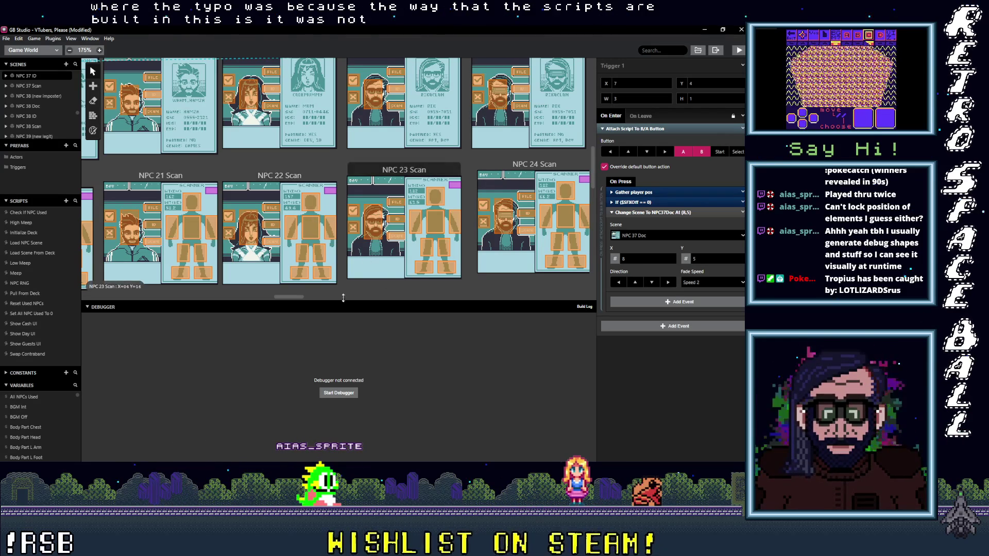
Step: Pan to the NPC 16–19 ID and Scan scenes and save the project with Ctrl+S
{"action": "scroll", "coordinate": [322, 279], "scroll_direction": "down", "scroll_amount": 2}
{"action": "scroll", "coordinate": [322, 280], "scroll_direction": "up", "scroll_amount": 2}
{"action": "left_click_drag", "start_coordinate": [292, 296], "coordinate": [250, 298]}
{"action": "key", "text": "ctrl+s"}
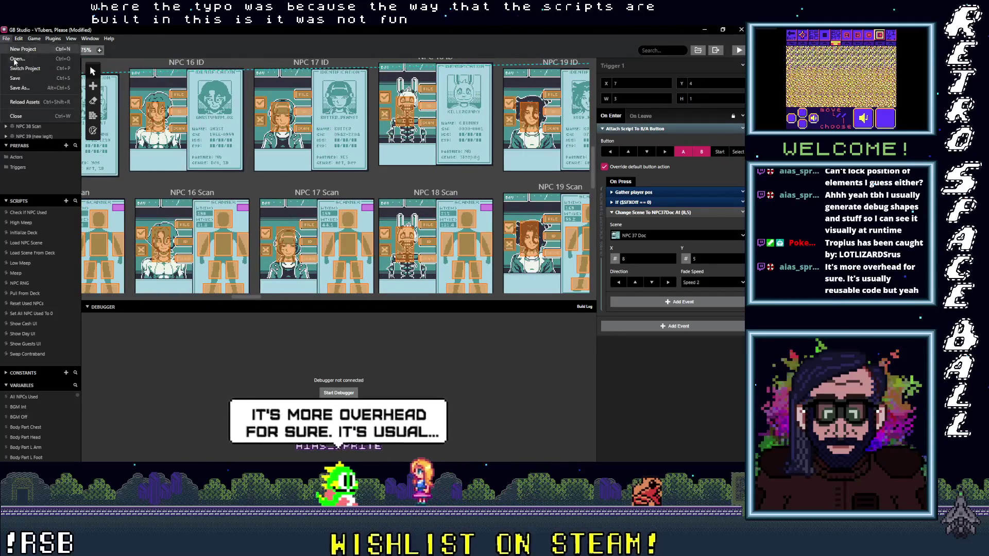
Step: Build and run the VTubers, Please game with Ctrl+B for playtesting
{"action": "scroll", "coordinate": [83, 72], "scroll_direction": "up", "scroll_amount": 5}
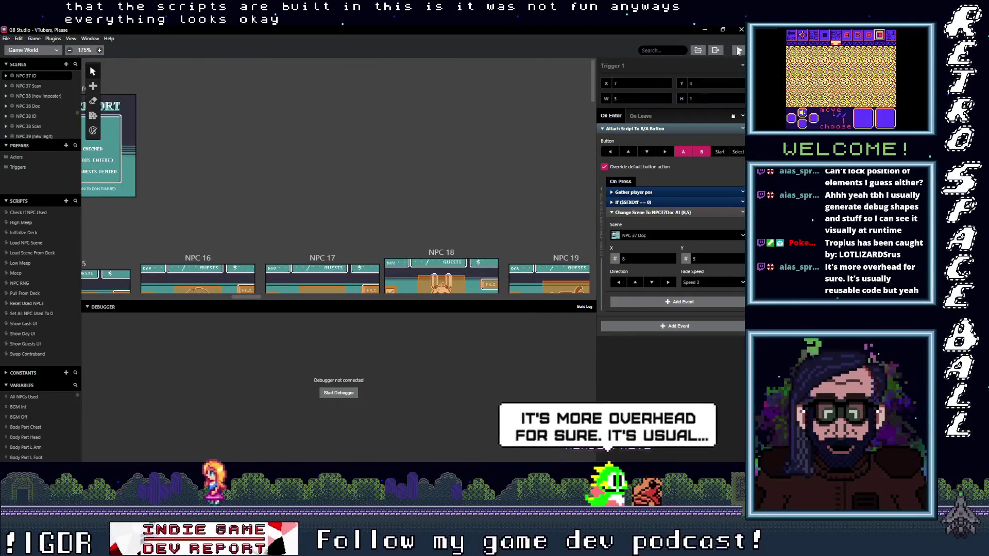
{"action": "key", "text": "ctrl+b"}
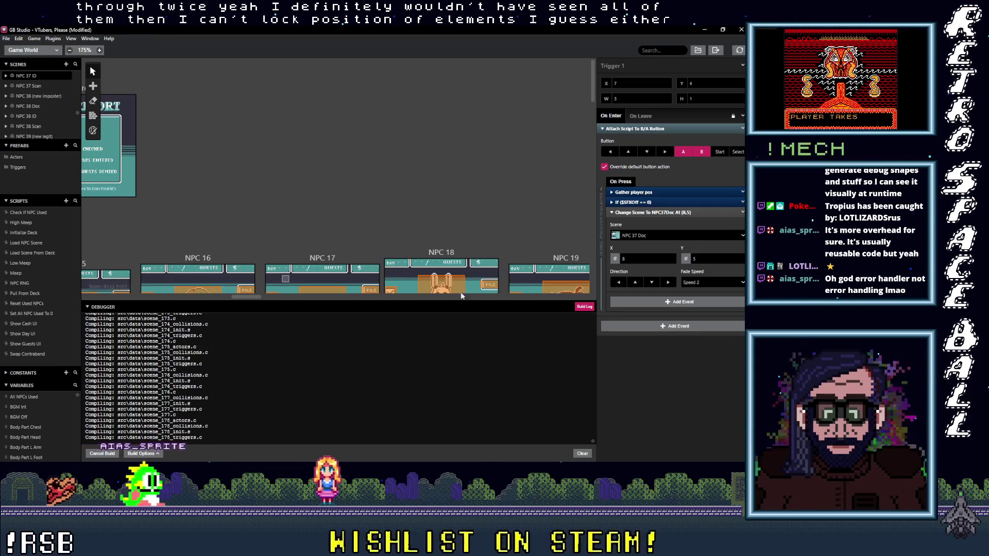
Step: Select Trigger 3 in the NPC 18 scene and lock, then unlock, its script
{"action": "left_click", "coordinate": [491, 286]}
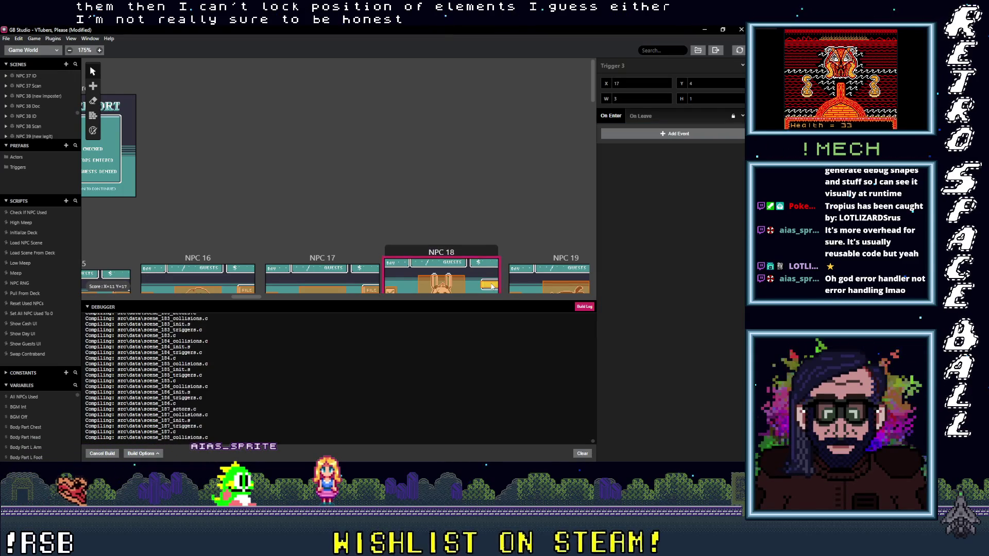
{"action": "left_click", "coordinate": [735, 117]}
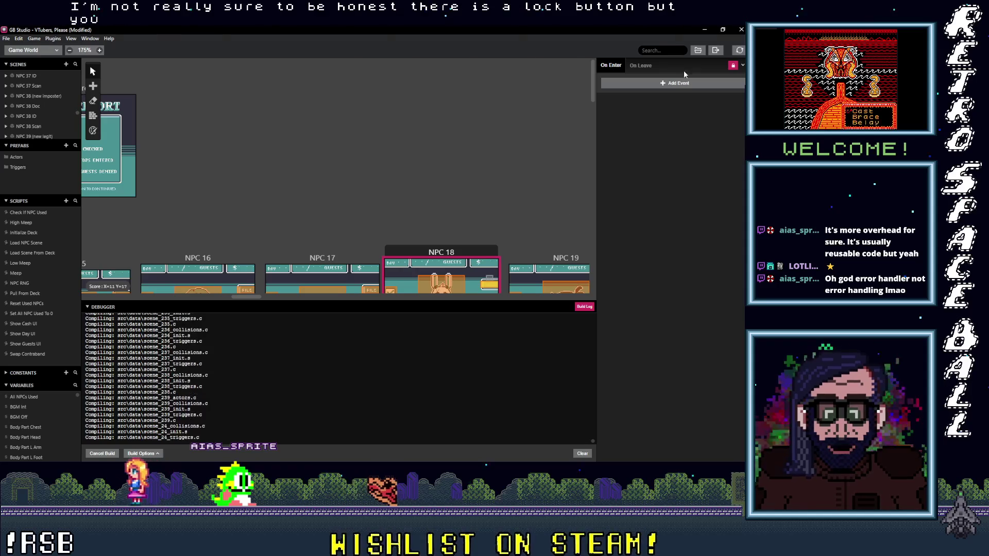
{"action": "left_click", "coordinate": [733, 66]}
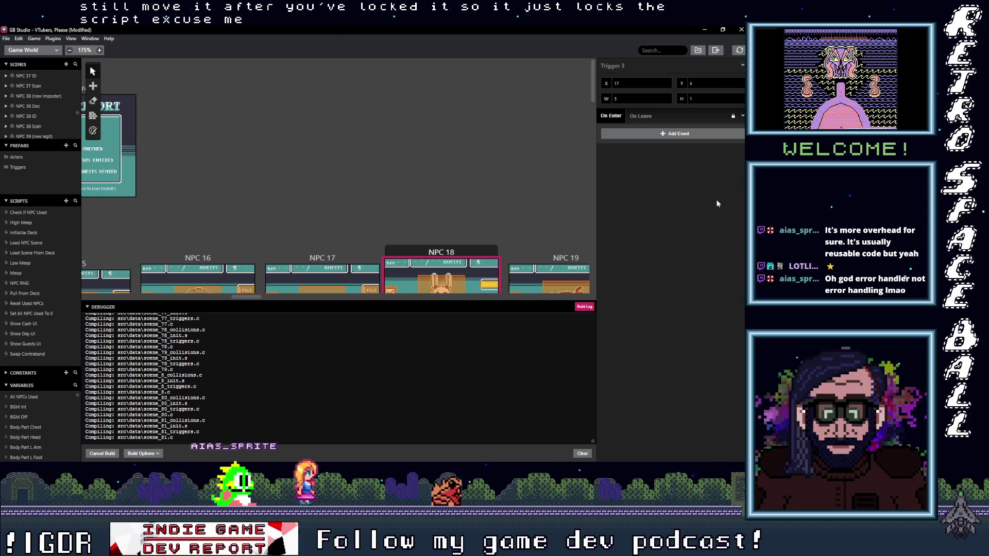
{"action": "scroll", "coordinate": [519, 177], "scroll_direction": "down", "scroll_amount": 1}
{"action": "scroll", "coordinate": [520, 178], "scroll_direction": "down", "scroll_amount": 1}
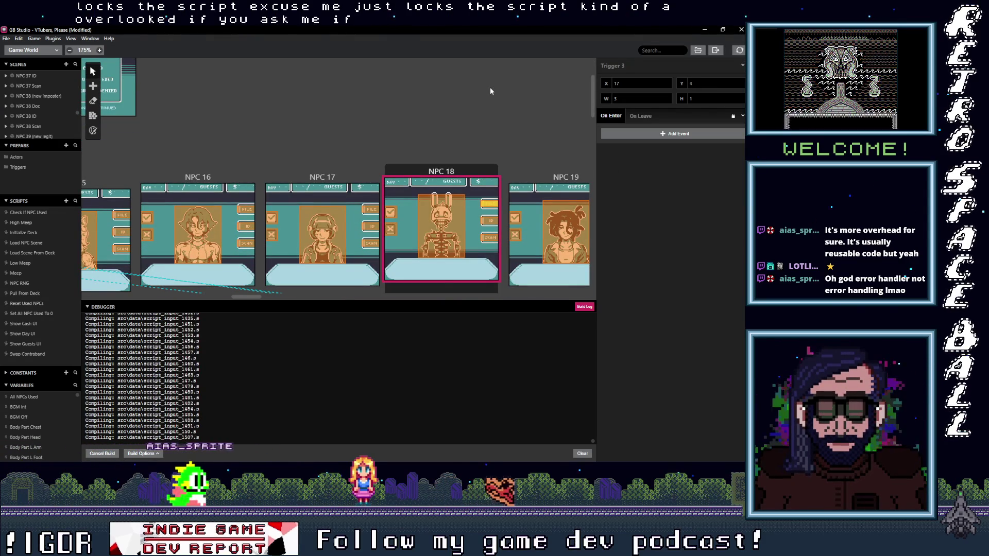
Step: View Trigger 4's On Leave and On Enter scripts, toggle its lock, and check script options
{"action": "left_click", "coordinate": [490, 220]}
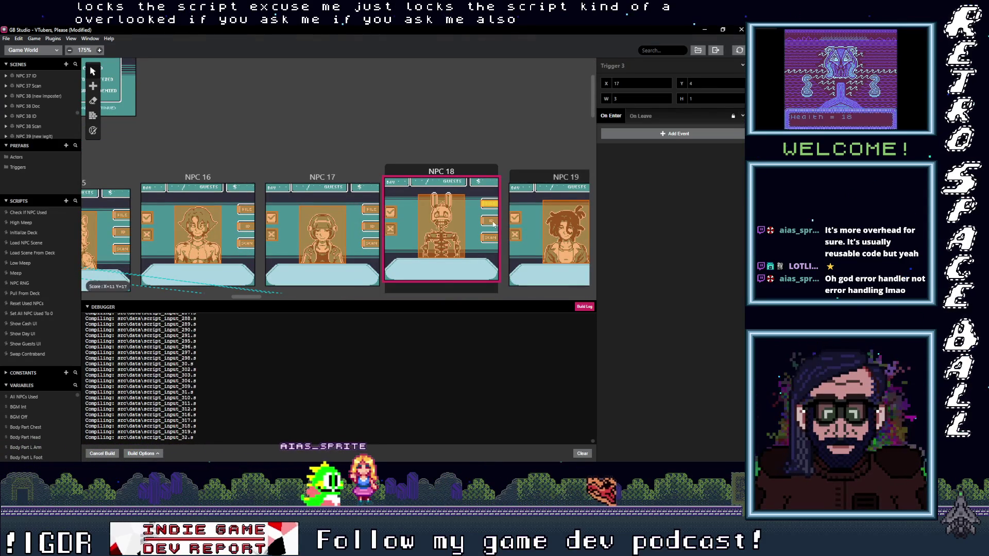
{"action": "left_click", "coordinate": [633, 115]}
{"action": "left_click", "coordinate": [616, 115]}
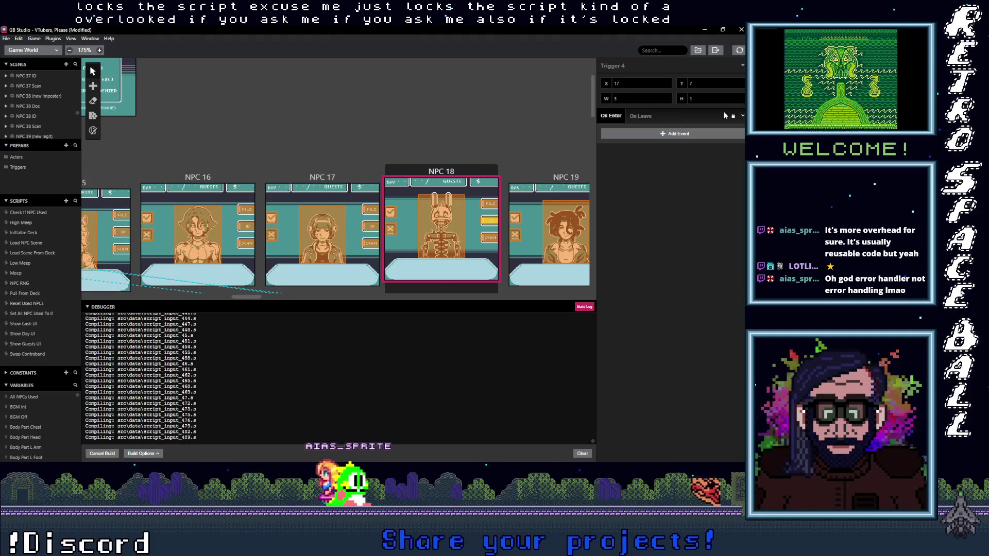
{"action": "left_click", "coordinate": [733, 115]}
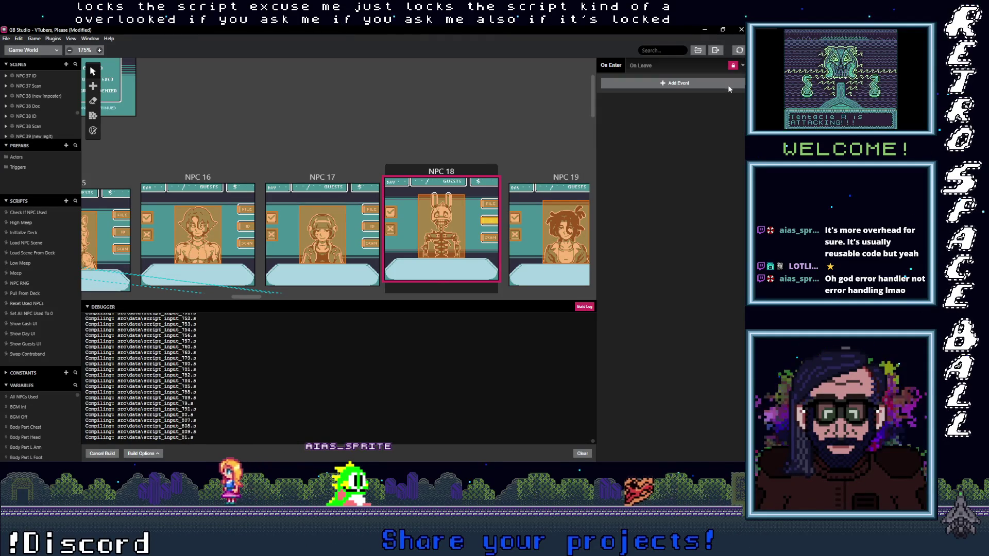
{"action": "left_click", "coordinate": [733, 65]}
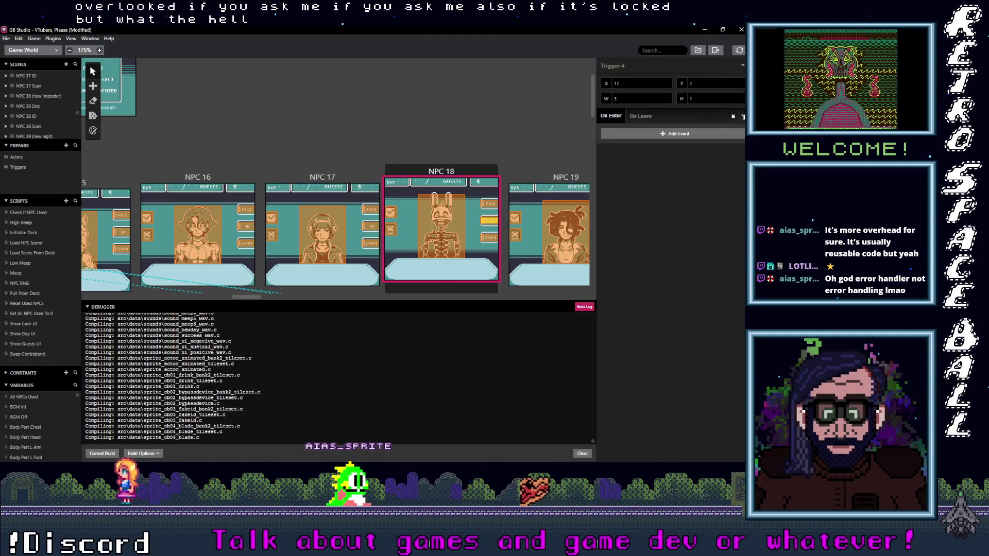
{"action": "left_click", "coordinate": [742, 117]}
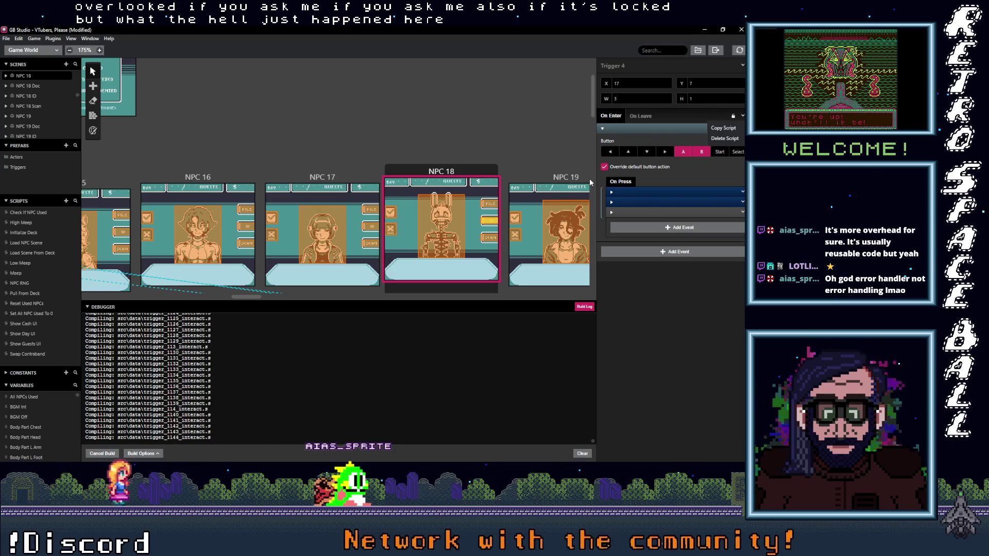
{"action": "left_click", "coordinate": [495, 229]}
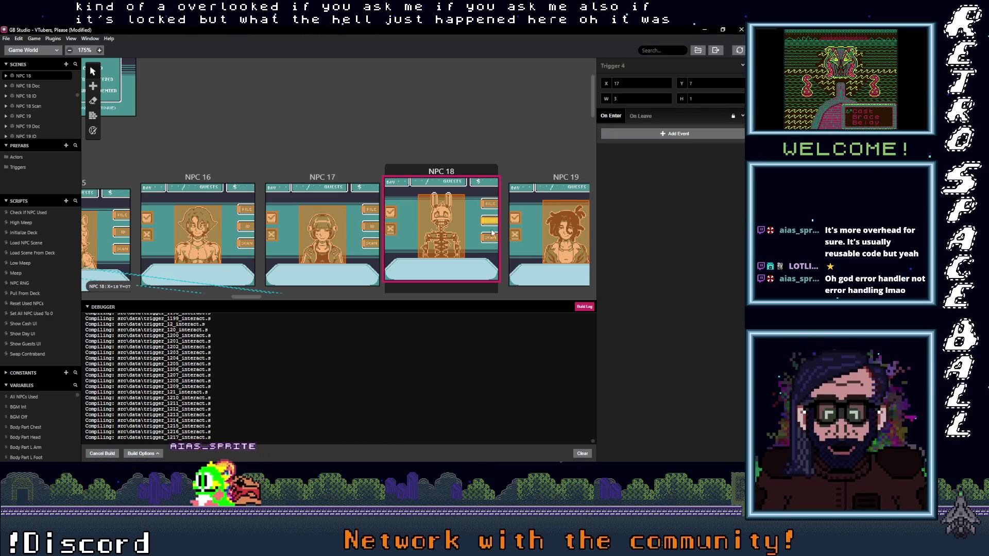
Step: Select NPC 18's Trigger 5, then NPC 17's Trigger 4 and portrait Dialog trigger
{"action": "left_click", "coordinate": [491, 238]}
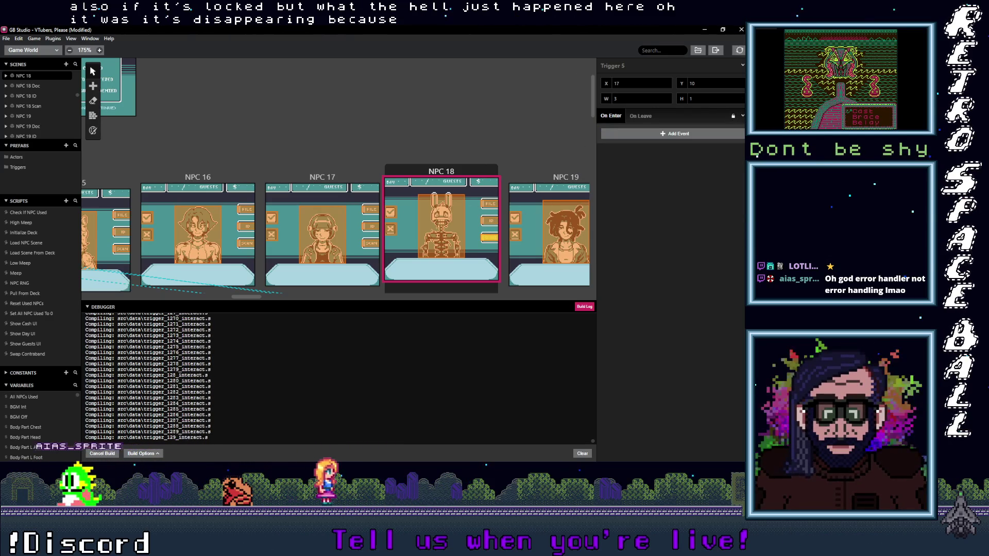
{"action": "left_click", "coordinate": [369, 227]}
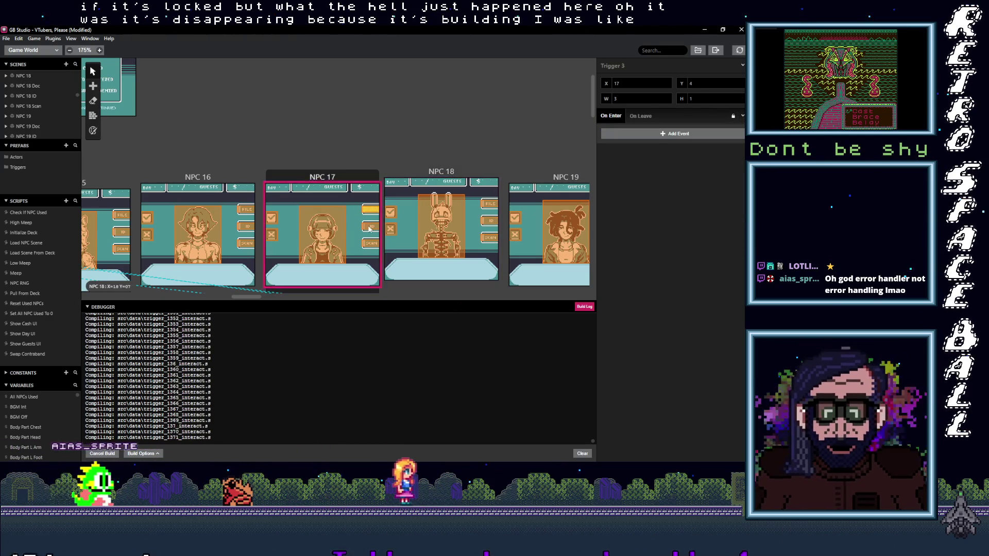
{"action": "left_click", "coordinate": [330, 235]}
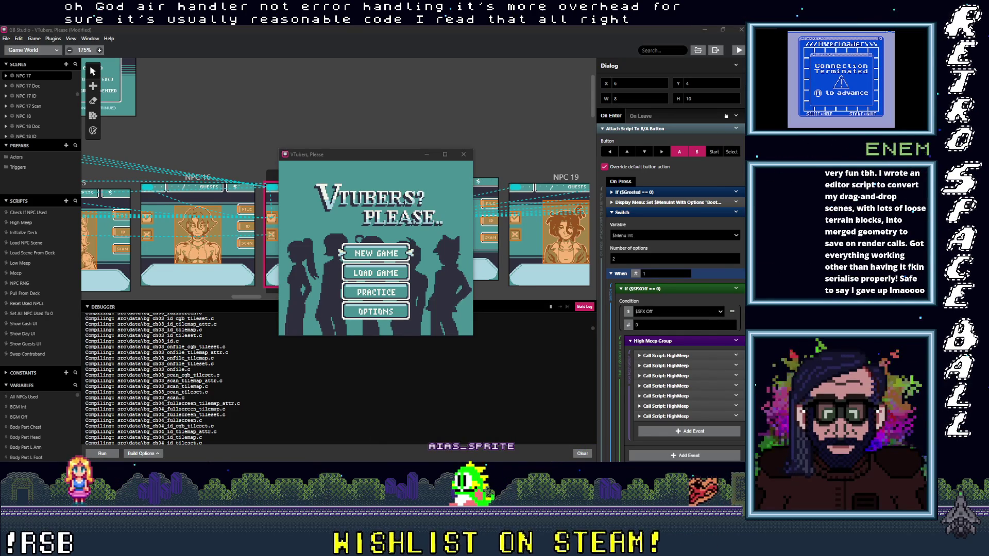
Step: Enlarge the game window and try moving through the title menu choices
{"action": "left_click", "coordinate": [445, 154]}
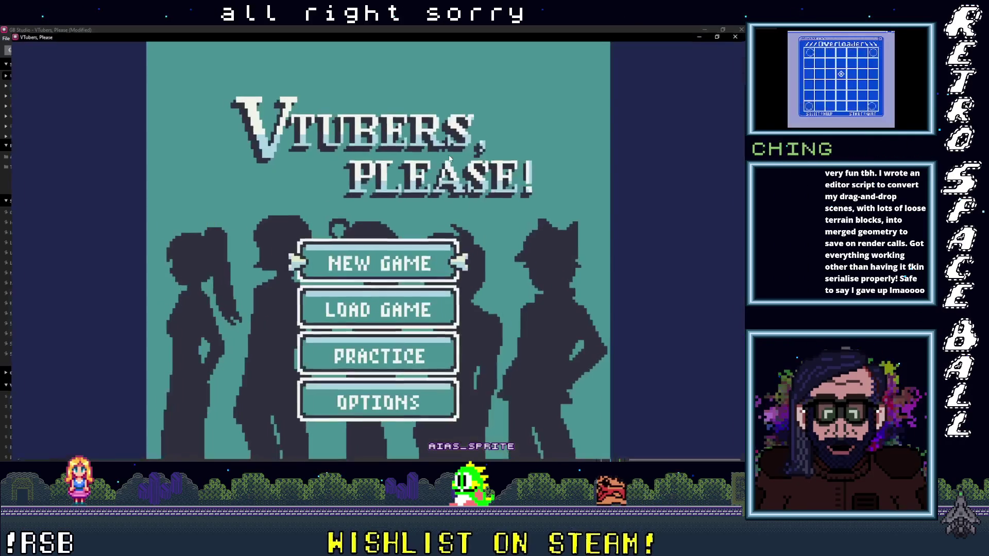
{"action": "key", "text": "Down"}
{"action": "key", "text": "Down"}
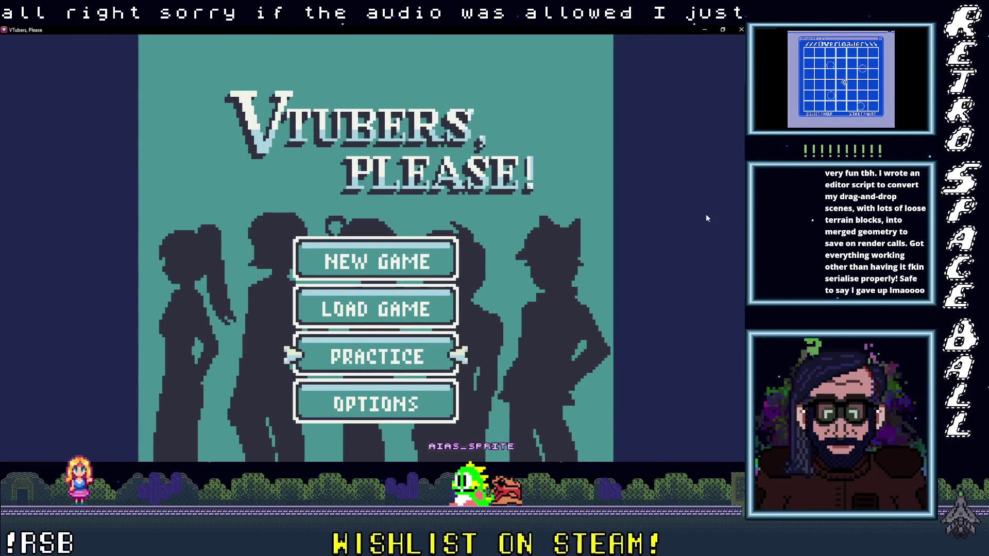
{"action": "key", "text": "Up"}
{"action": "key", "text": "Down"}
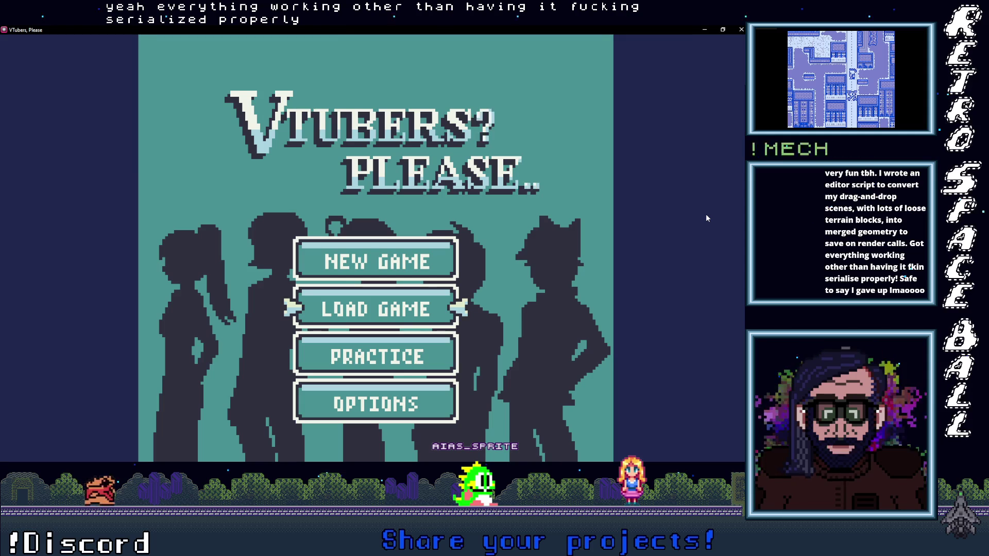
Step: Cycle the title menu between NEW GAME, LOAD GAME and PRACTICE, settling on PRACTICE
{"action": "key", "text": "Down"}
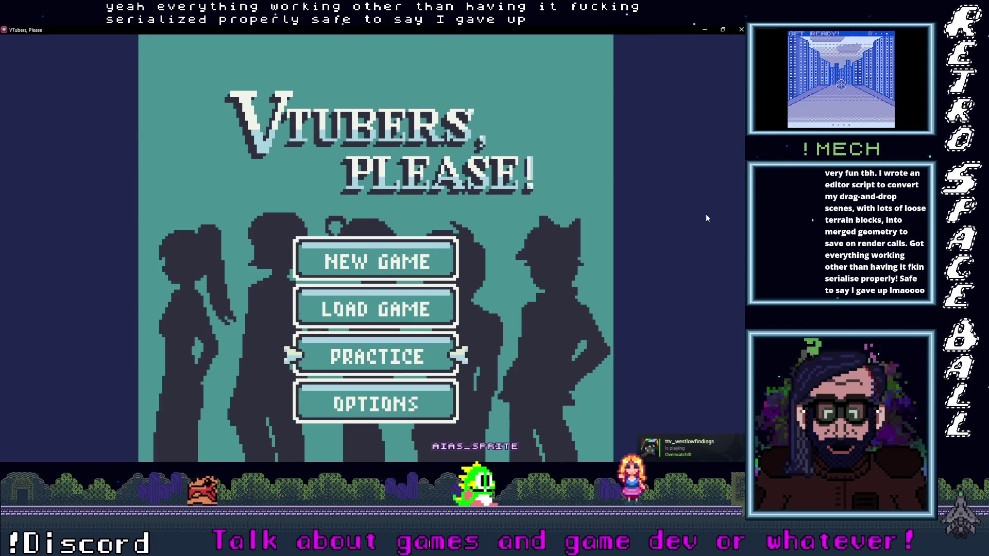
{"action": "key", "text": "Down"}
{"action": "key", "text": "Down"}
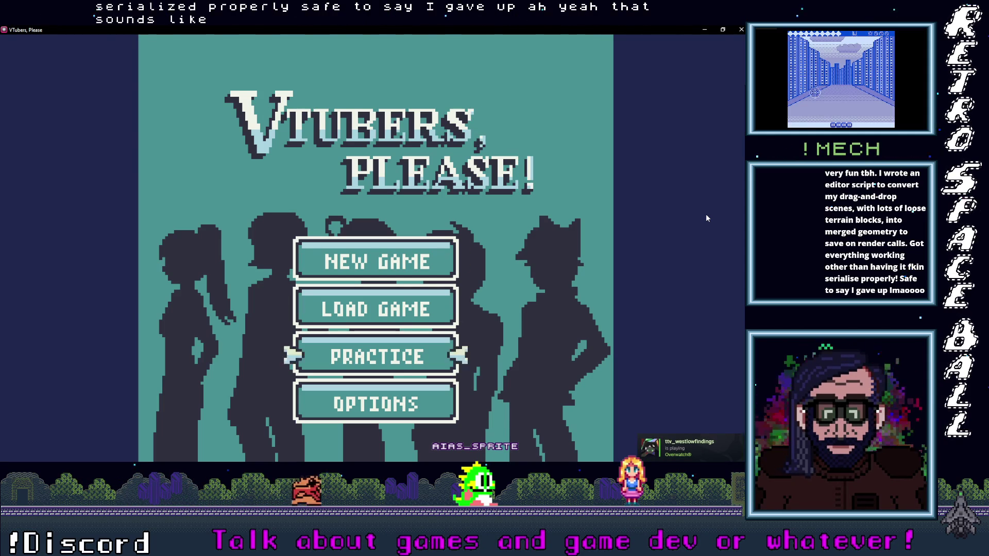
{"action": "key", "text": "Up"}
{"action": "key", "text": "Up"}
{"action": "key", "text": "Down"}
{"action": "key", "text": "Up"}
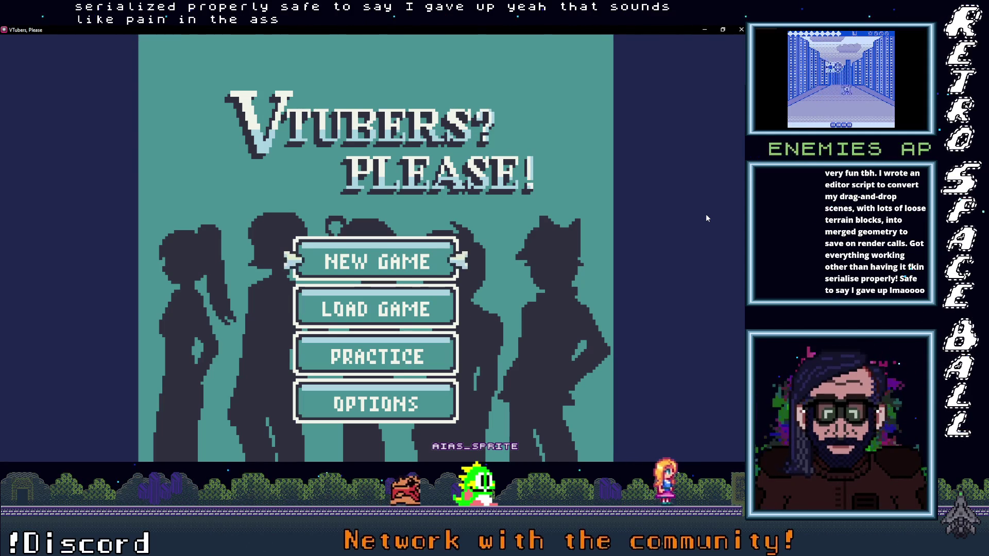
{"action": "key", "text": "Down"}
{"action": "key", "text": "Up"}
{"action": "key", "text": "Down"}
{"action": "key", "text": "Up"}
{"action": "key", "text": "Down"}
{"action": "key", "text": "Up"}
{"action": "key", "text": "Down"}
{"action": "key", "text": "Down"}
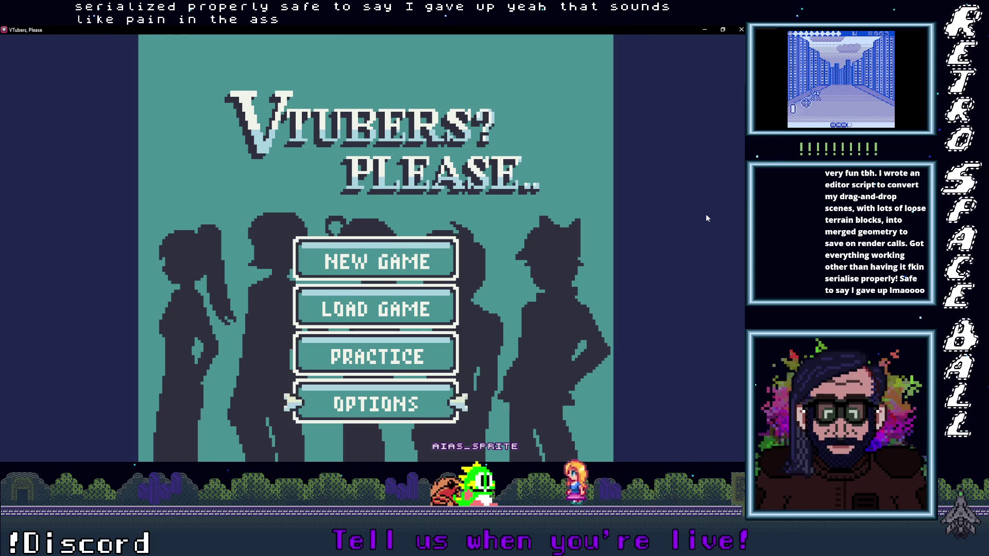
{"action": "key", "text": "Up"}
{"action": "key", "text": "Up"}
{"action": "key", "text": "Down"}
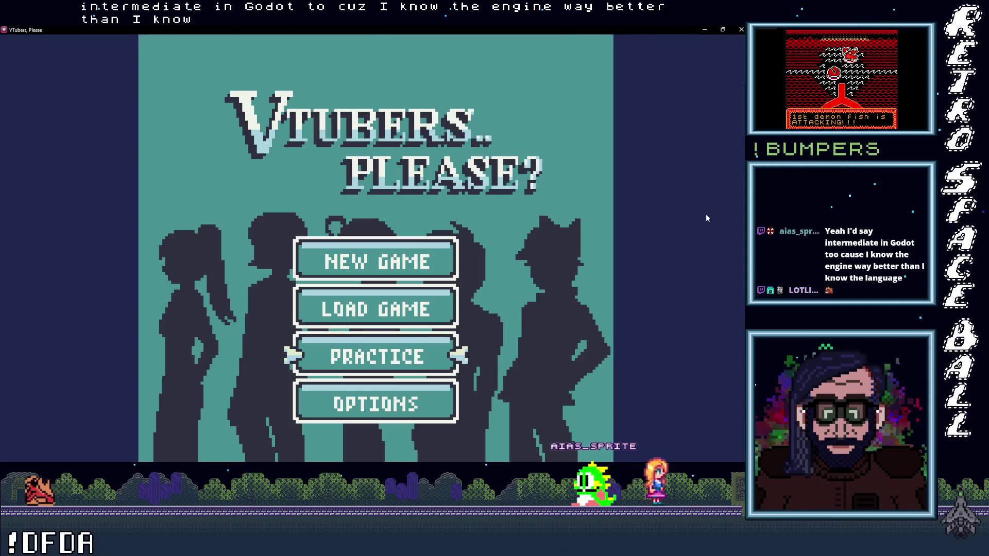
Step: Choose NEW GAME from the title menu and advance the intro story slides to Day 01
{"action": "key", "text": "Up"}
{"action": "key", "text": "Up"}
{"action": "key", "text": "Down"}
{"action": "key", "text": "Down"}
{"action": "key", "text": "Down"}
{"action": "key", "text": "Up"}
{"action": "key", "text": "Up"}
{"action": "key", "text": "Up"}
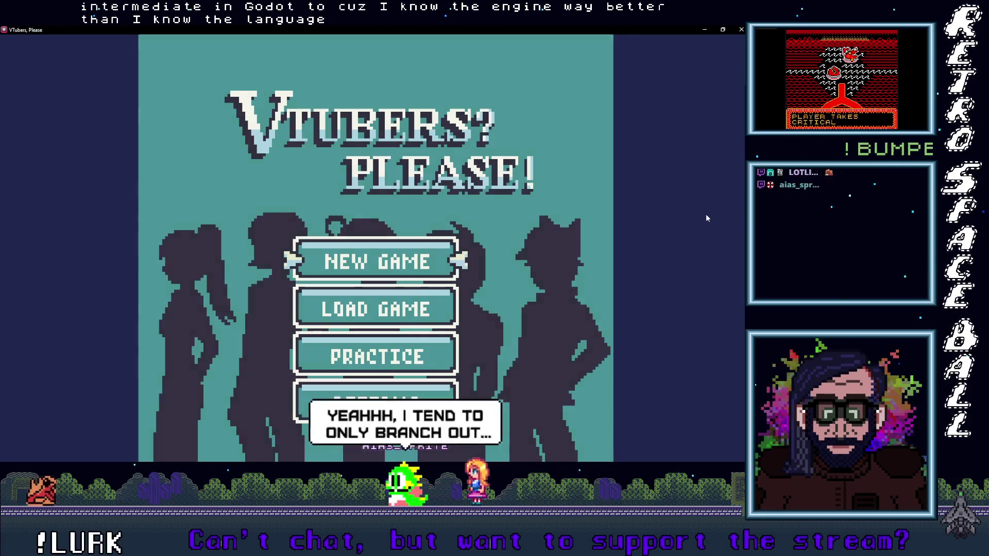
{"action": "key", "text": "Return"}
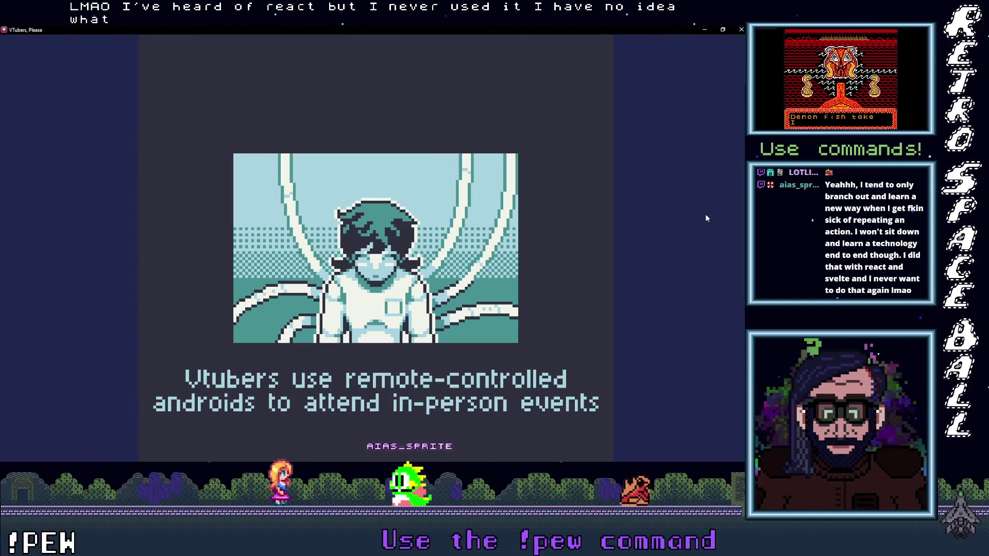
{"action": "key", "text": "space"}
{"action": "key", "text": "space"}
{"action": "key", "text": "space"}
{"action": "key", "text": "space"}
{"action": "key", "text": "space"}
{"action": "key", "text": "space"}
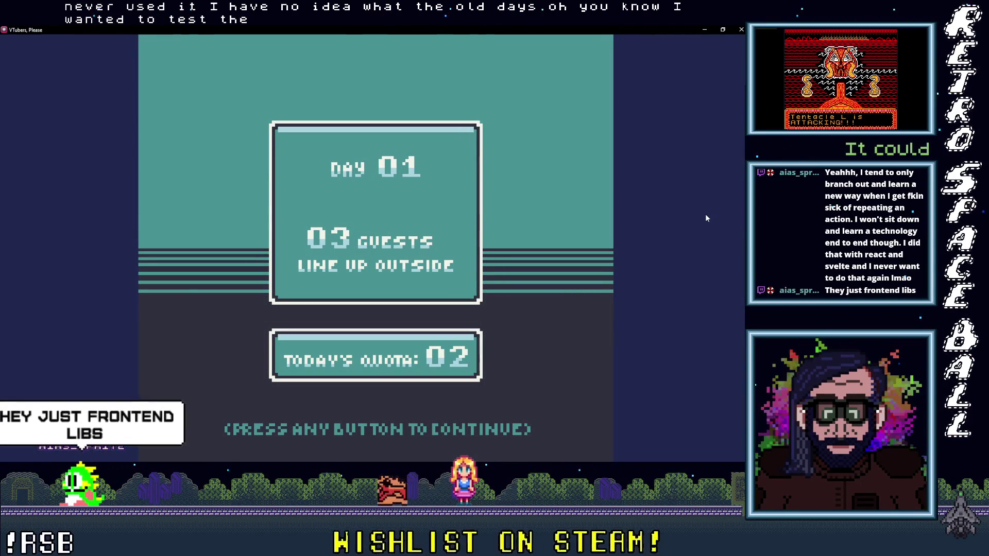
Step: Dismiss the Day 01 briefing (03 guests, quota 02) to meet the first guest
{"action": "key", "text": "space"}
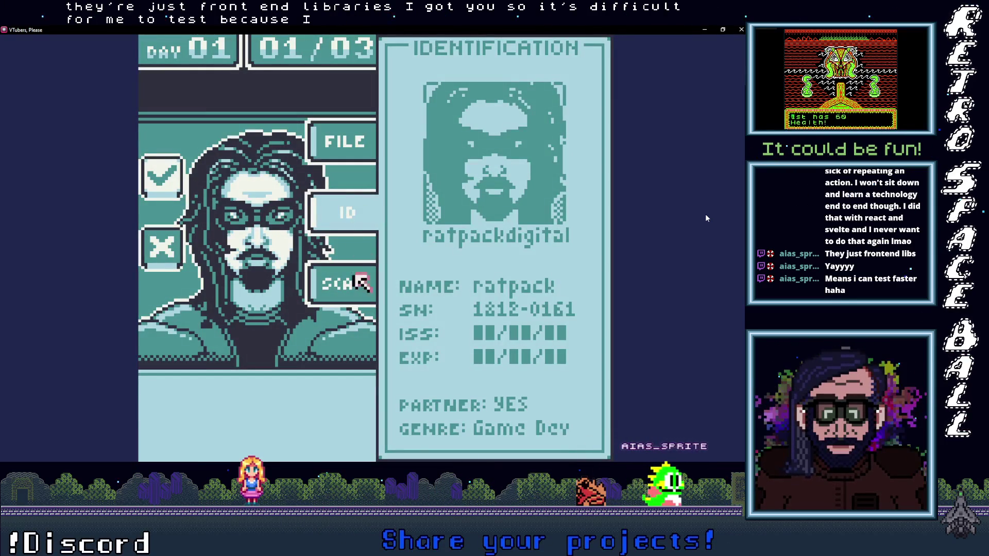
Step: Body-scan the first guest's torso and close the scanner
{"action": "left_click", "coordinate": [360, 272]}
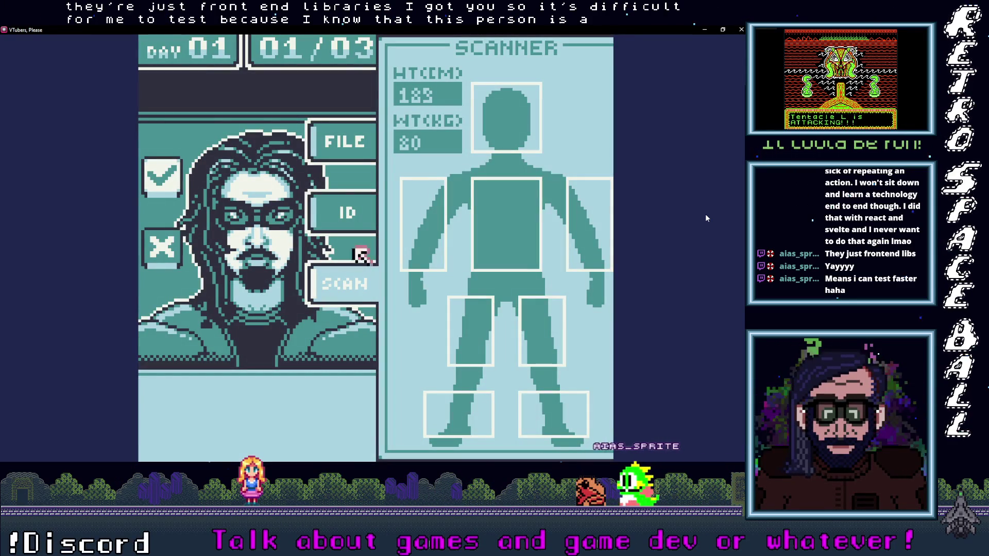
{"action": "left_click", "coordinate": [479, 234]}
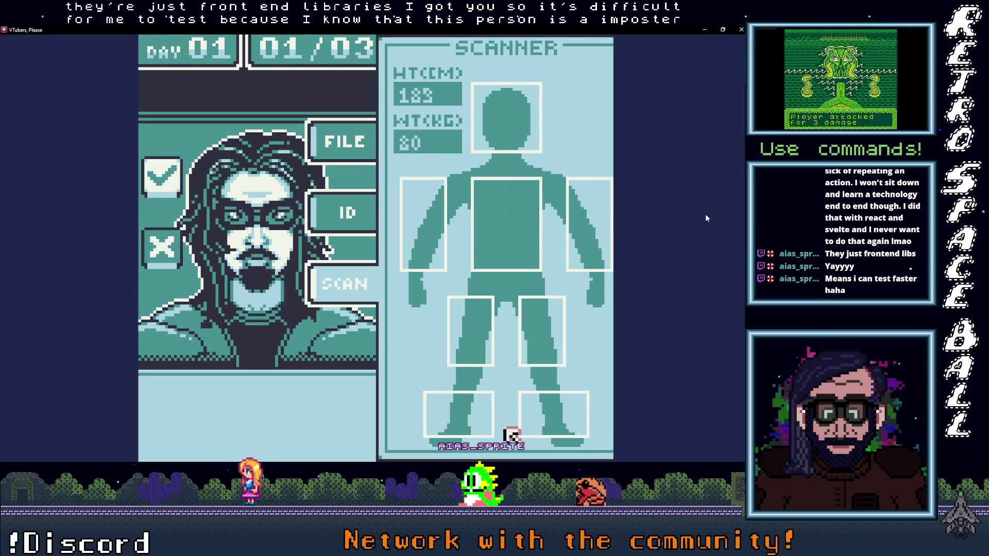
{"action": "left_click", "coordinate": [227, 214]}
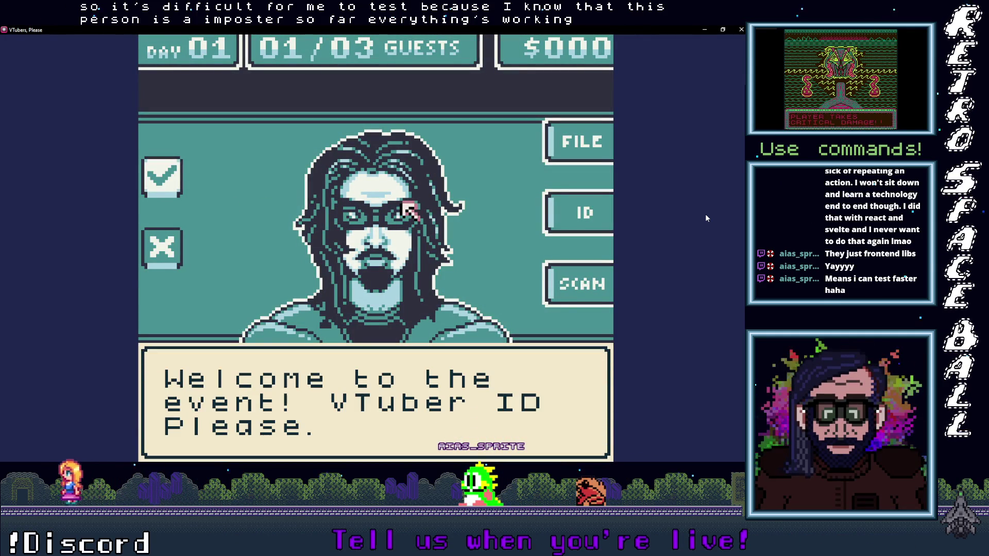
Step: Bring up the guest's question choices, landing on Booth number?
{"action": "key", "text": "z"}
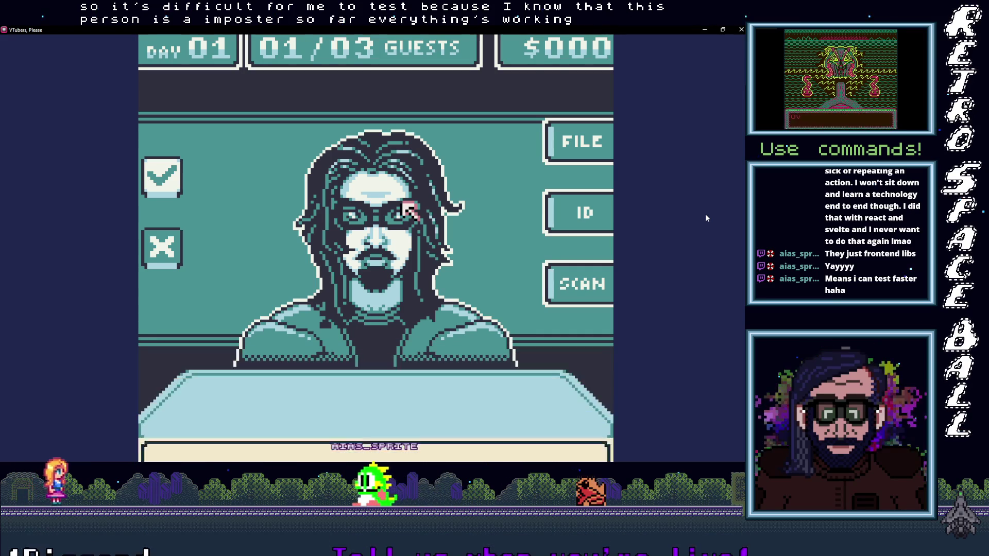
{"action": "key", "text": "Down"}
{"action": "key", "text": "Up"}
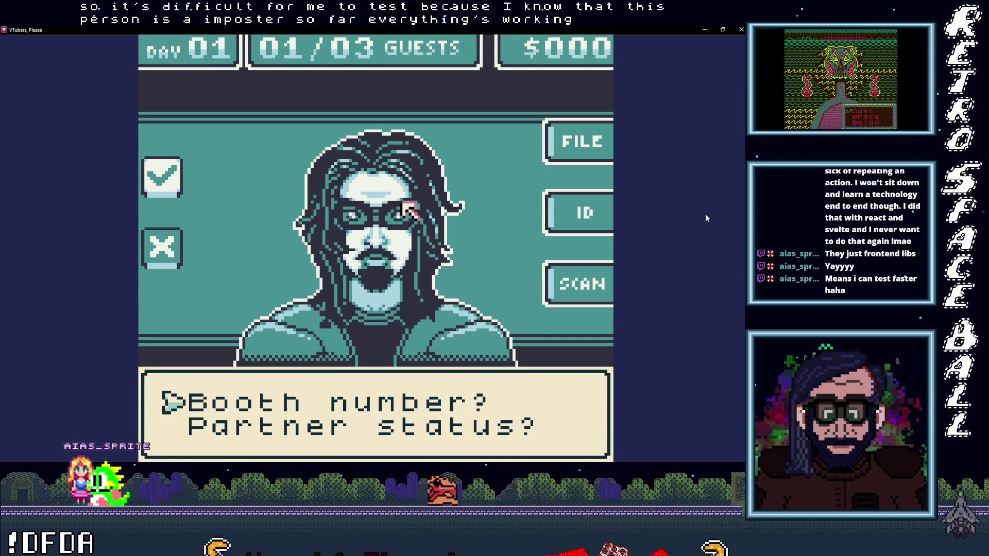
Step: Ask the first guest Booth number? and read the answer Booth A-10
{"action": "key", "text": "z"}
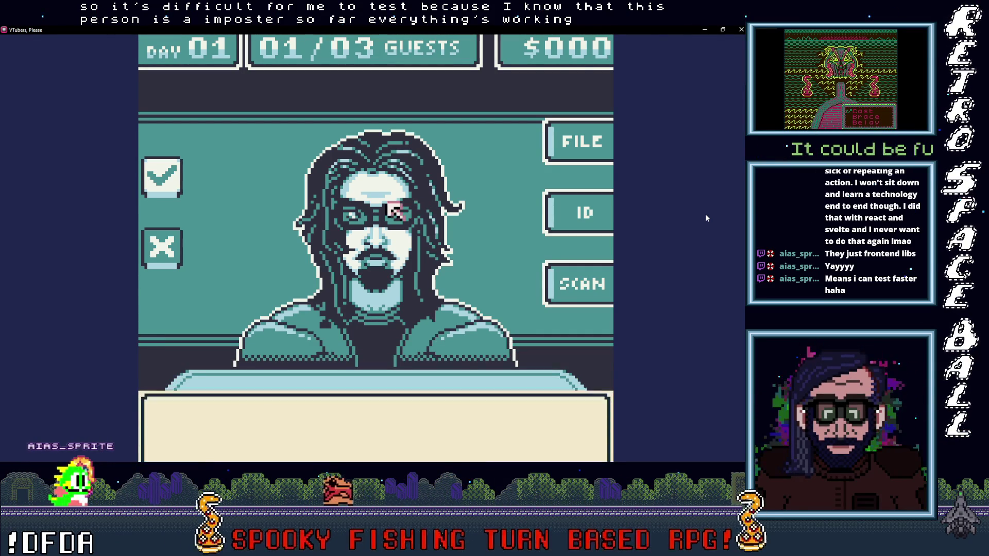
{"action": "key", "text": "z"}
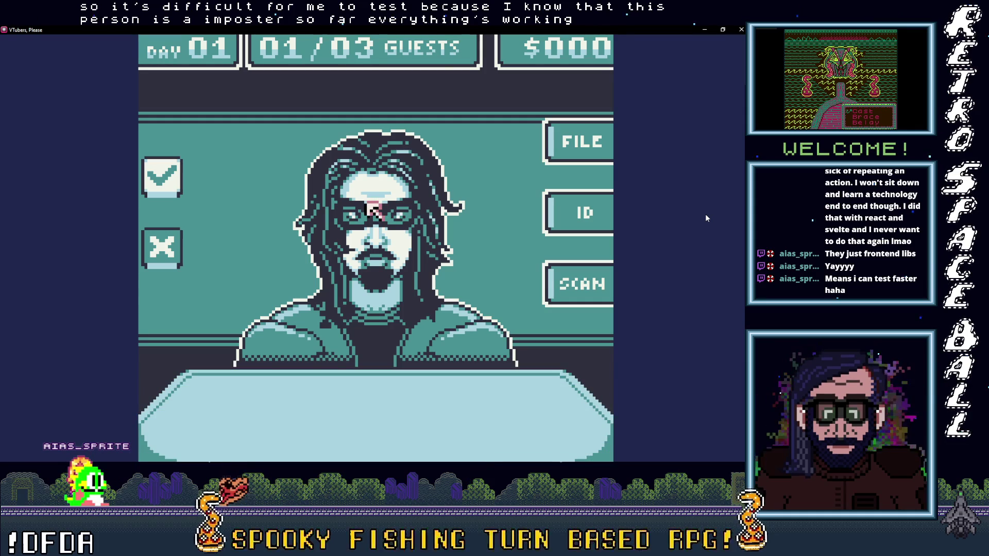
{"action": "key", "text": "Right"}
{"action": "key", "text": "Left"}
{"action": "key", "text": "z"}
{"action": "key", "text": "z"}
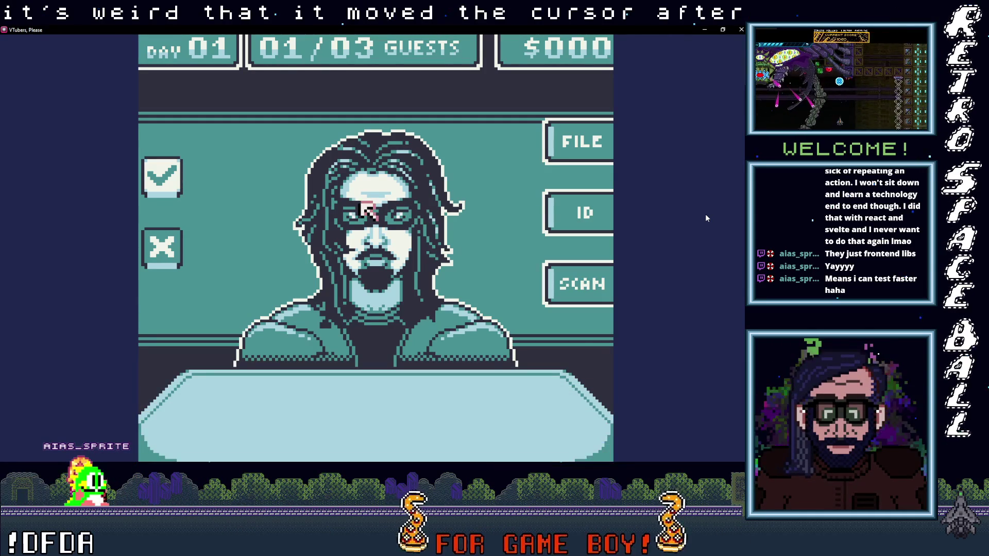
{"action": "key", "text": "z"}
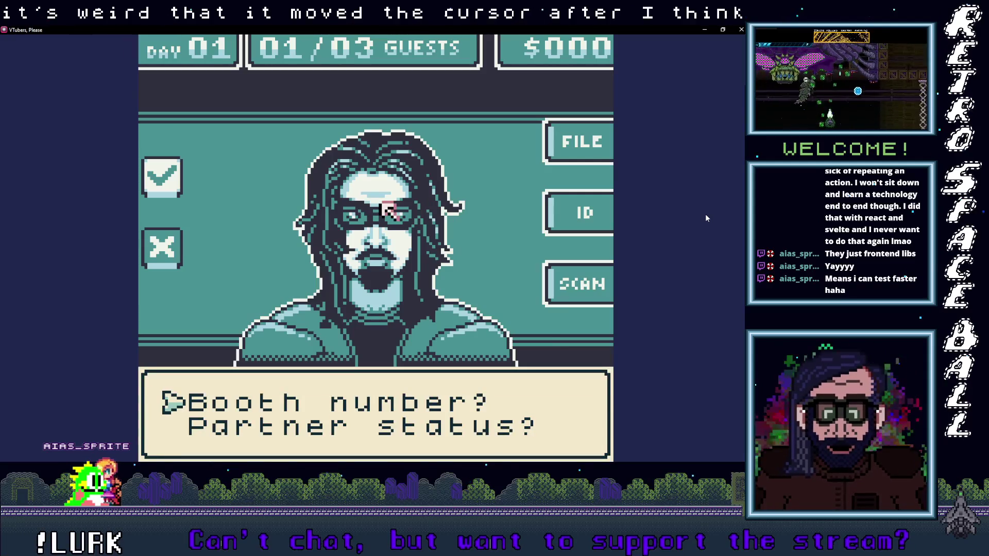
{"action": "key", "text": "z"}
{"action": "key", "text": "Left"}
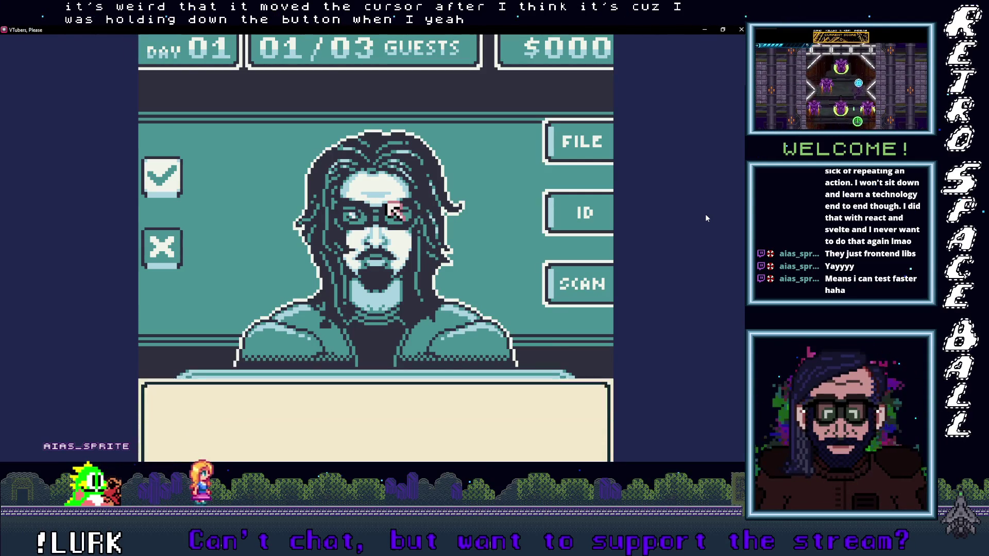
Step: Ask the guest Partner status? twice, getting Partnered each time
{"action": "key", "text": "Up"}
{"action": "key", "text": "Right"}
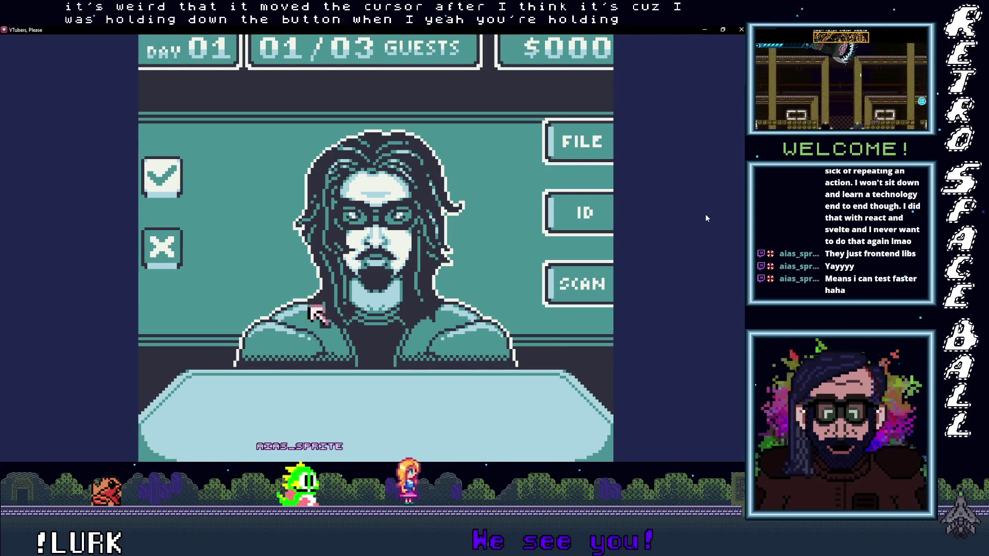
{"action": "key", "text": "z"}
{"action": "key", "text": "Down"}
{"action": "key", "text": "z"}
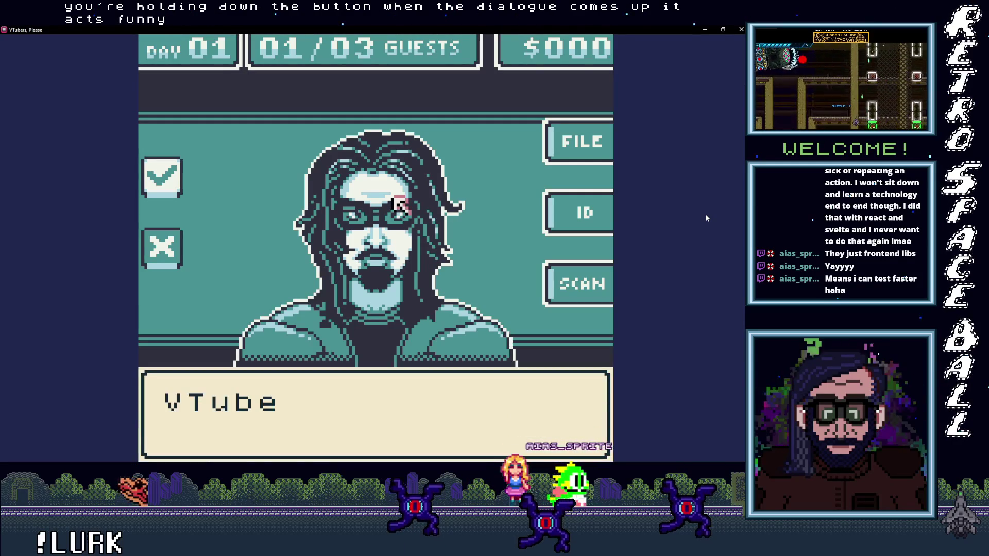
{"action": "key", "text": "z"}
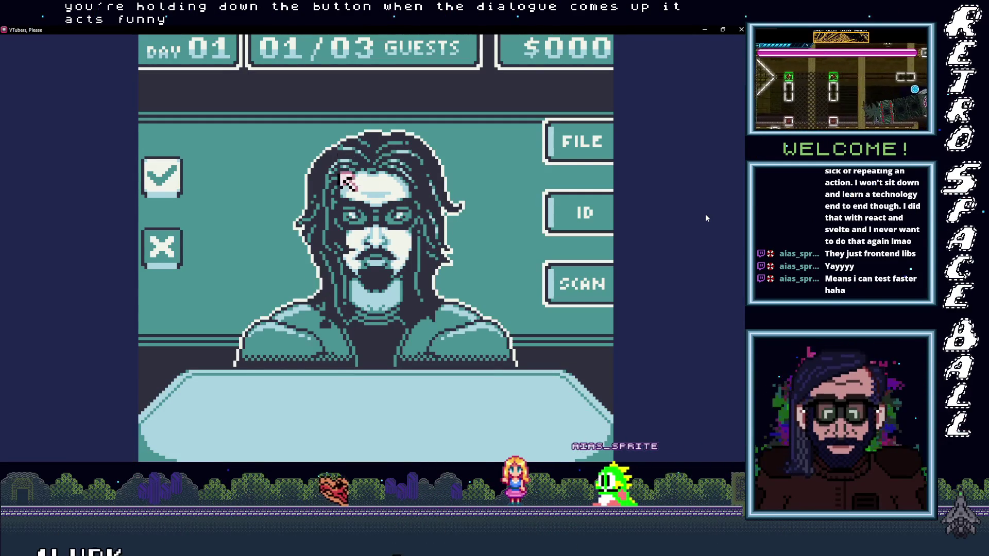
{"action": "key", "text": "z"}
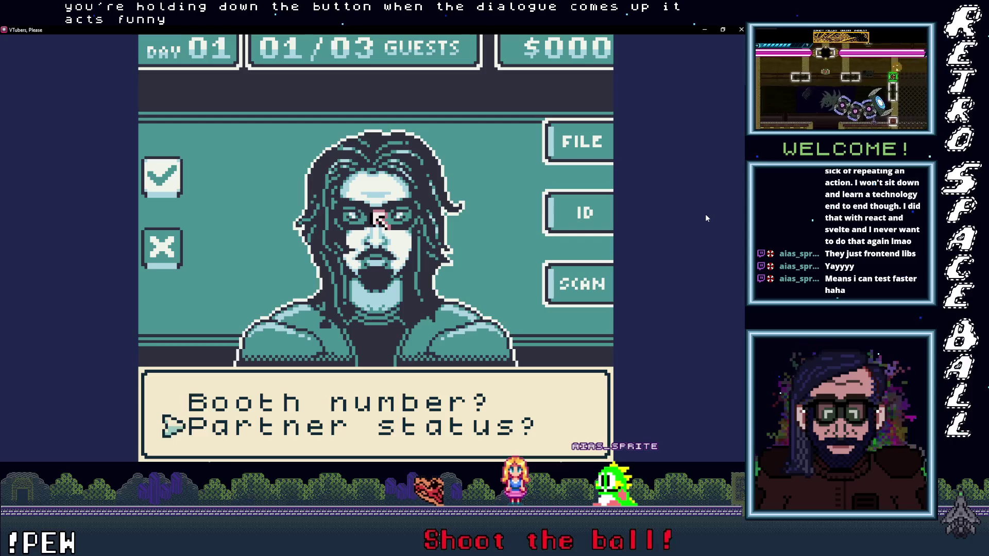
{"action": "key", "text": "z"}
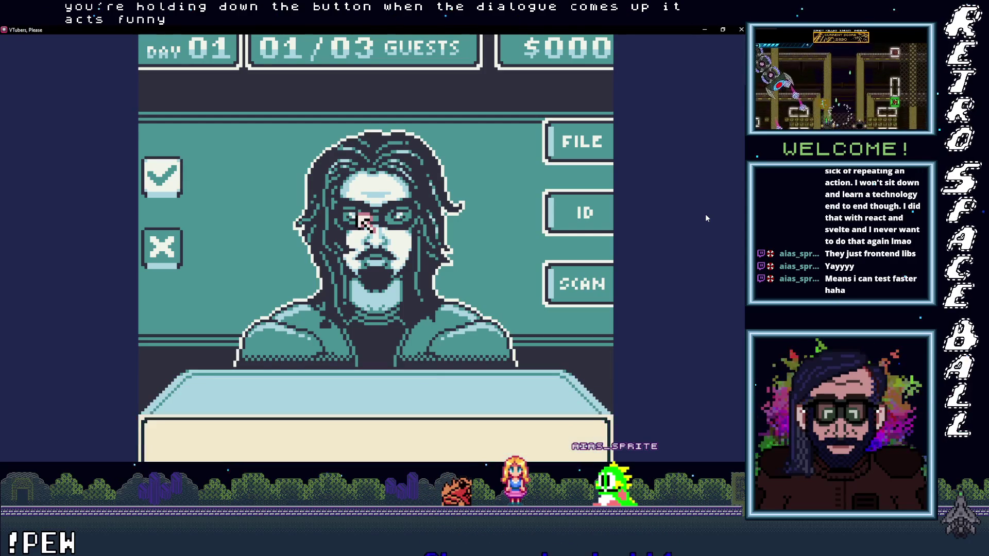
{"action": "key", "text": "z"}
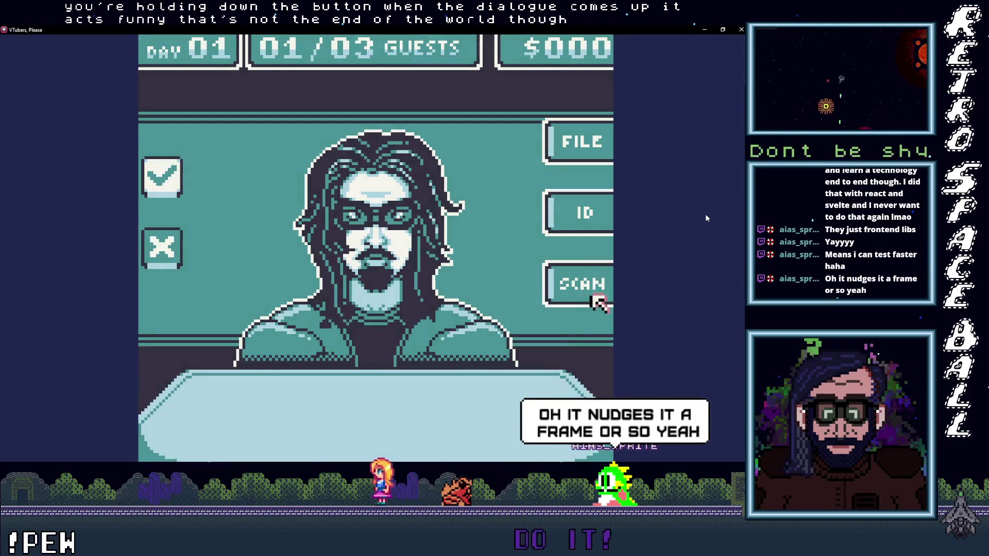
{"action": "key", "text": "z"}
{"action": "key", "text": "z"}
Step: Flip between the first guest's file record, ID card and body scan to compare them
{"action": "key", "text": "z"}
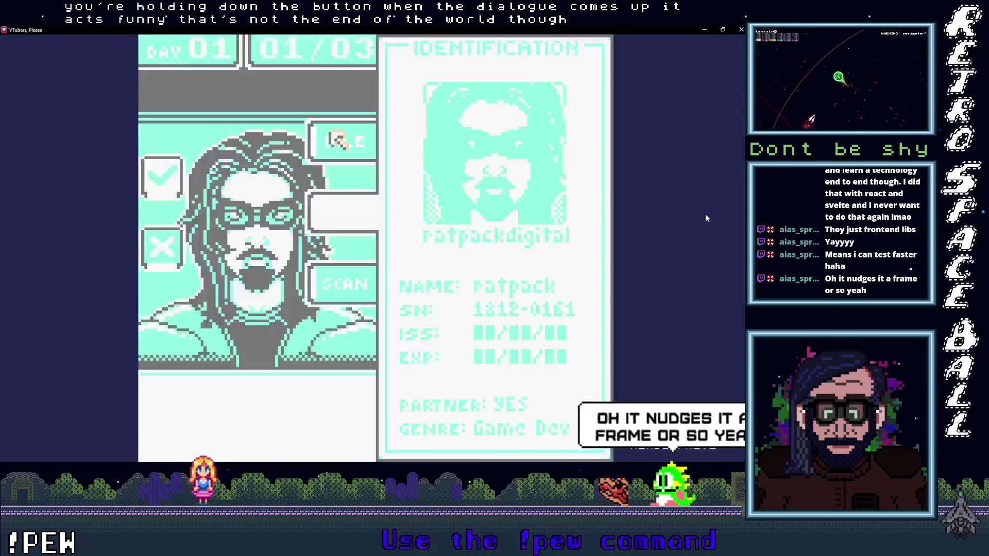
{"action": "key", "text": "z"}
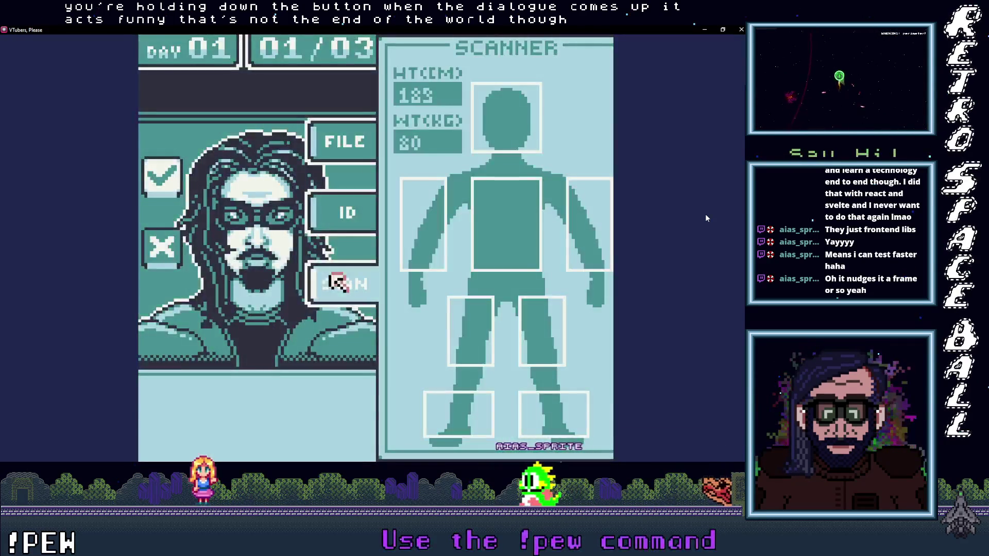
{"action": "key", "text": "z"}
{"action": "key", "text": "z"}
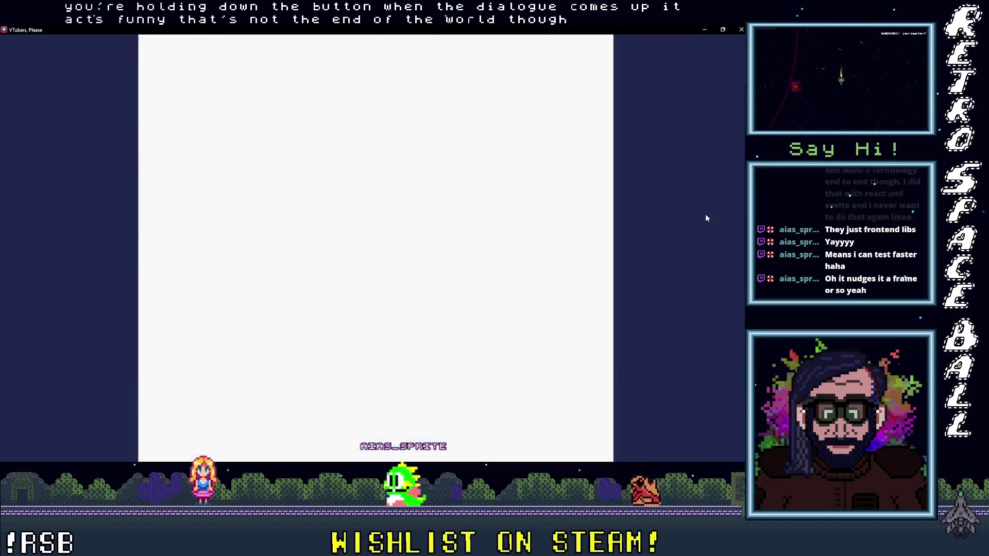
{"action": "key", "text": "Down"}
{"action": "key", "text": "z"}
{"action": "key", "text": "Down"}
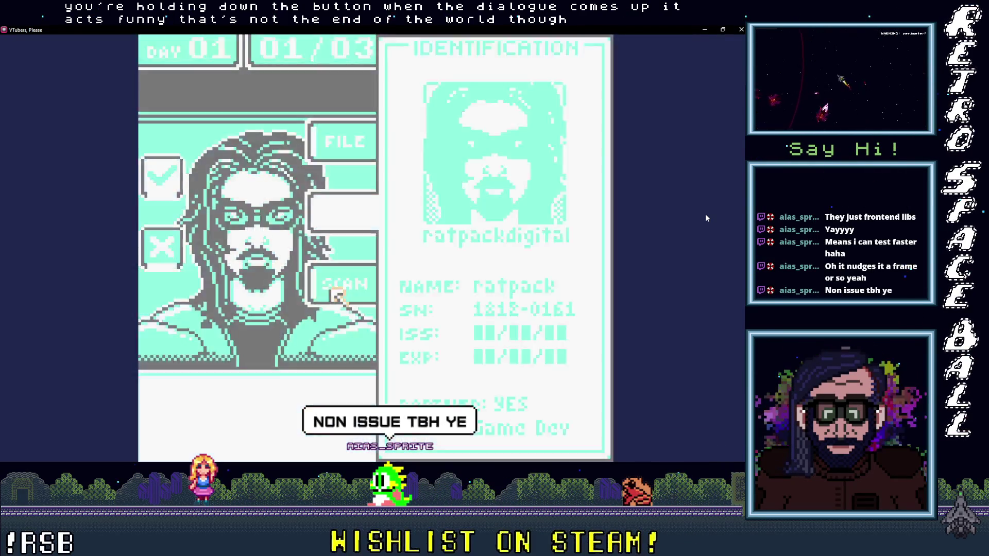
{"action": "key", "text": "z"}
{"action": "key", "text": "Up"}
{"action": "key", "text": "z"}
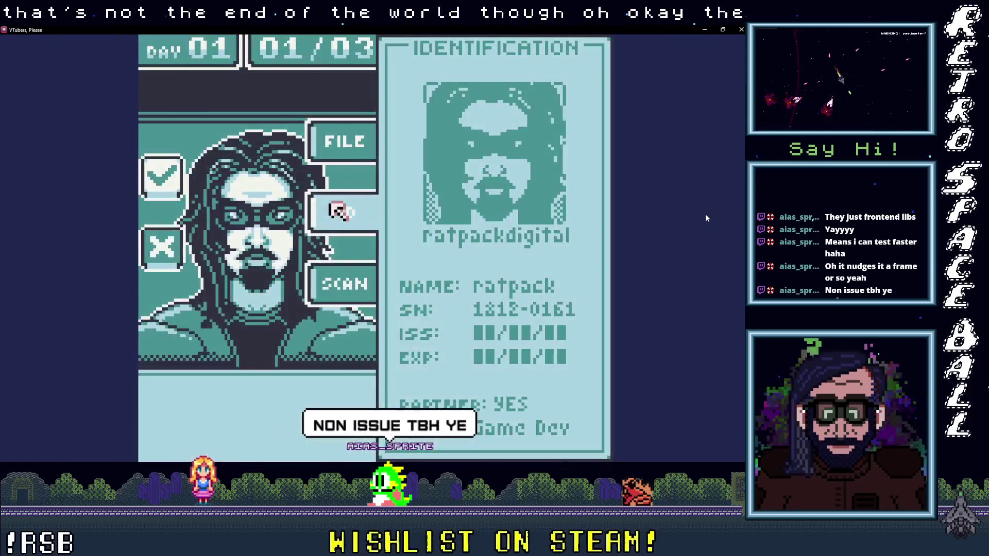
{"action": "key", "text": "Down"}
{"action": "key", "text": "z"}
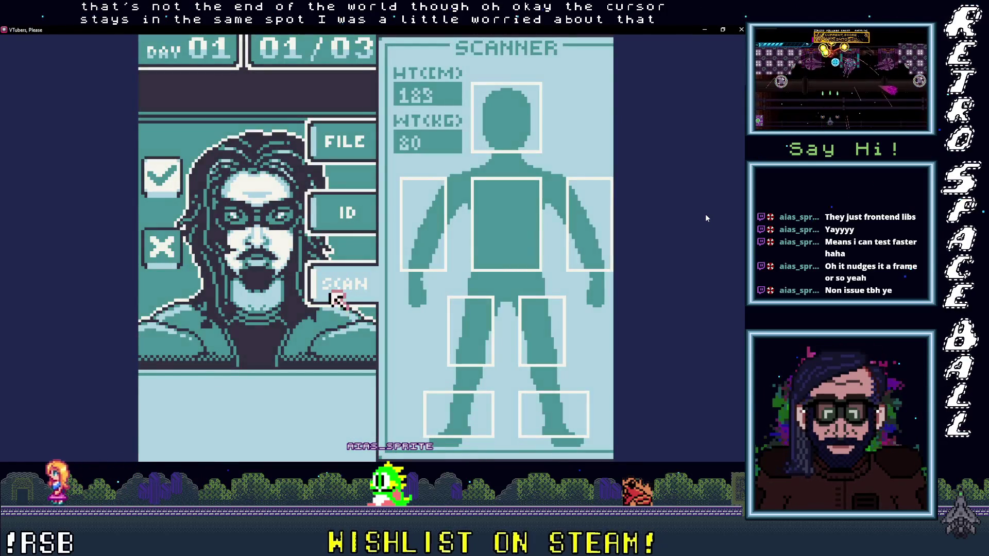
{"action": "key", "text": "z"}
Step: Recheck the guest's ID card, on-file record and body scan readout
{"action": "key", "text": "Right"}
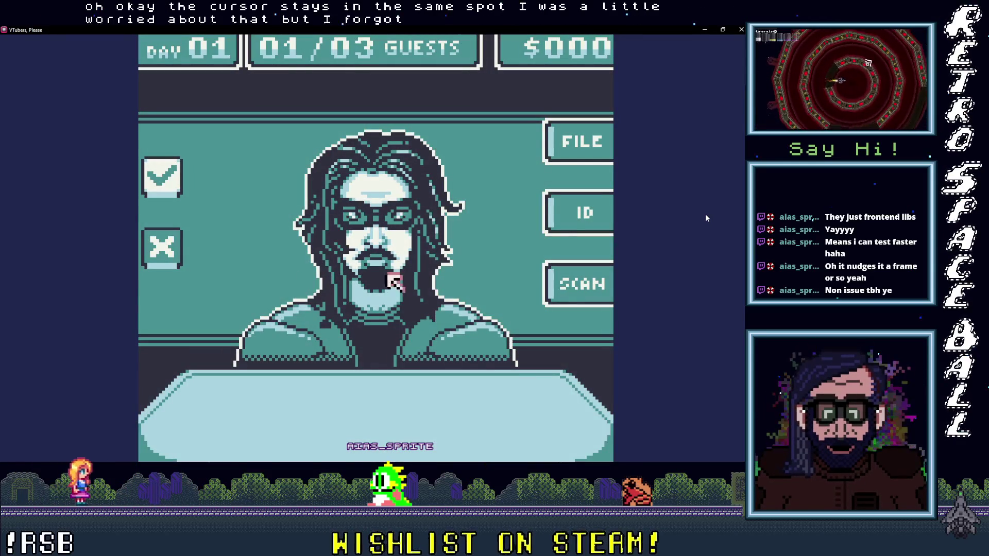
{"action": "key", "text": "Up"}
{"action": "key", "text": "z"}
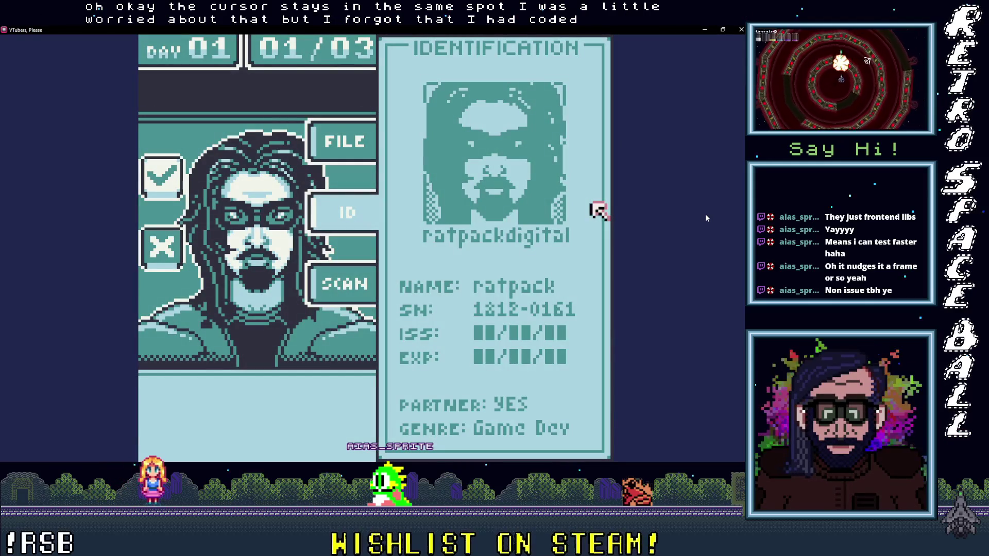
{"action": "key", "text": "Up"}
{"action": "key", "text": "z"}
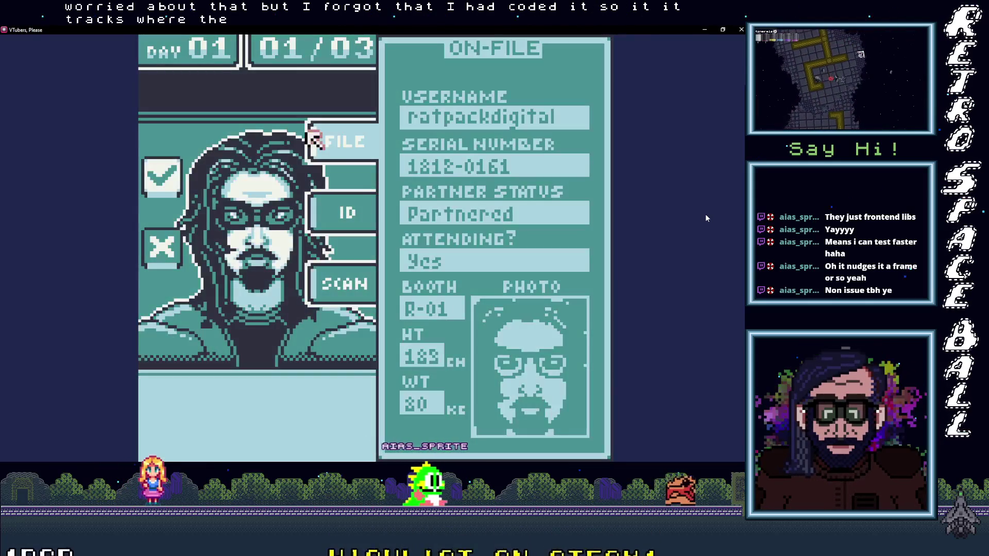
{"action": "key", "text": "Down"}
{"action": "key", "text": "Right"}
{"action": "key", "text": "z"}
{"action": "key", "text": "Down"}
{"action": "key", "text": "z"}
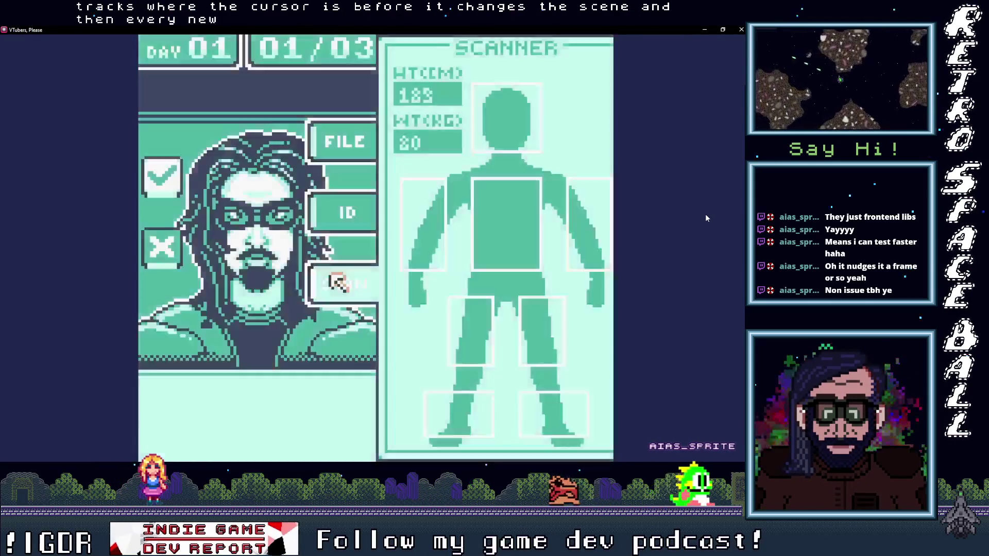
Step: Deny the first guest as an impostor and continue to guest 02/03
{"action": "key", "text": "Down"}
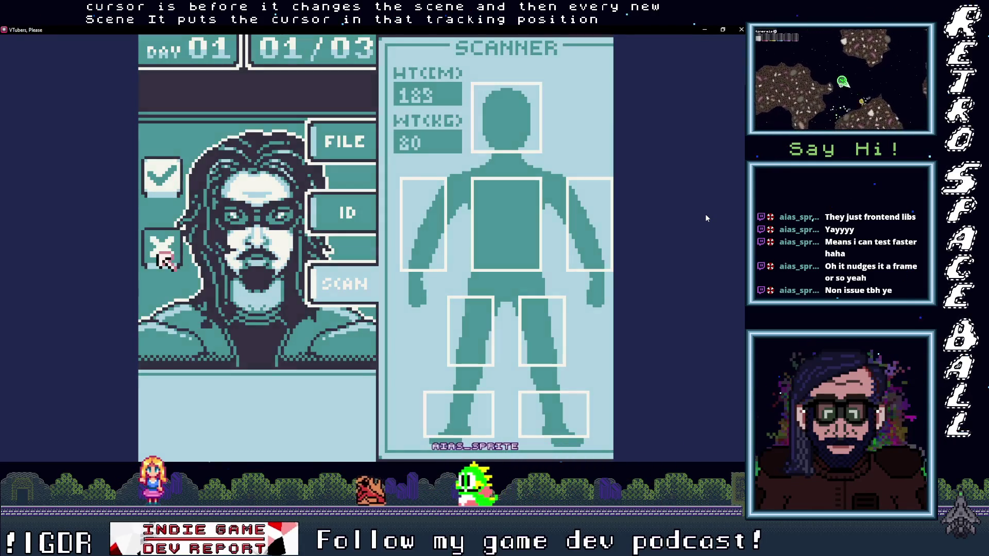
{"action": "key", "text": "z"}
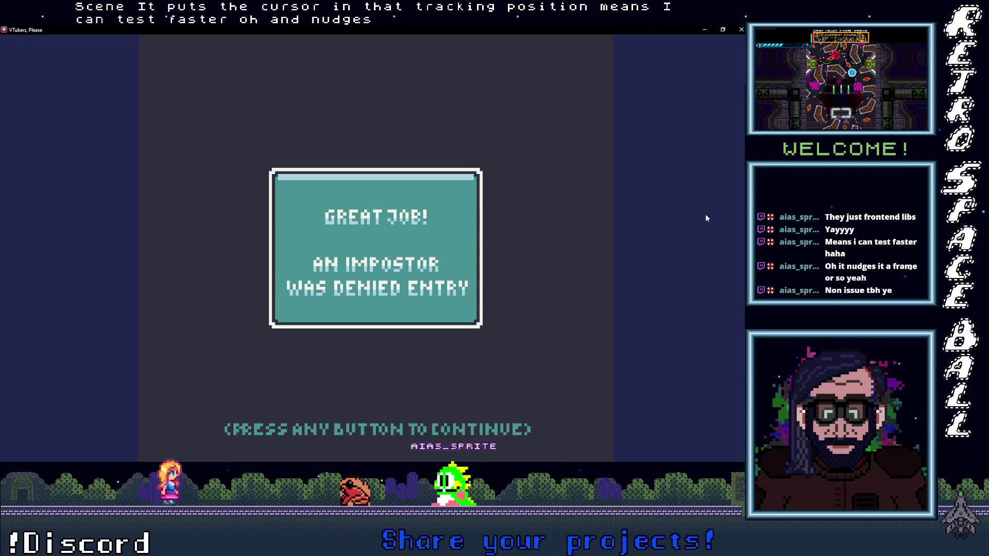
{"action": "key", "text": "Return"}
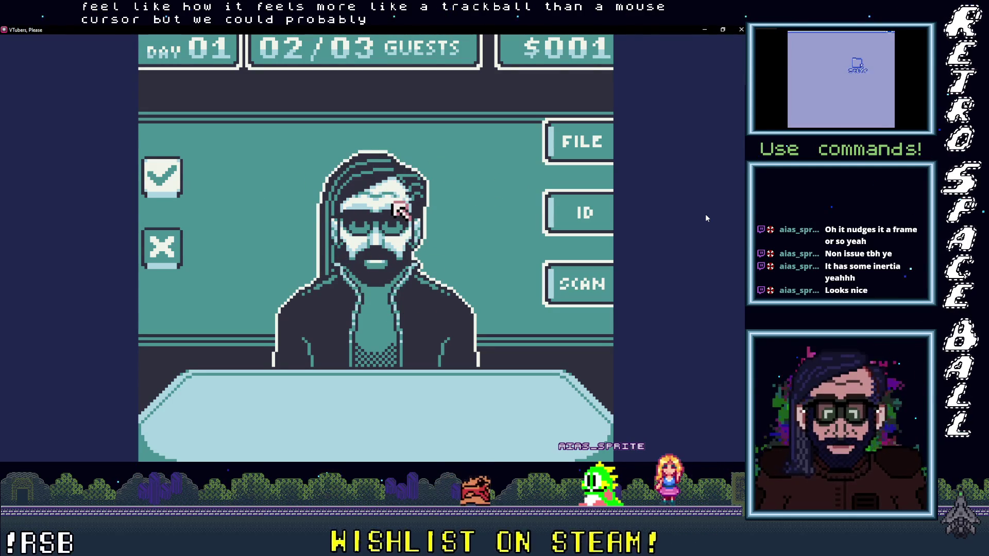
Step: Minimize the game window to reveal the GB Studio editor
{"action": "left_click", "coordinate": [744, 144]}
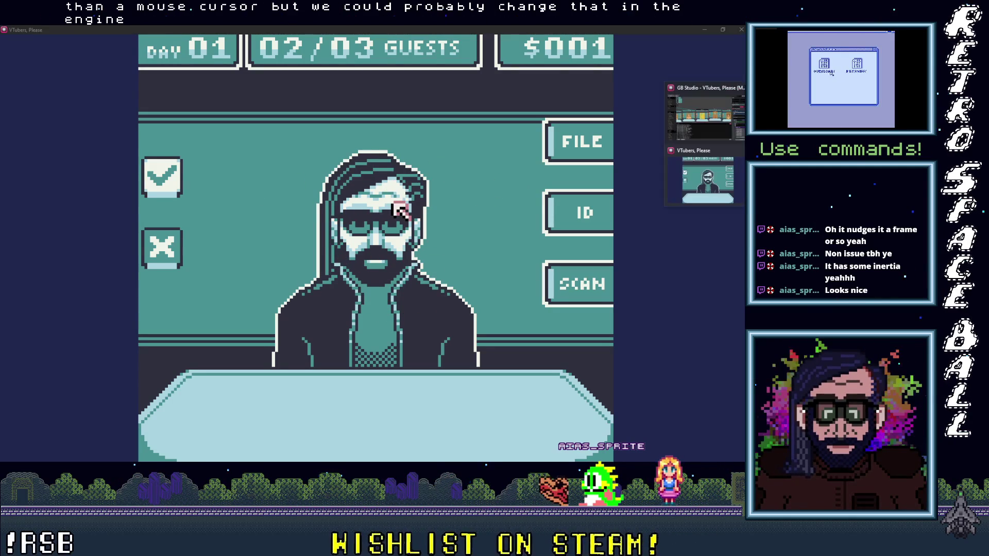
{"action": "left_click", "coordinate": [711, 112]}
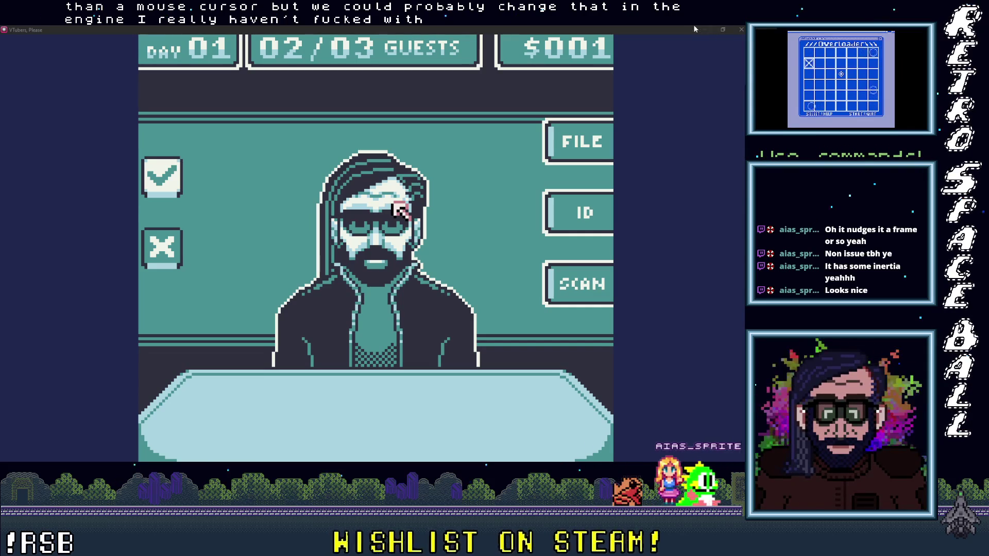
{"action": "left_click", "coordinate": [703, 30]}
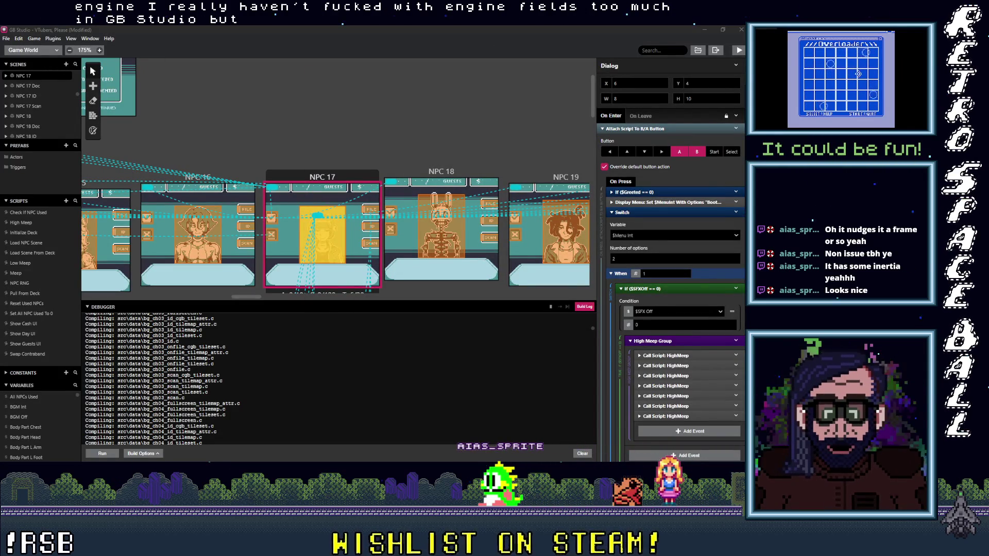
Step: Show the project Settings at the Adventure scene type's movement values
{"action": "left_click", "coordinate": [32, 54]}
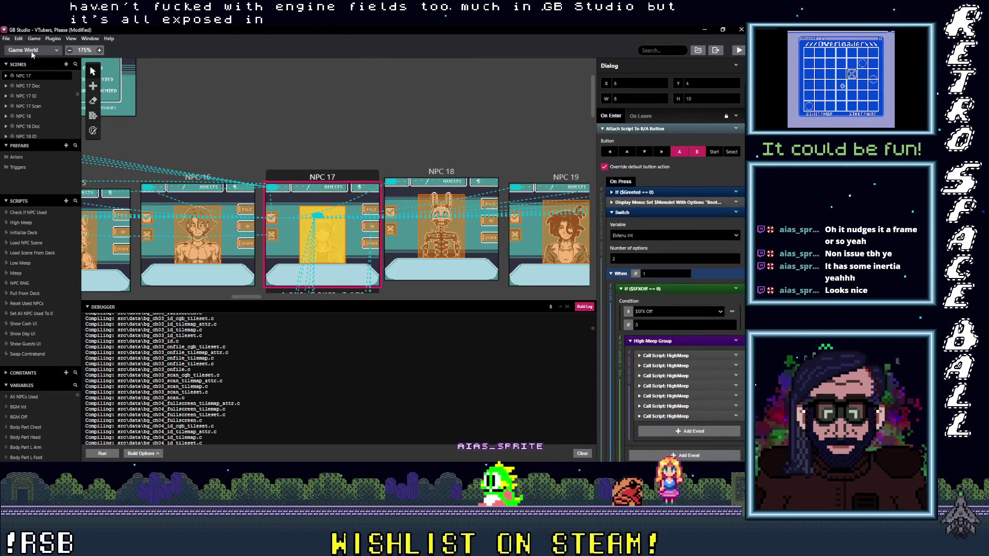
{"action": "left_click", "coordinate": [25, 134]}
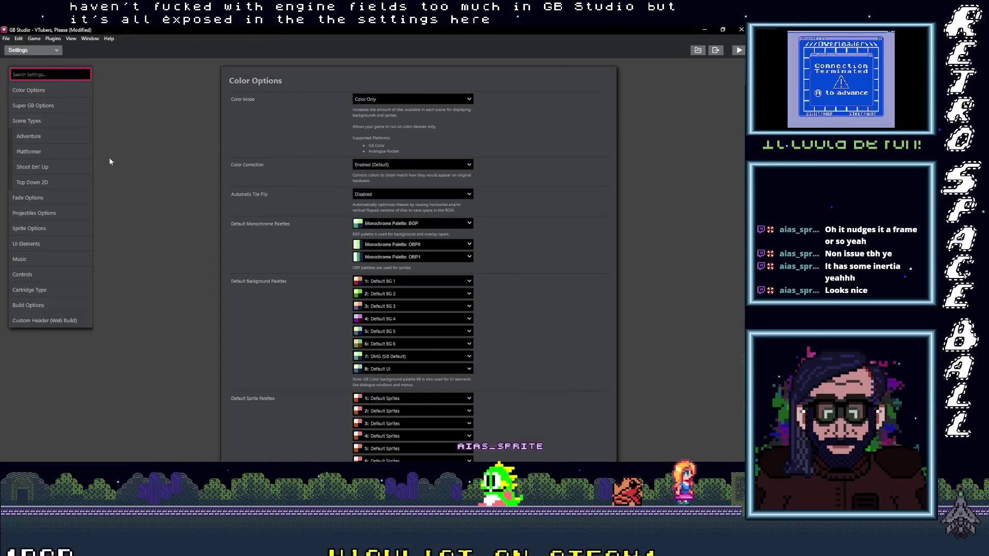
{"action": "left_click", "coordinate": [38, 137]}
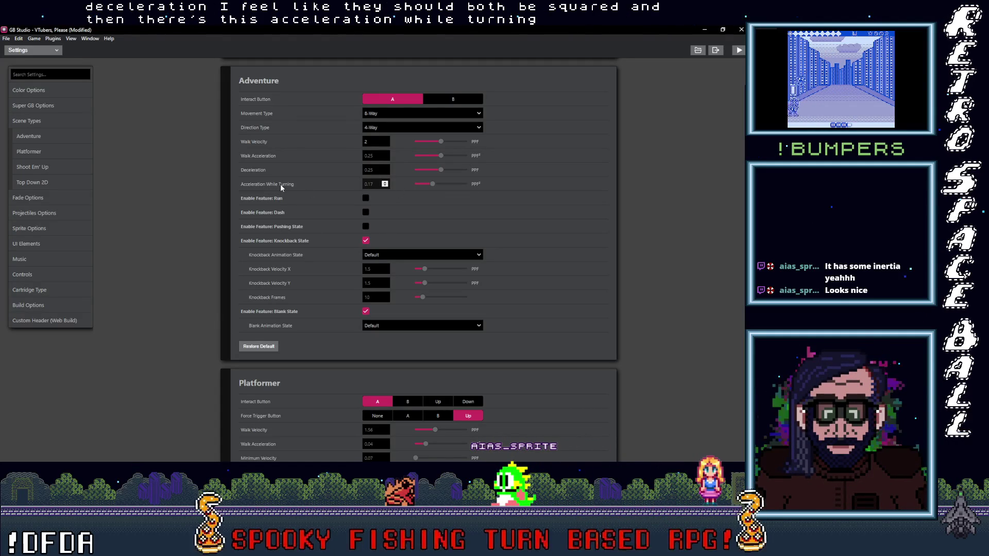
{"action": "mouse_move", "coordinate": [281, 185]}
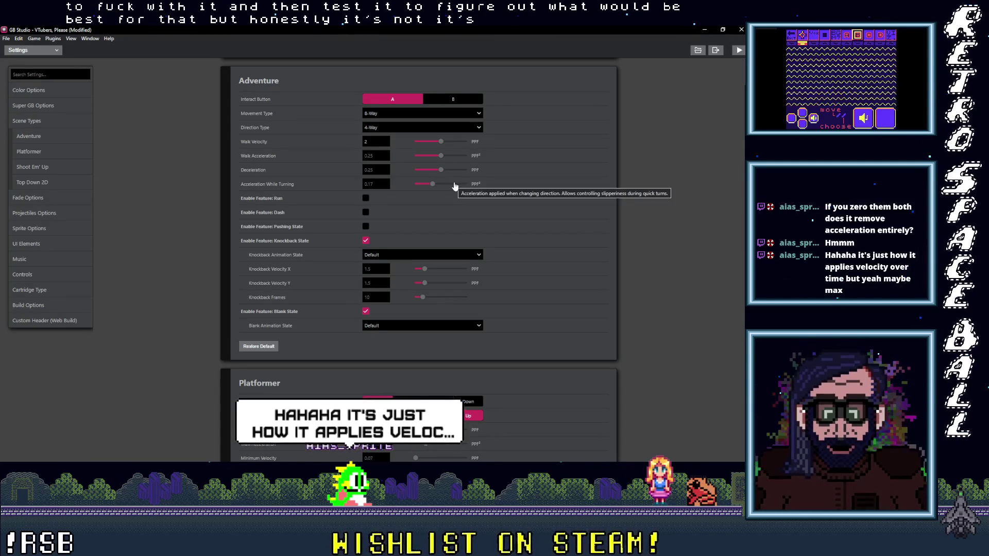
{"action": "double_click", "coordinate": [372, 142]}
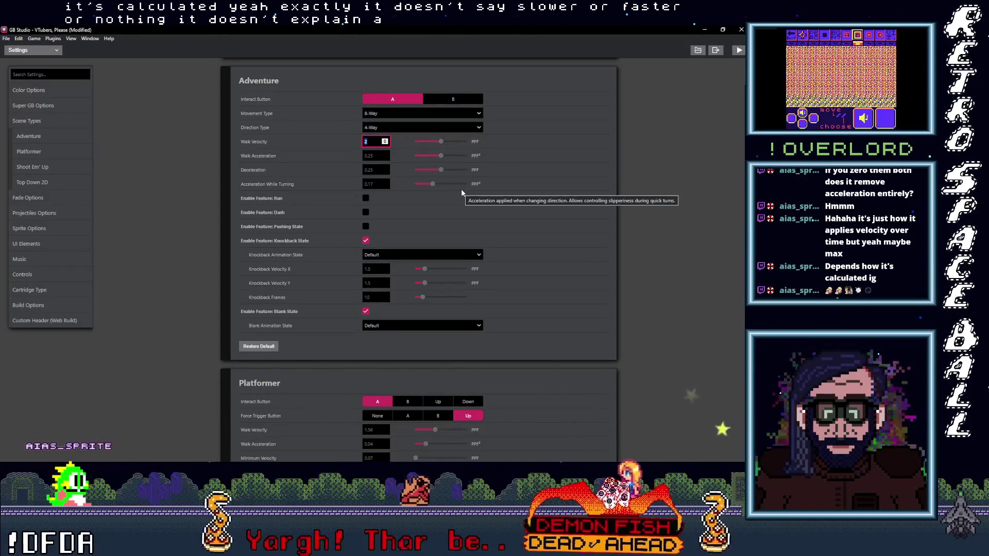
Step: Minimize GB Studio to return to the game showing the second guest's file record
{"action": "left_click", "coordinate": [704, 30]}
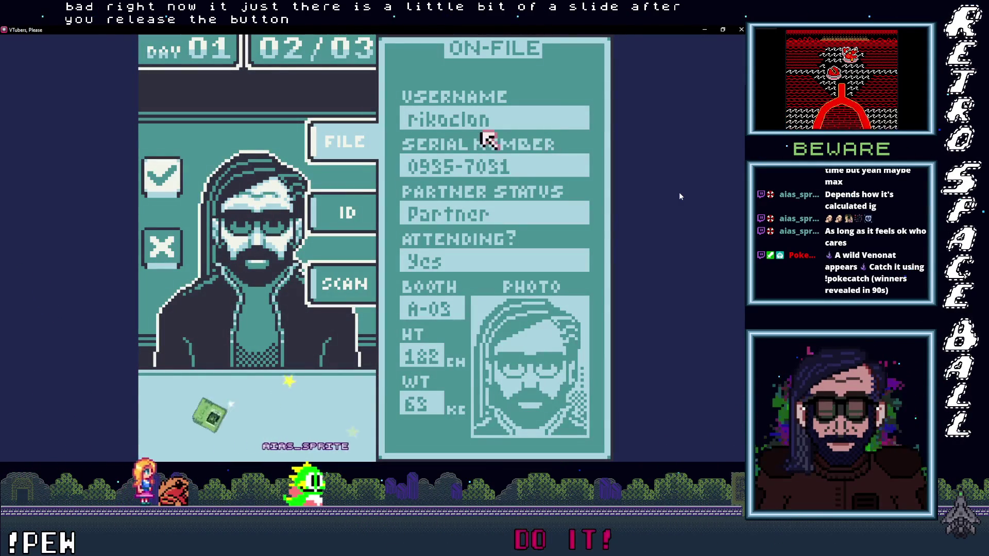
Step: Check the second guest's ID and body scan, deny entry, and continue to guest 03/03
{"action": "left_click", "coordinate": [342, 211]}
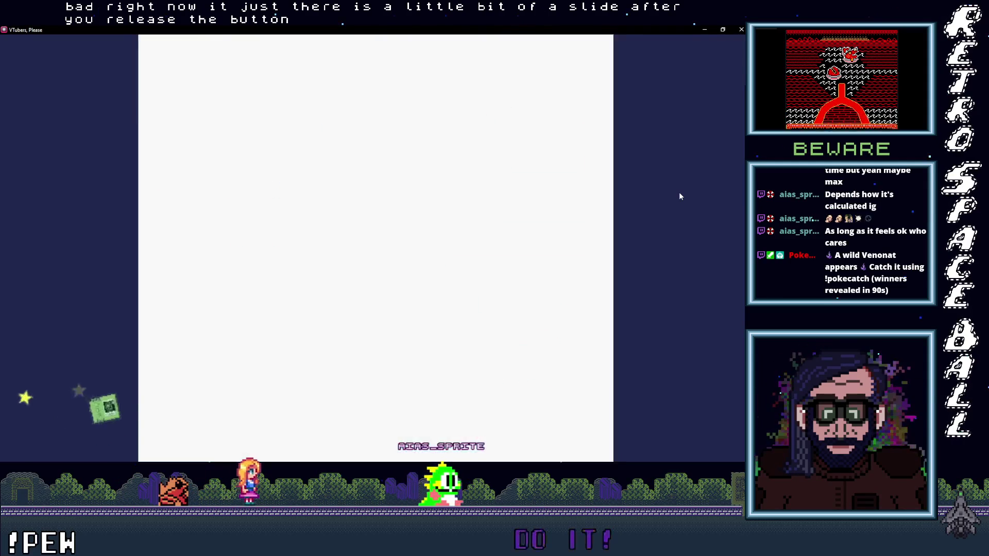
{"action": "left_click", "coordinate": [345, 284]}
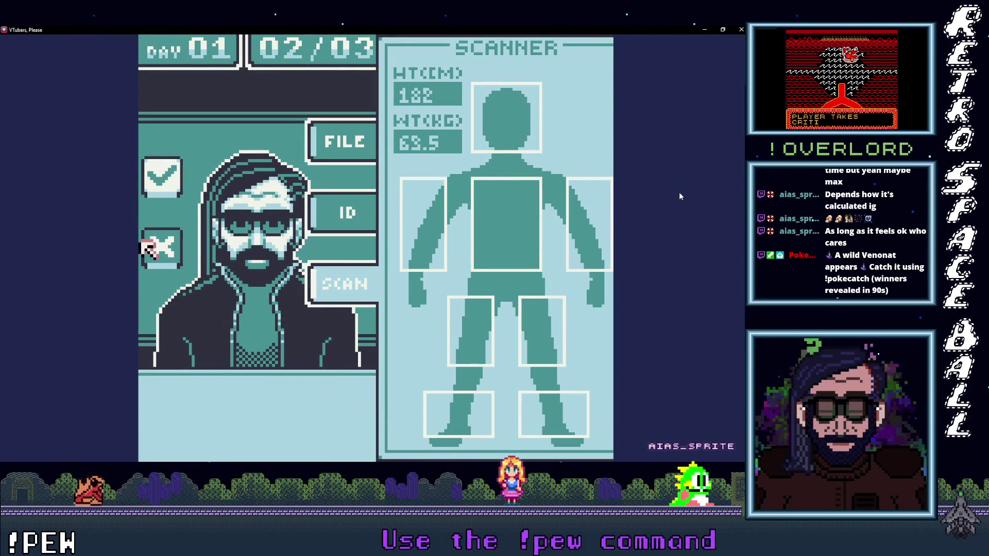
{"action": "left_click", "coordinate": [162, 247]}
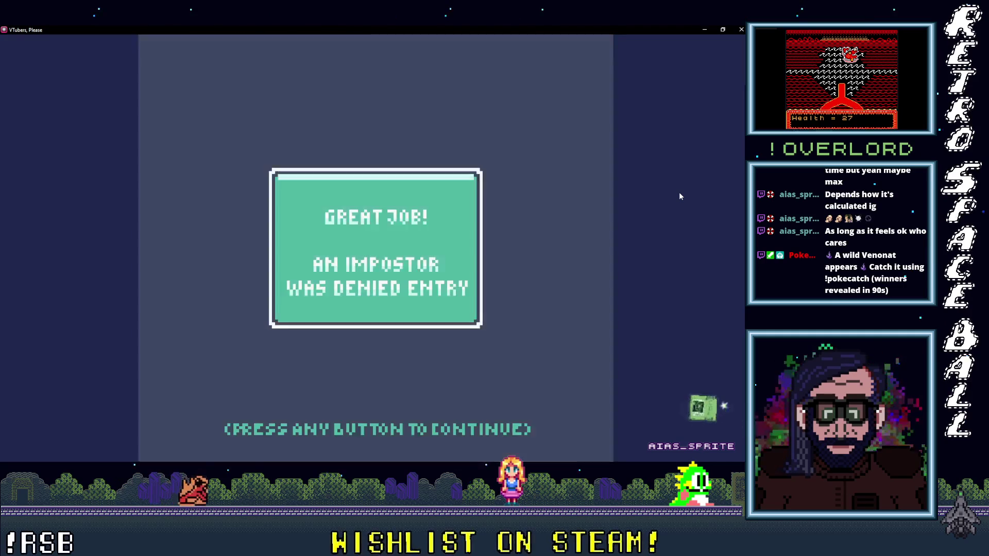
{"action": "left_click", "coordinate": [592, 286]}
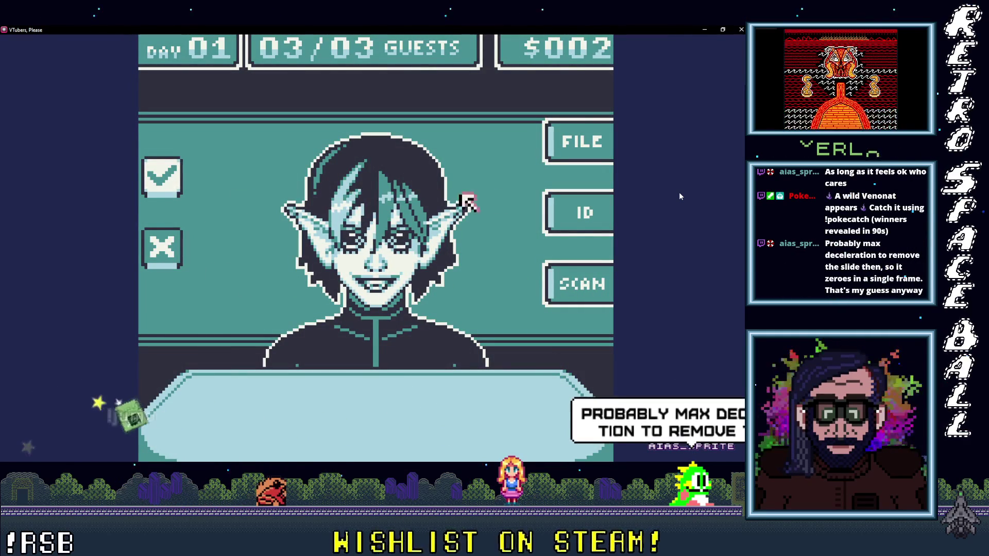
Step: Look over the third guest's ID card, on-file record and body scan
{"action": "left_click", "coordinate": [577, 224]}
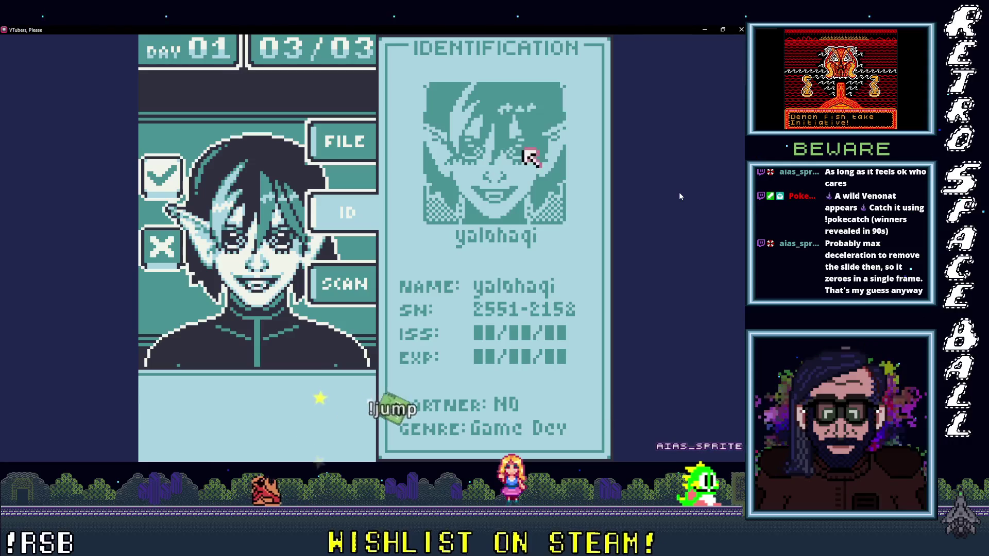
{"action": "left_click", "coordinate": [353, 140]}
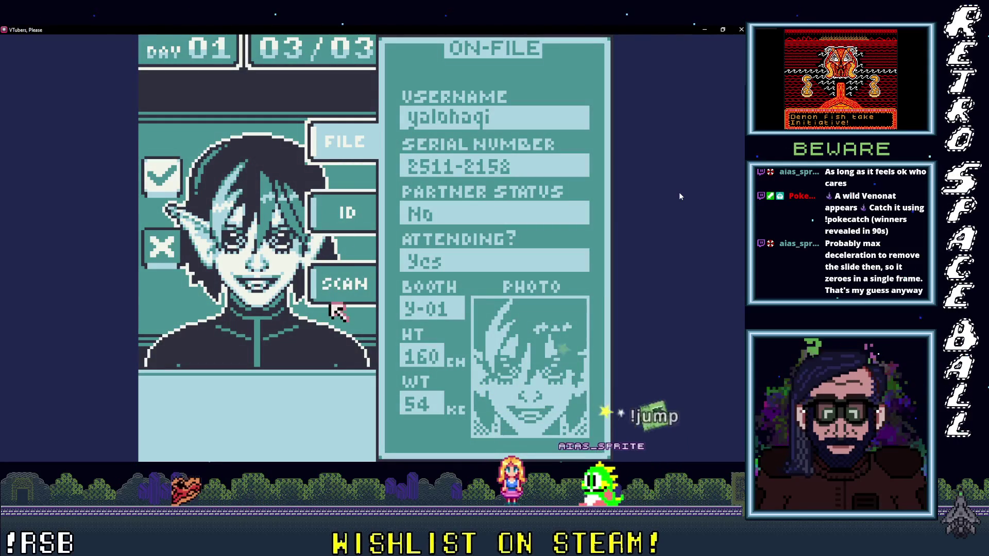
{"action": "left_click", "coordinate": [335, 278]}
{"action": "left_click", "coordinate": [334, 196]}
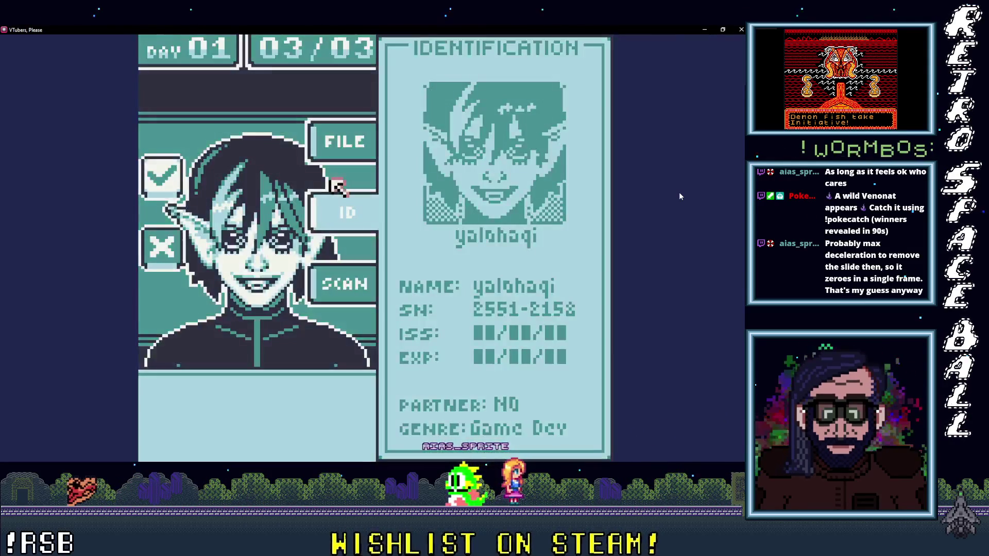
{"action": "left_click", "coordinate": [336, 204]}
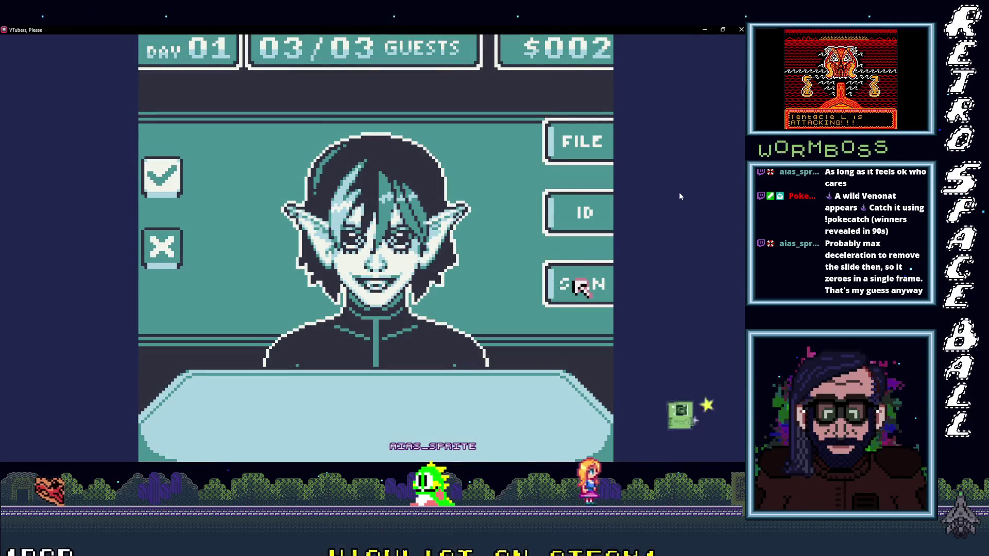
{"action": "left_click", "coordinate": [577, 282]}
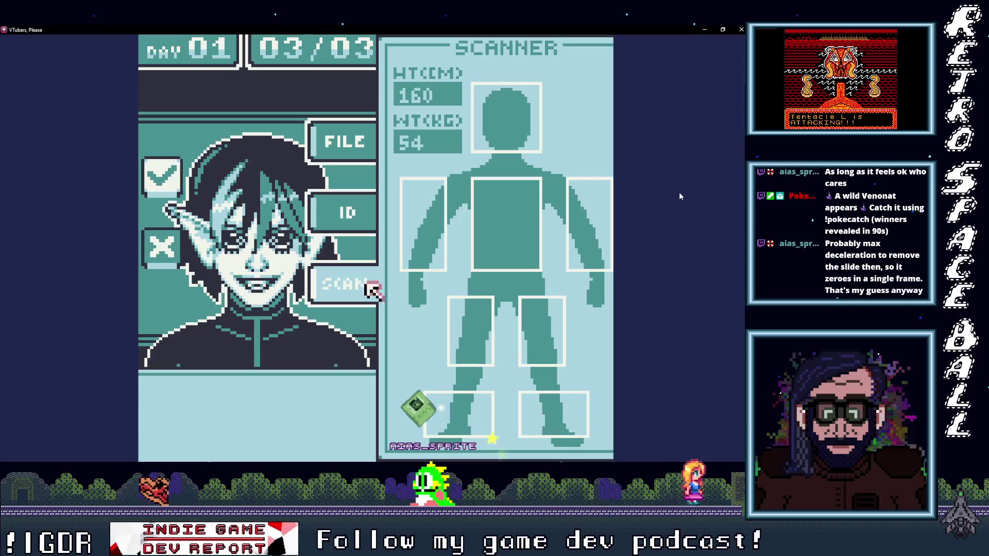
{"action": "left_click", "coordinate": [375, 293]}
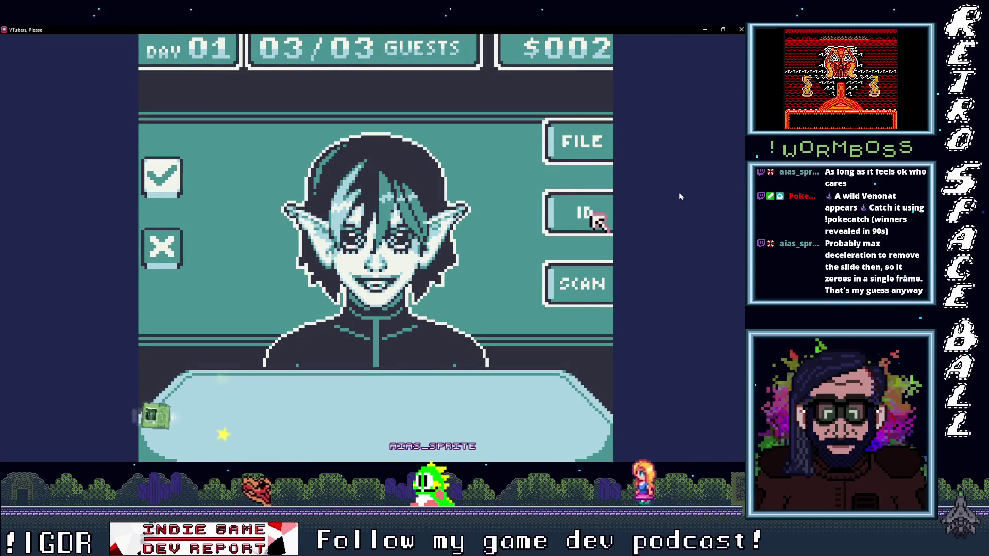
Step: Compare ID serial 2551-2158 with the file's 2511-2158 and deny entry
{"action": "left_click", "coordinate": [590, 212]}
{"action": "left_click", "coordinate": [344, 211]}
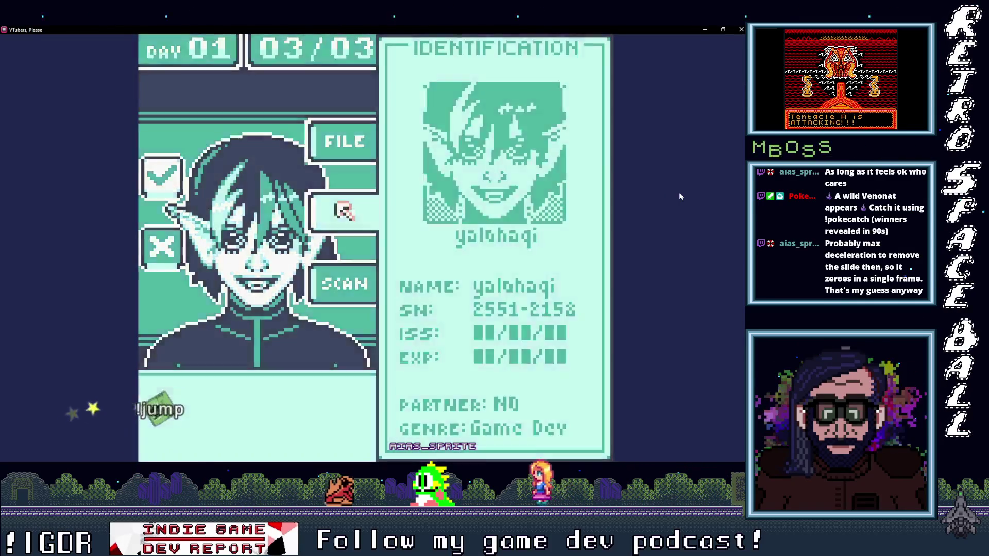
{"action": "left_click", "coordinate": [592, 144]}
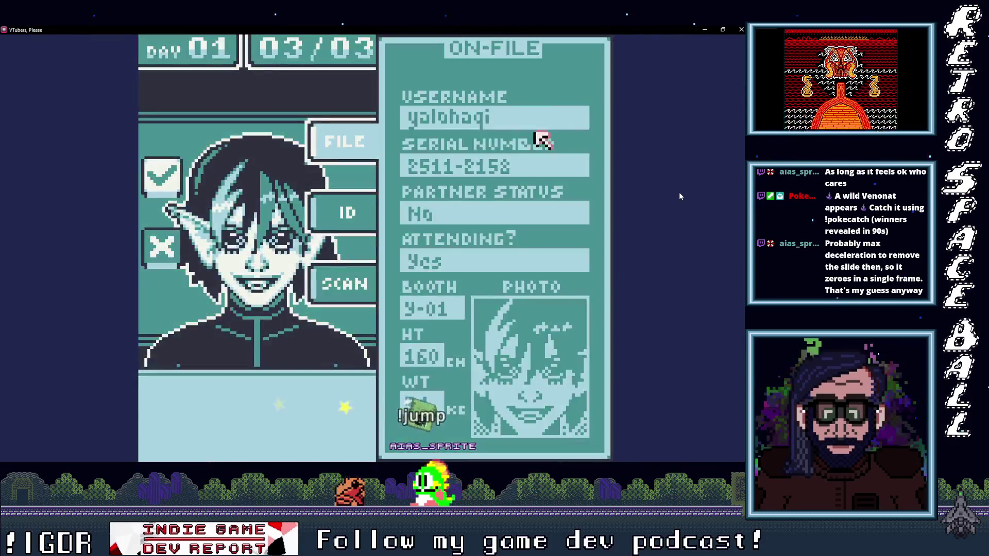
{"action": "left_click", "coordinate": [375, 137]}
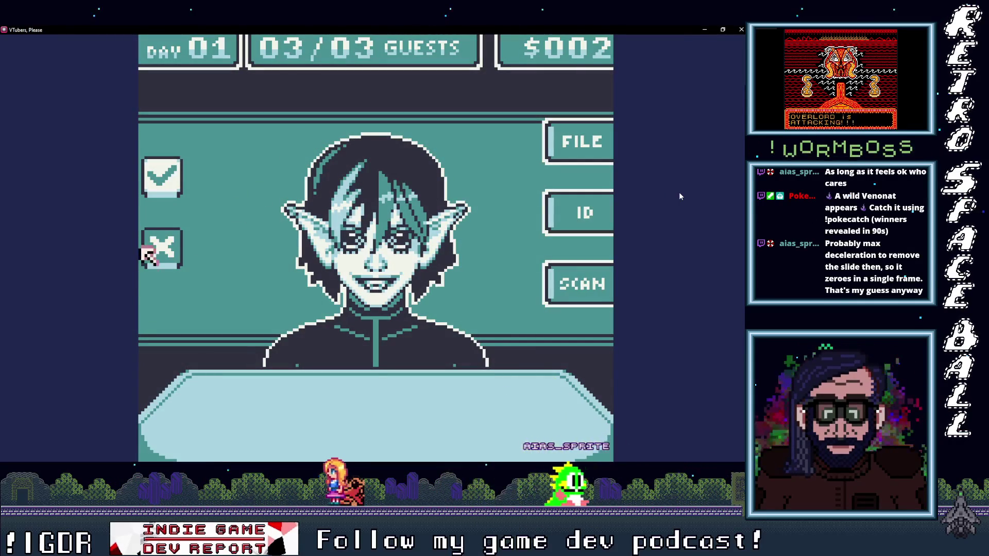
{"action": "left_click", "coordinate": [168, 254]}
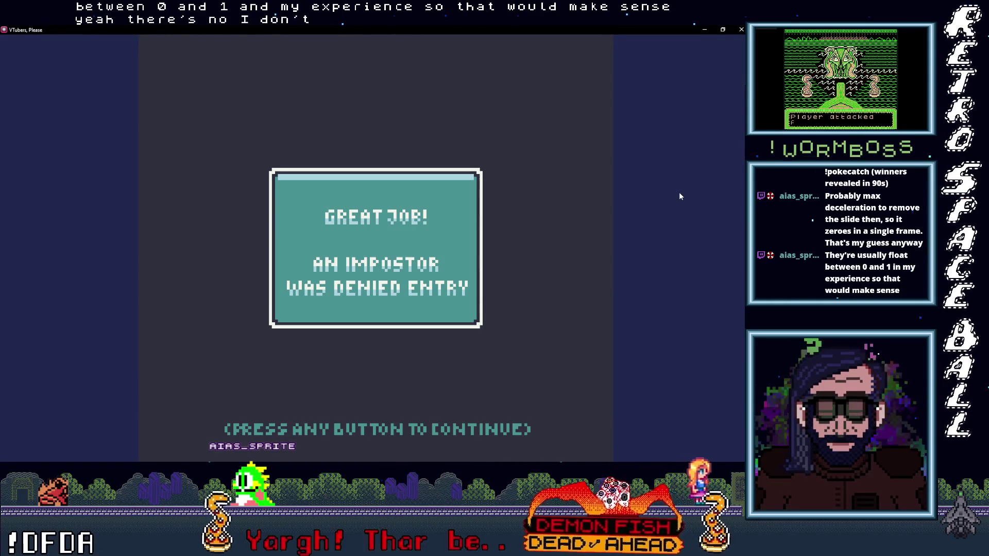
Step: Advance past the Day 01 summary and Day 02 briefing to guest 01/04's file record
{"action": "left_click", "coordinate": [679, 197]}
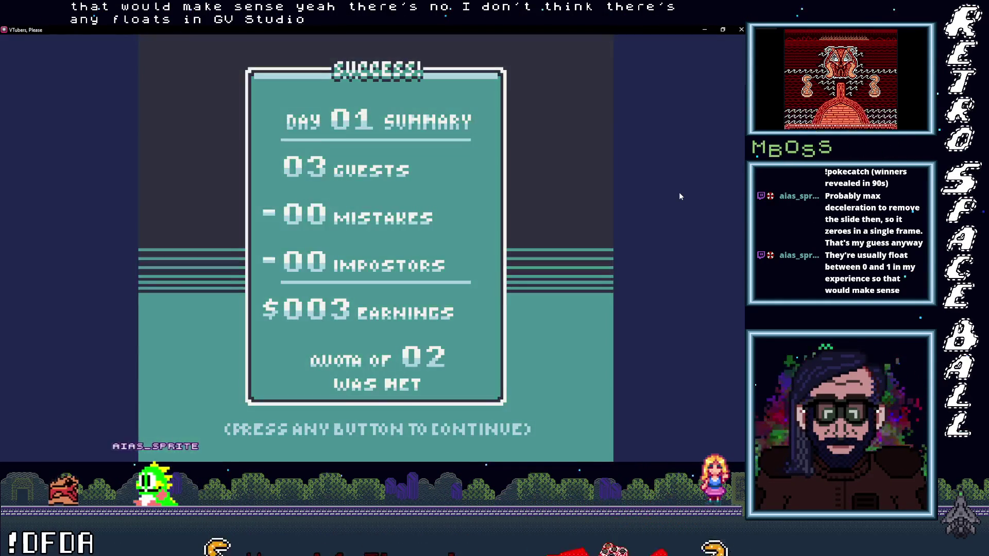
{"action": "left_click", "coordinate": [679, 196]}
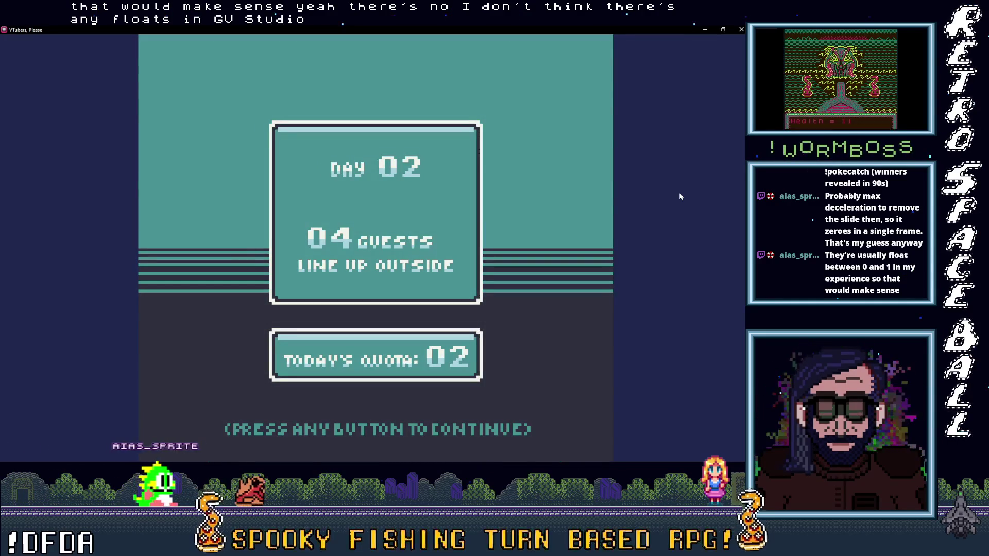
{"action": "left_click", "coordinate": [679, 196]}
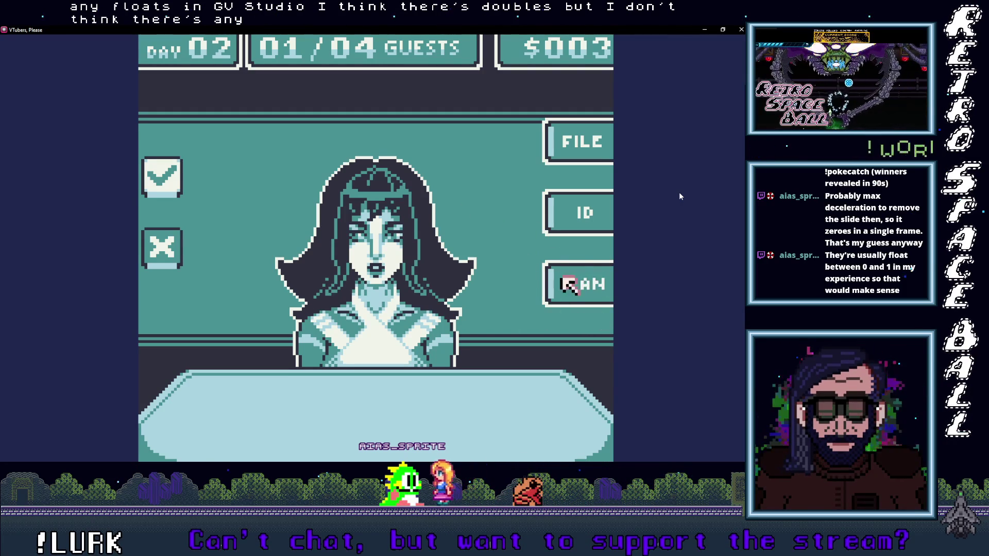
{"action": "left_click", "coordinate": [571, 149]}
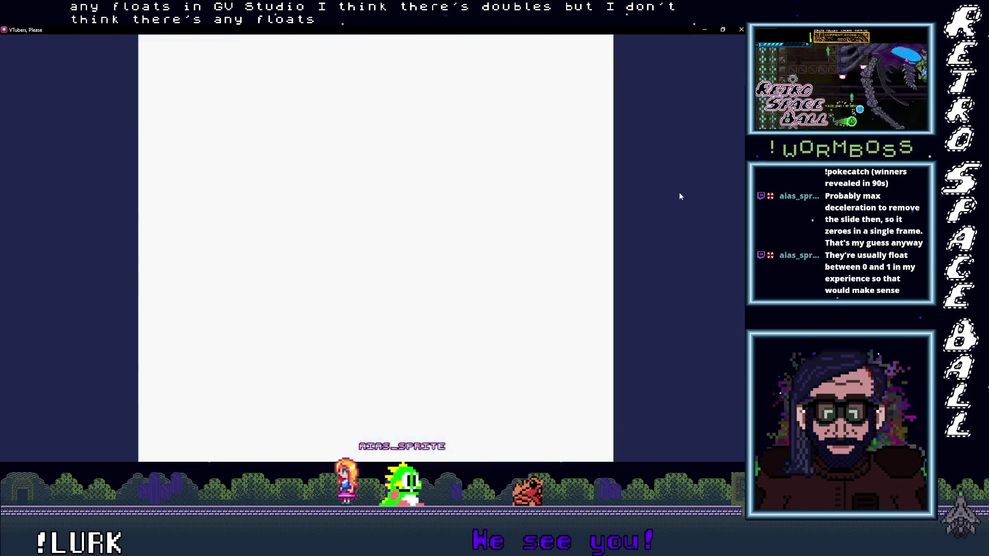
Step: Compare the first Day 02 guest's file record, ID card and body scan
{"action": "left_click", "coordinate": [329, 133]}
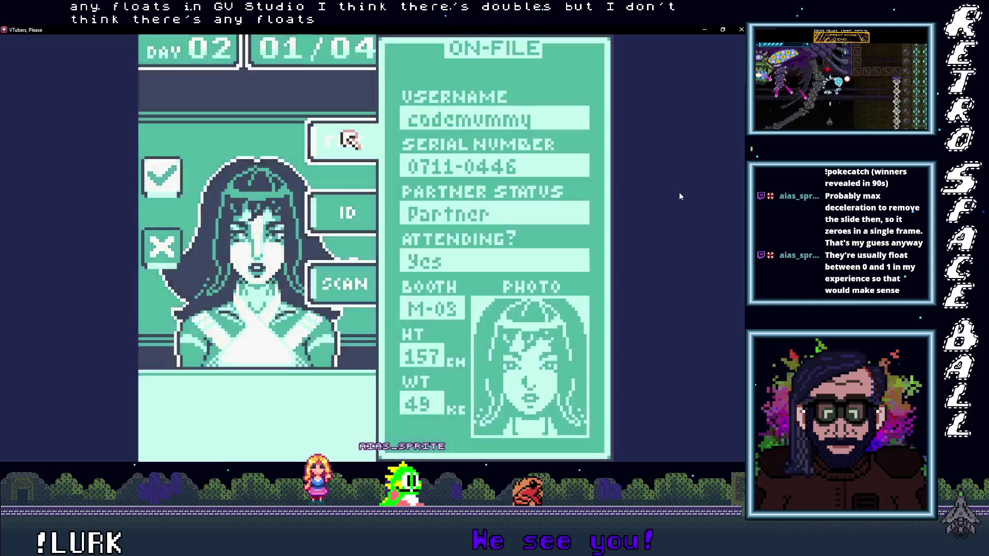
{"action": "left_click", "coordinate": [587, 214]}
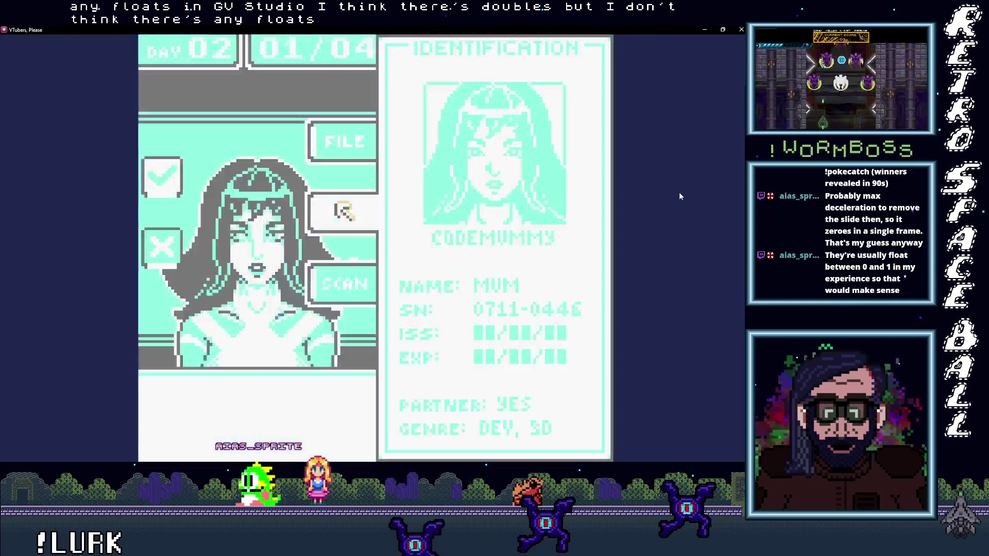
{"action": "left_click", "coordinate": [342, 211]}
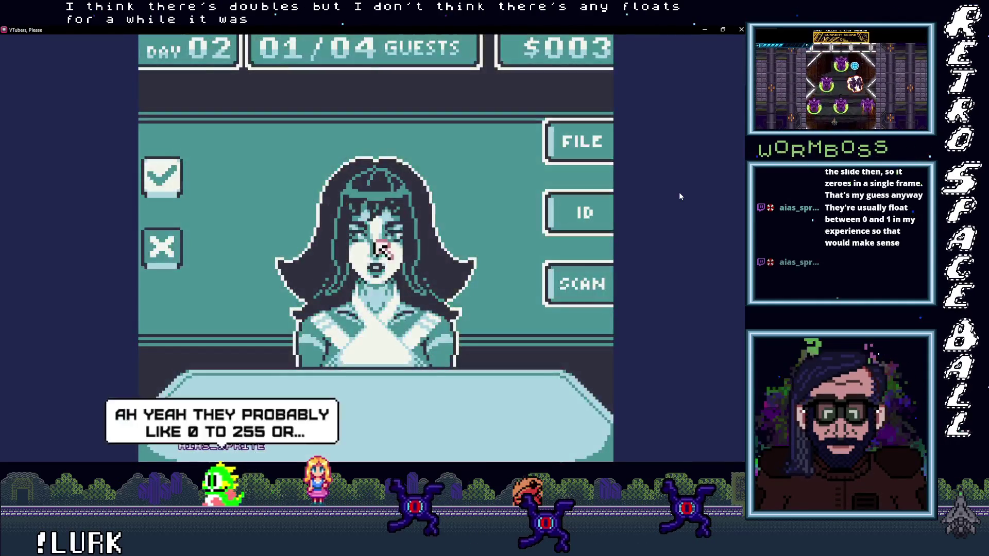
{"action": "left_click", "coordinate": [582, 282]}
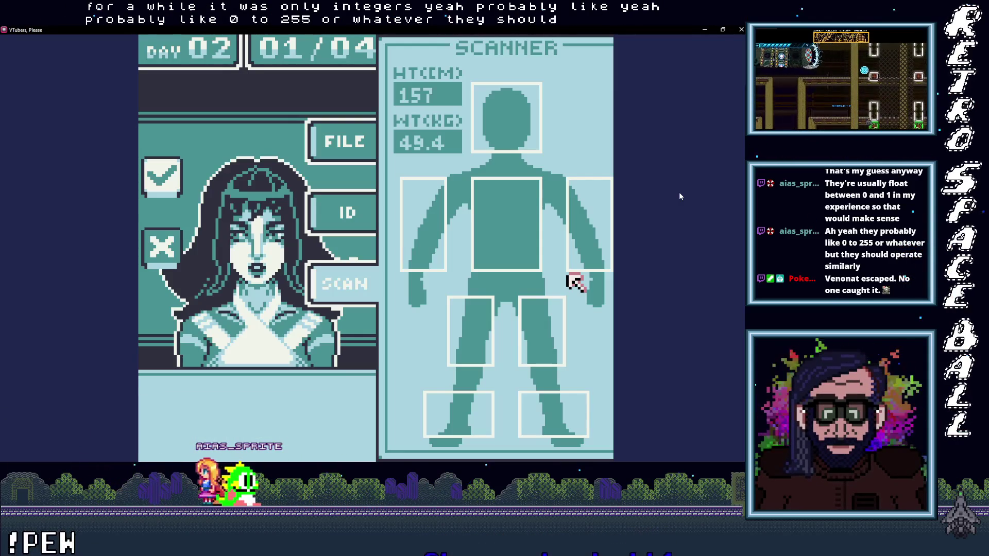
{"action": "left_click", "coordinate": [352, 282]}
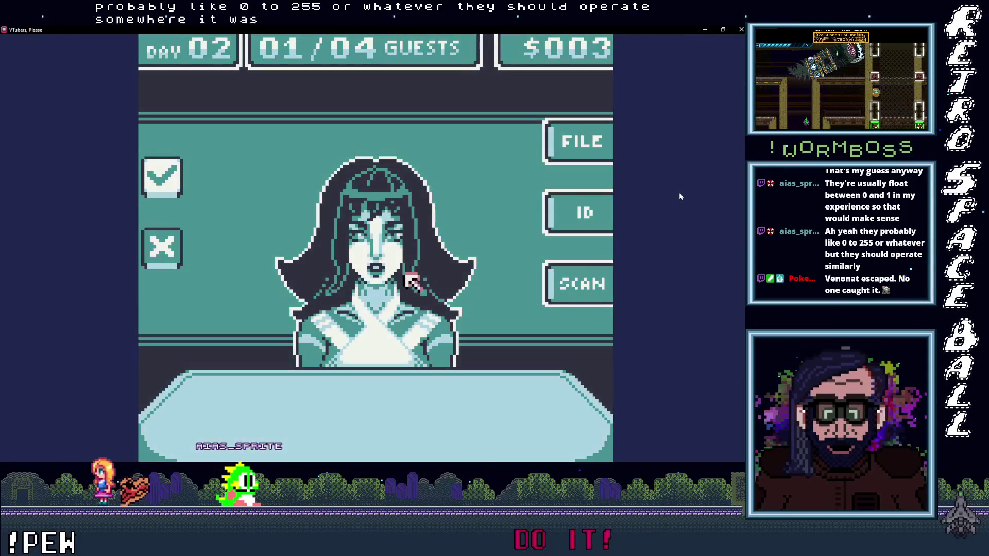
{"action": "left_click", "coordinate": [570, 219]}
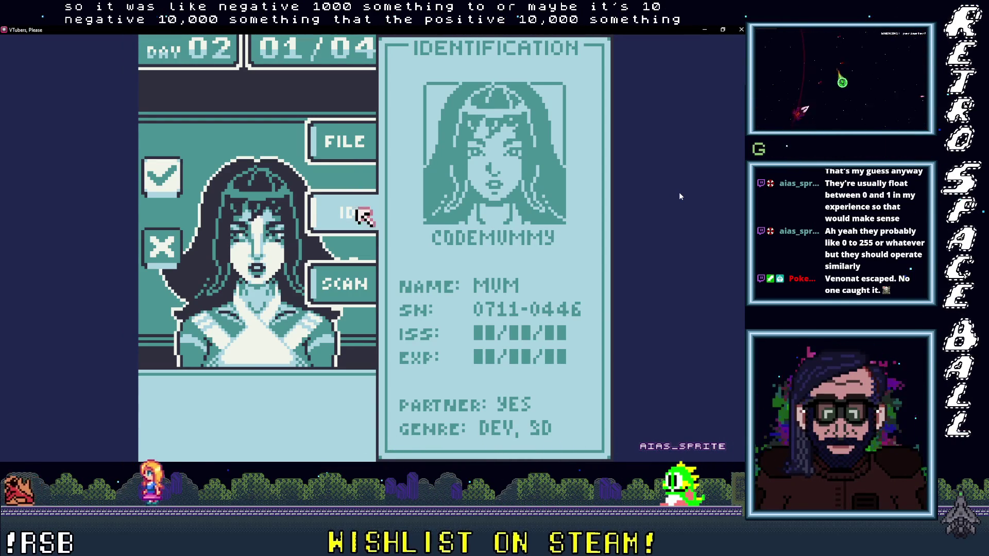
{"action": "left_click", "coordinate": [325, 142]}
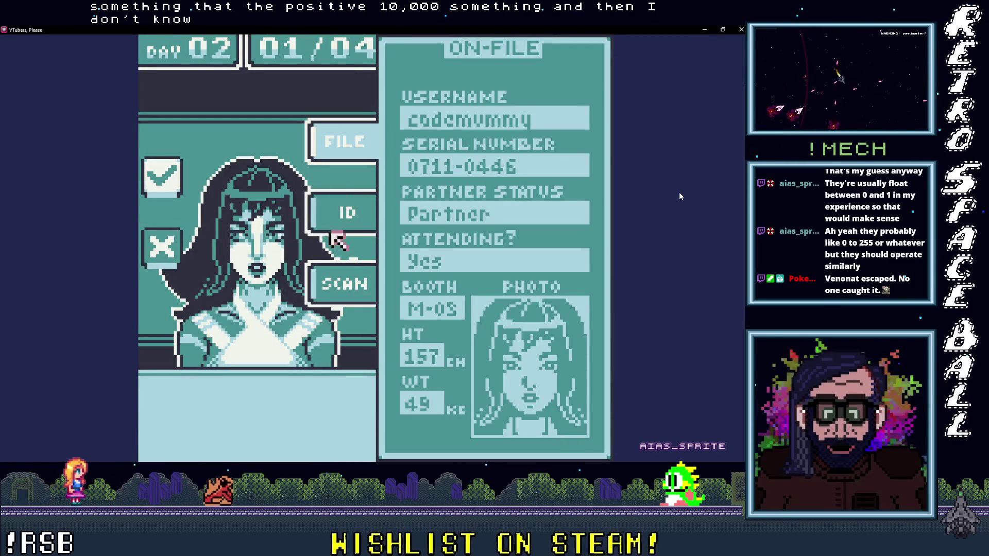
{"action": "left_click", "coordinate": [332, 209]}
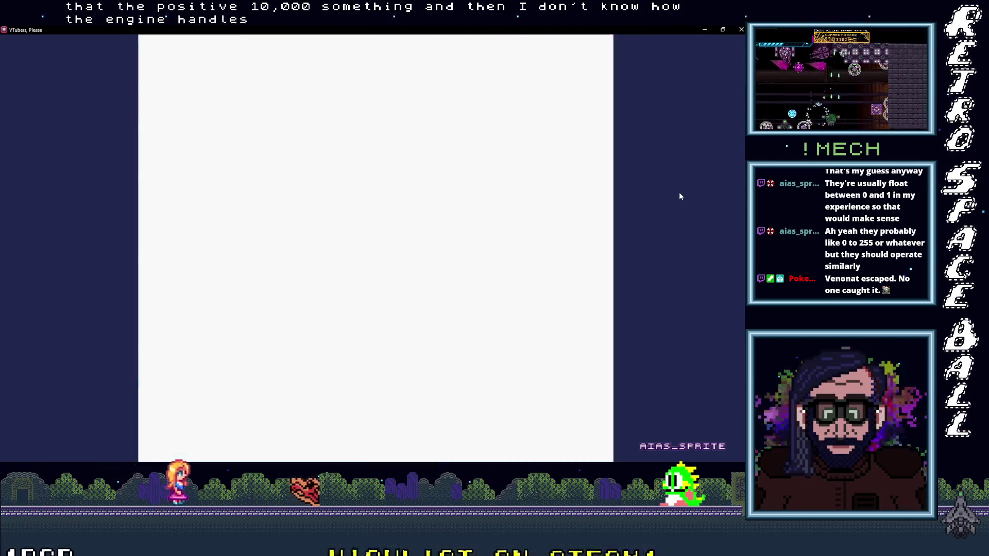
{"action": "left_click", "coordinate": [336, 279]}
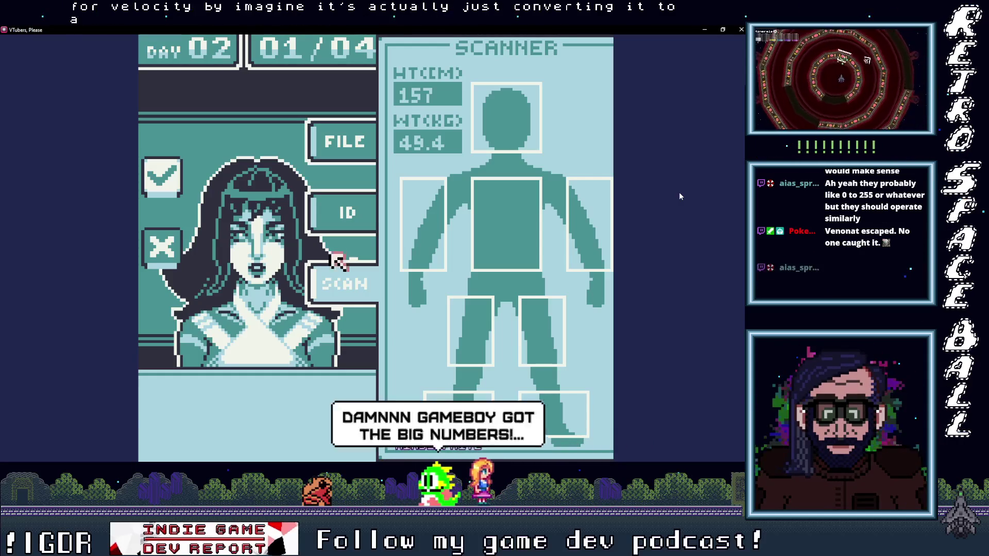
{"action": "left_click", "coordinate": [337, 283]}
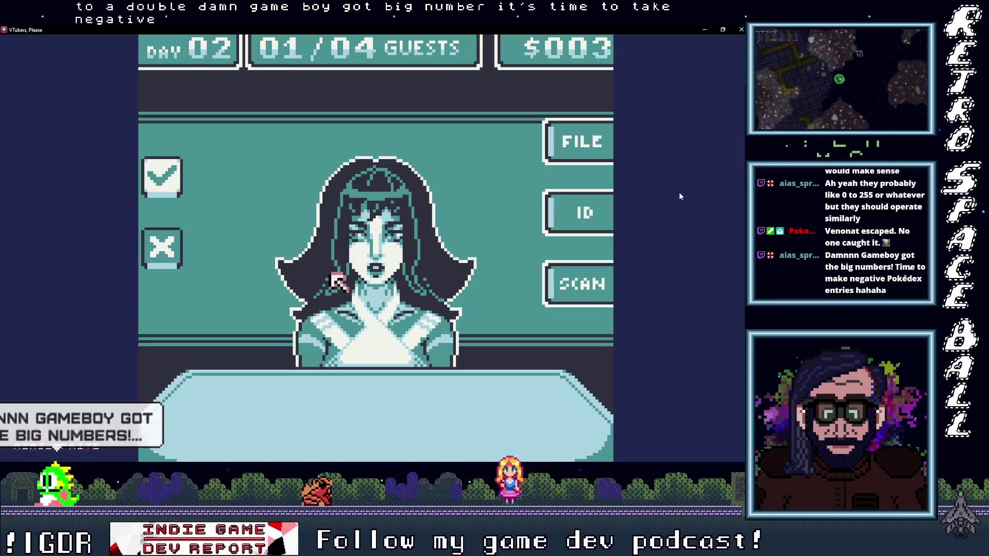
Step: Recheck her scan, ID and file record, then deny her entry as an impostor
{"action": "left_click", "coordinate": [577, 283]}
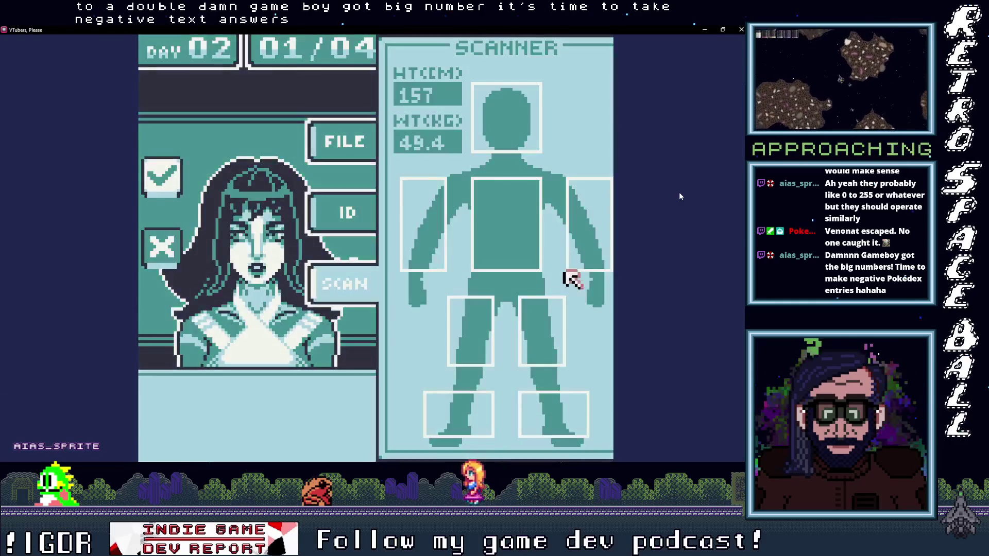
{"action": "left_click", "coordinate": [344, 213]}
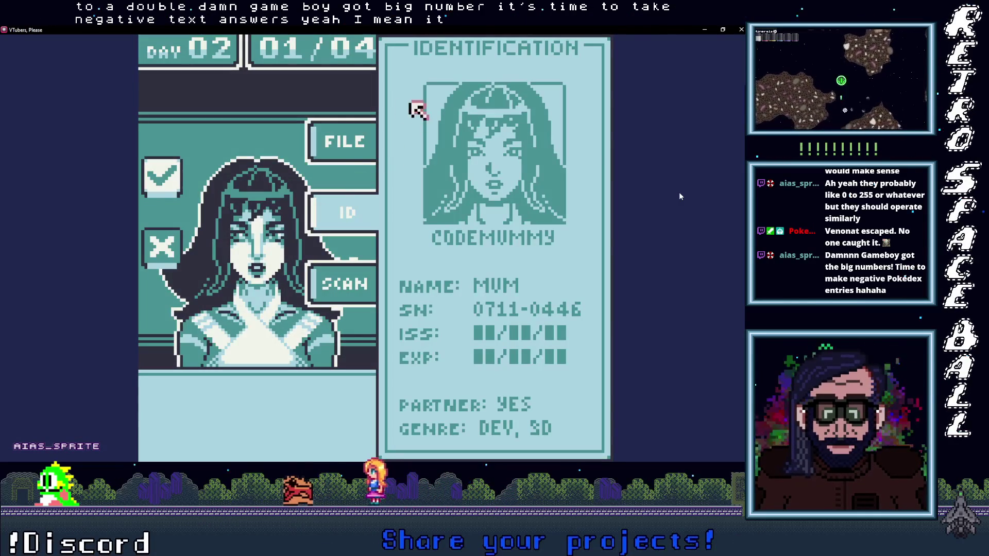
{"action": "left_click", "coordinate": [340, 156]}
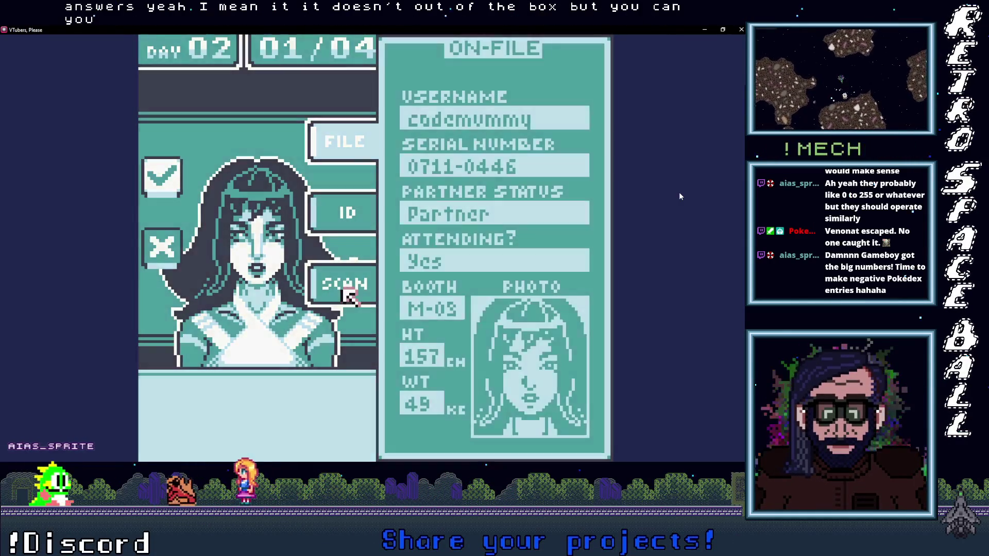
{"action": "left_click", "coordinate": [344, 291]}
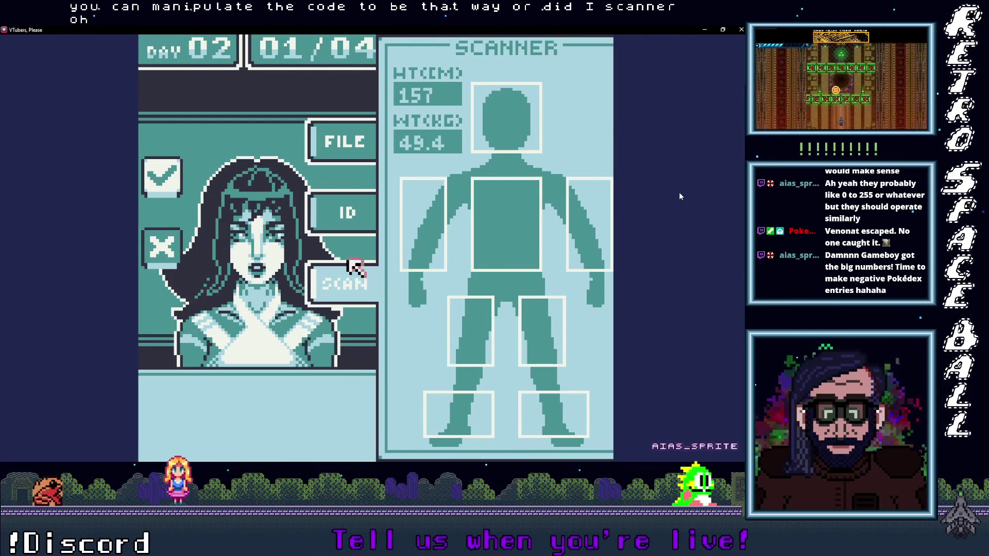
{"action": "key", "text": "z"}
{"action": "key", "text": "z"}
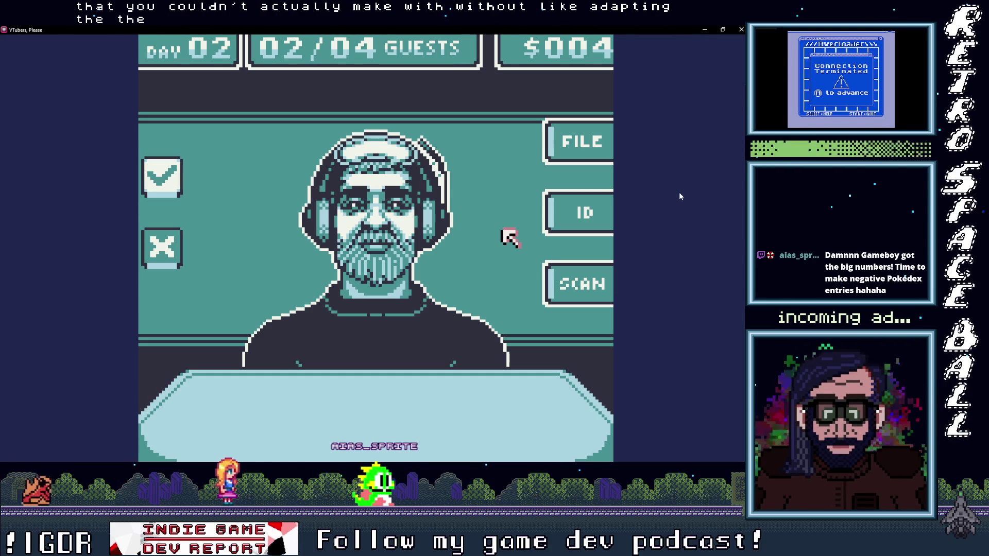
Step: Body-scan the second Day 02 guest, finding a virus mark on the right thigh
{"action": "key", "text": "Down"}
{"action": "key", "text": "Right"}
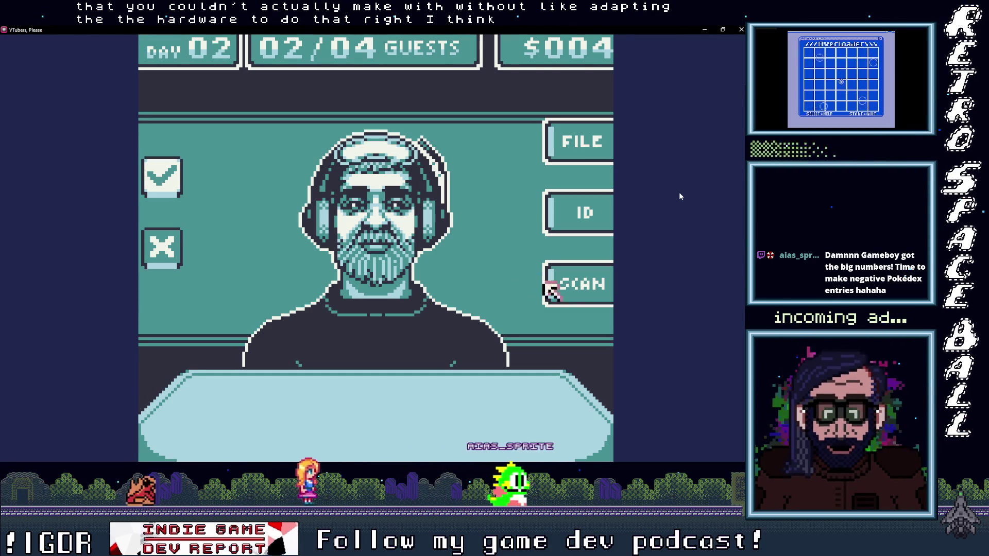
{"action": "key", "text": "z"}
{"action": "key", "text": "Left"}
{"action": "key", "text": "Down"}
{"action": "key", "text": "Up"}
{"action": "key", "text": "Right"}
Step: Review the guest's ID card and on-file record details
{"action": "key", "text": "Left"}
{"action": "key", "text": "Left"}
{"action": "key", "text": "Left"}
{"action": "key", "text": "Up"}
{"action": "key", "text": "z"}
{"action": "key", "text": "Up"}
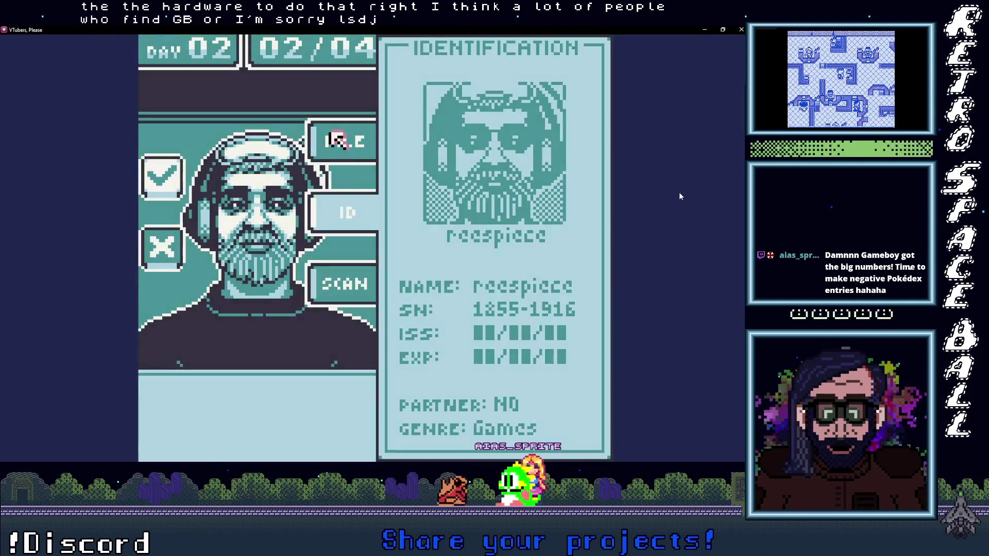
{"action": "key", "text": "z"}
{"action": "key", "text": "Down"}
{"action": "key", "text": "Up"}
{"action": "key", "text": "Up"}
{"action": "key", "text": "x"}
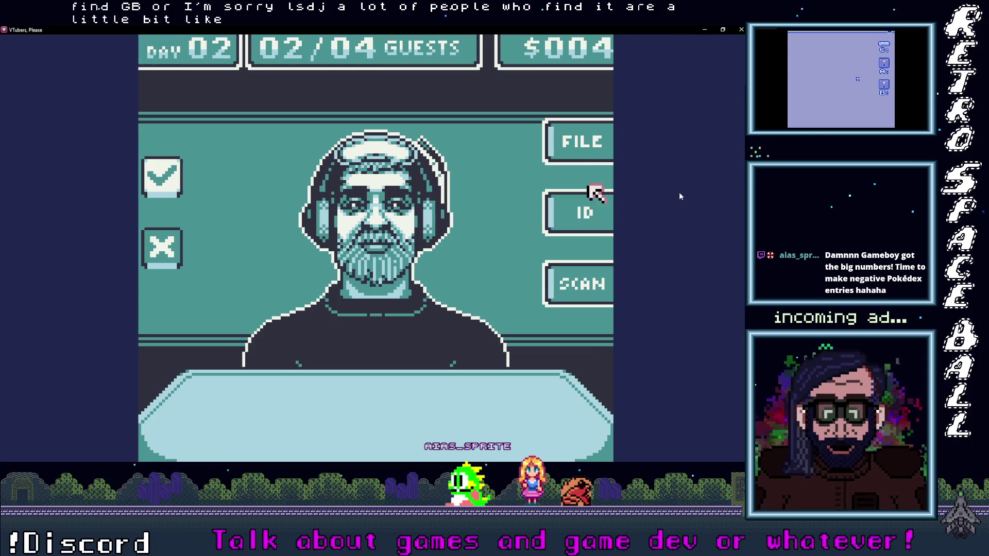
{"action": "key", "text": "Up"}
{"action": "key", "text": "z"}
{"action": "key", "text": "Left"}
Step: Recheck the ID card and body scan, then close the scanner panel
{"action": "key", "text": "z"}
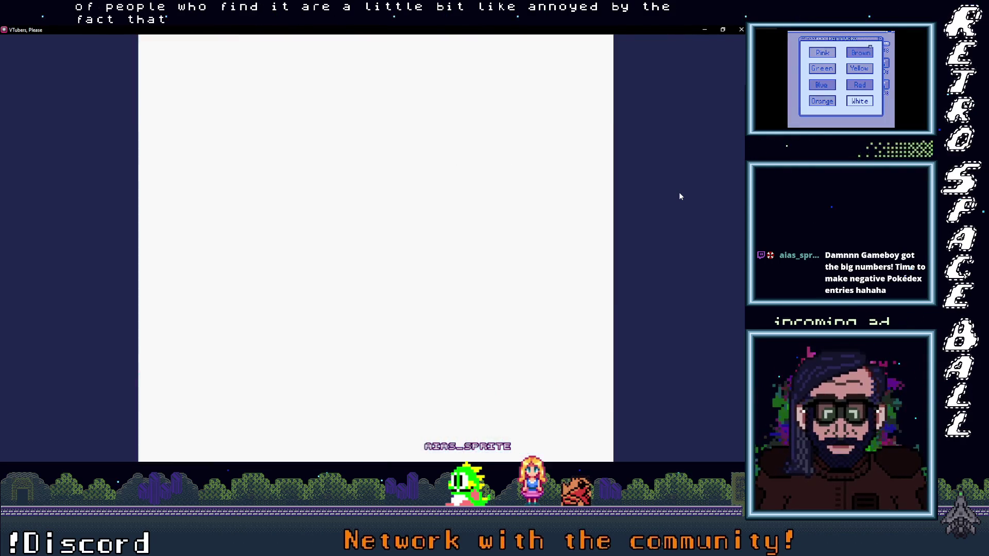
{"action": "key", "text": "z"}
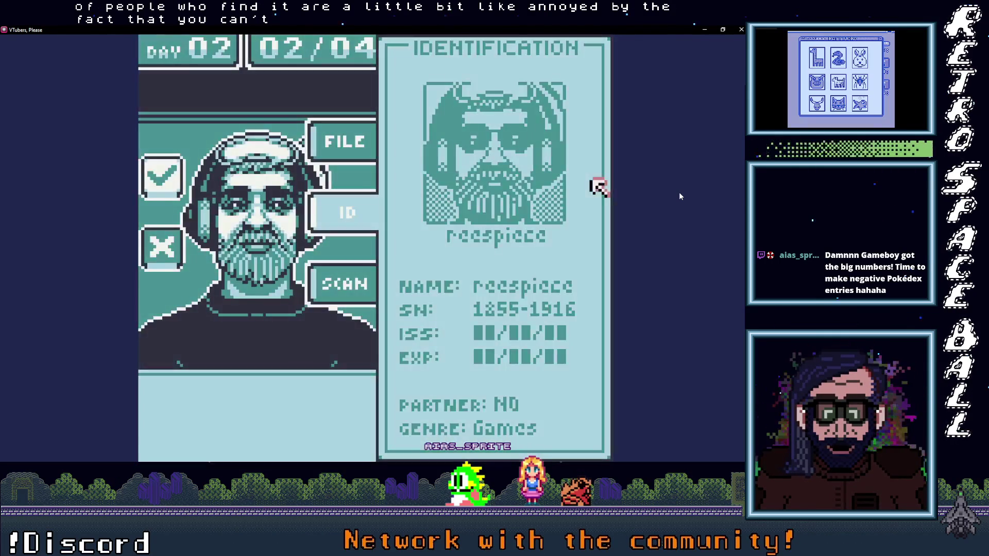
{"action": "key", "text": "Left"}
{"action": "key", "text": "z"}
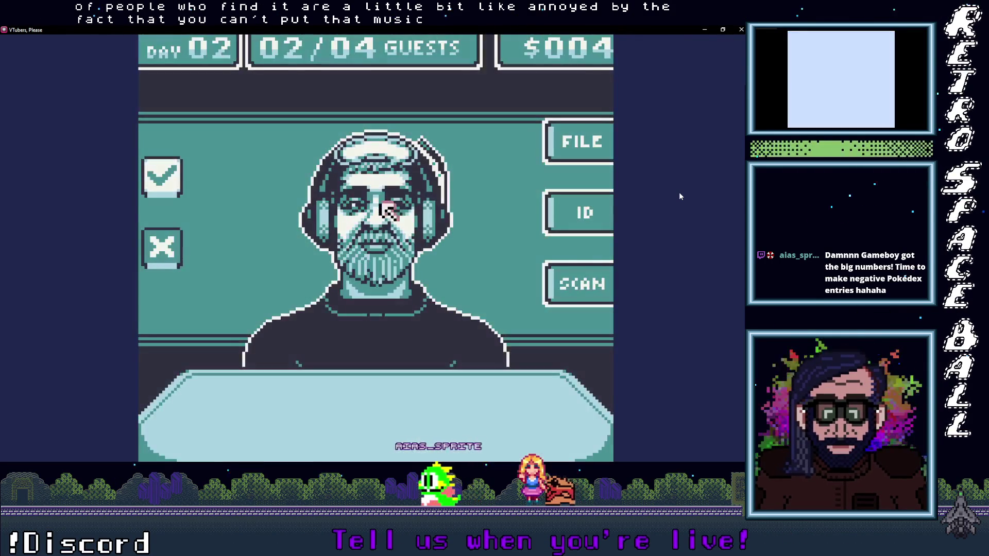
{"action": "key", "text": "Down"}
{"action": "key", "text": "z"}
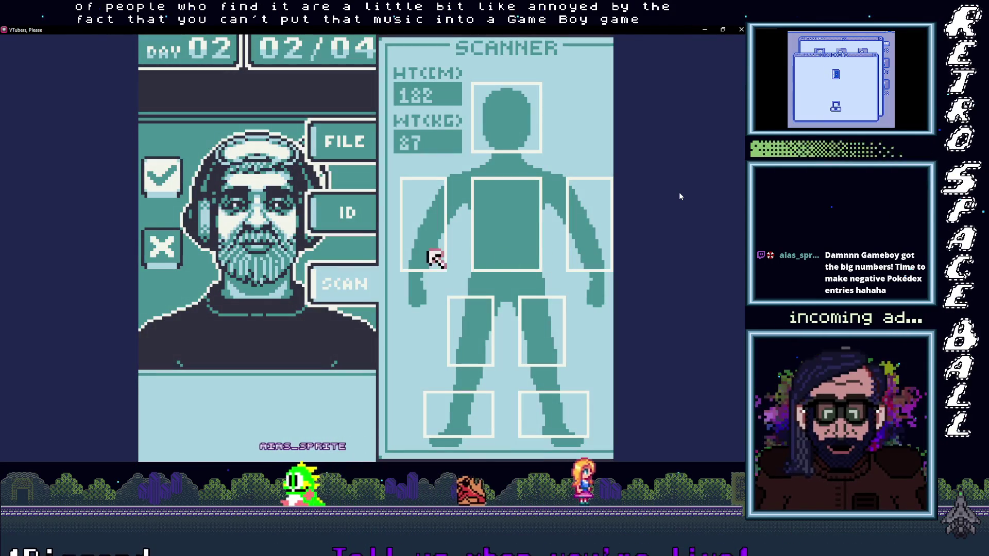
{"action": "key", "text": "Up"}
{"action": "key", "text": "Right"}
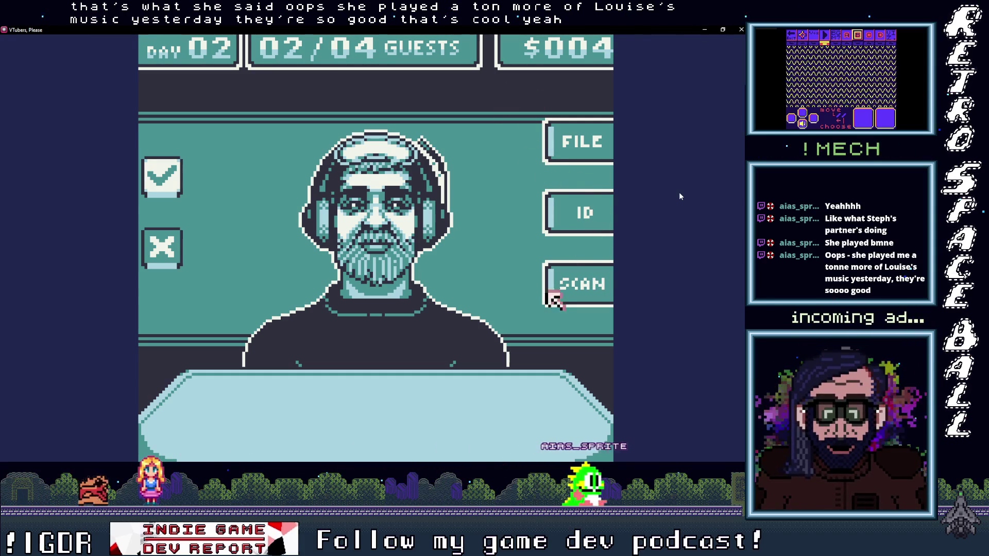
Step: Reopen the second Day 02 guest's body scan, which reads 182 cm and 87 kg
{"action": "key", "text": "z"}
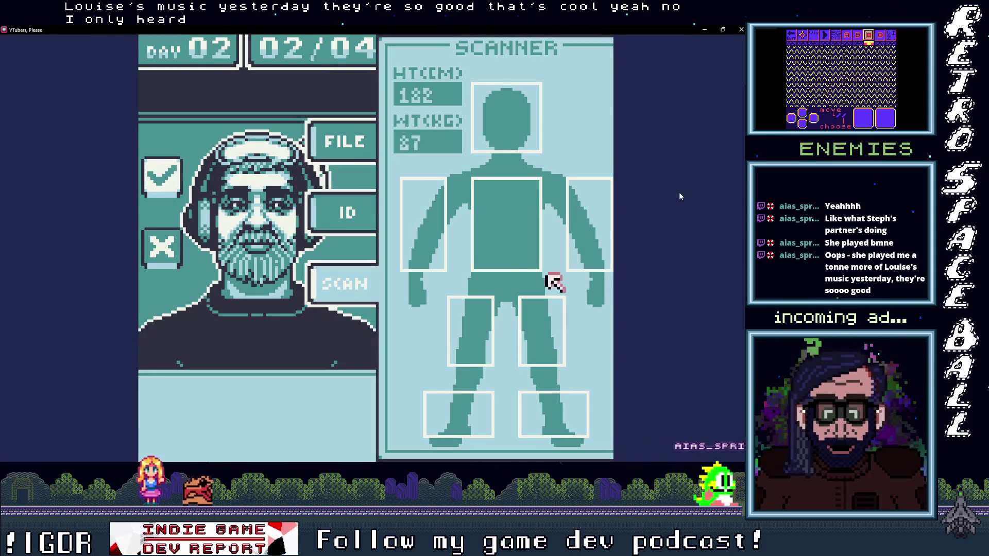
Step: Probe the scanned left leg, then compare the guest's on-file record with her ID card
{"action": "key", "text": "z"}
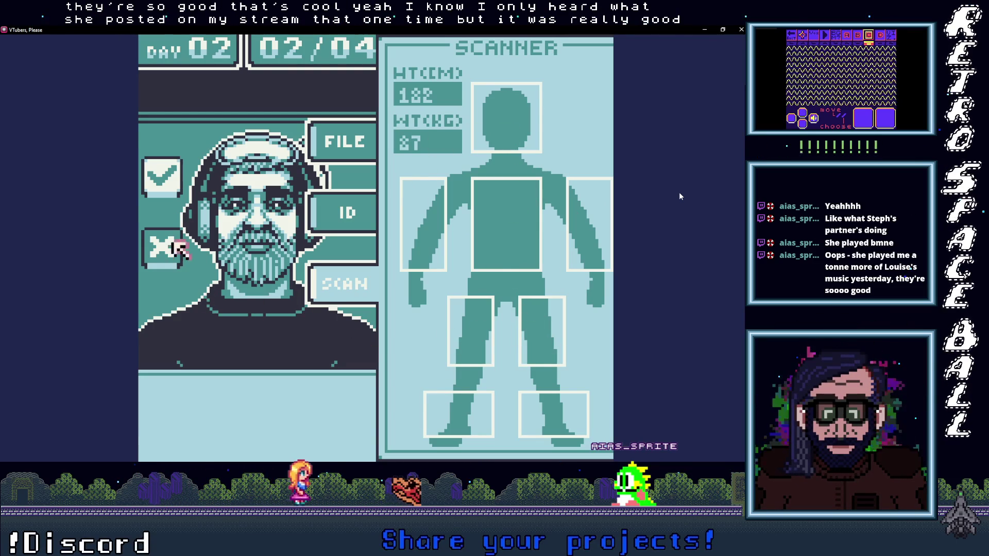
{"action": "key", "text": "z"}
{"action": "key", "text": "z"}
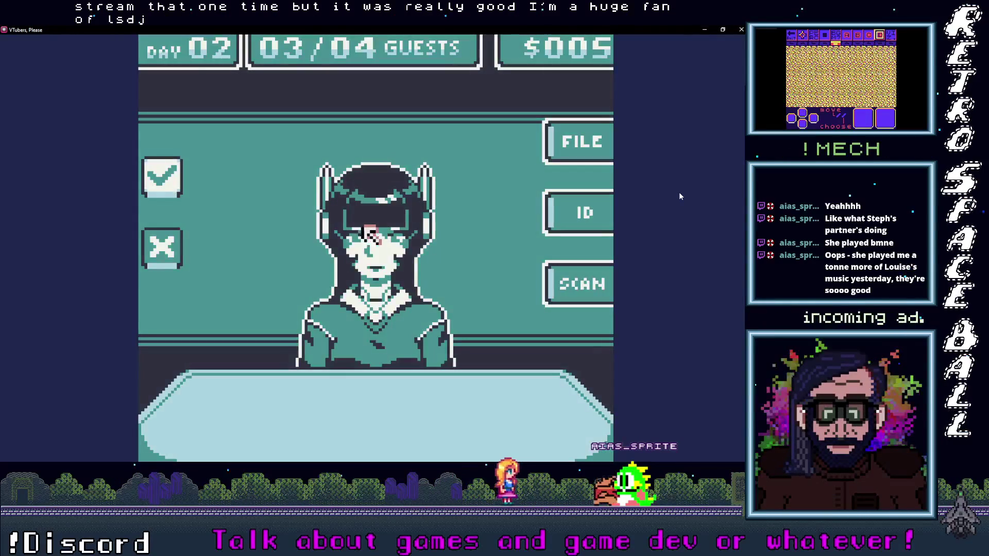
{"action": "key", "text": "Up"}
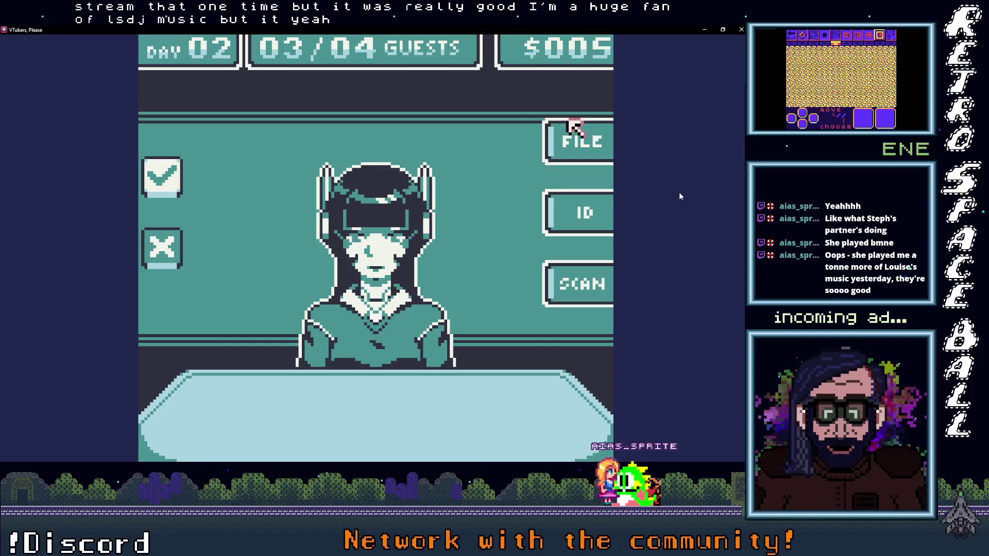
{"action": "key", "text": "z"}
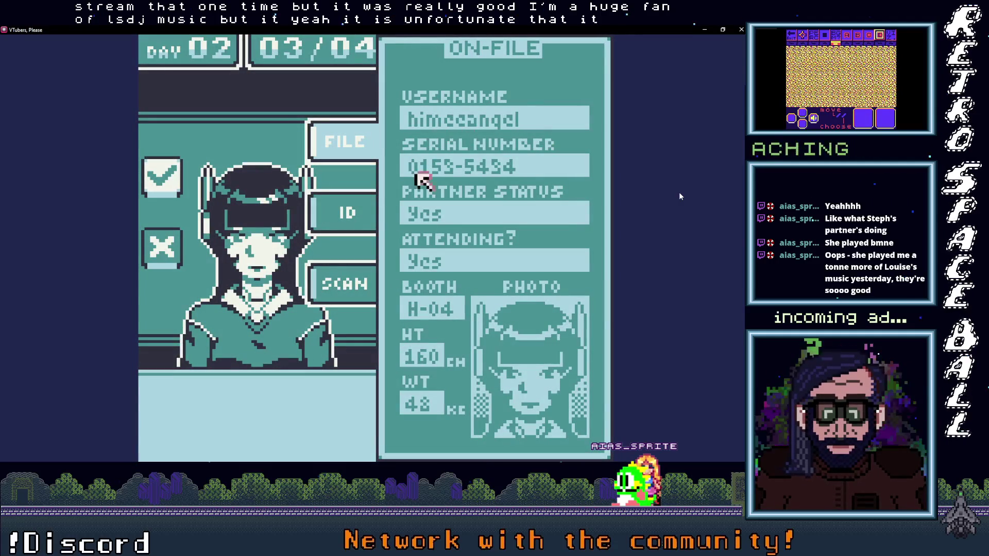
{"action": "key", "text": "Left"}
{"action": "key", "text": "z"}
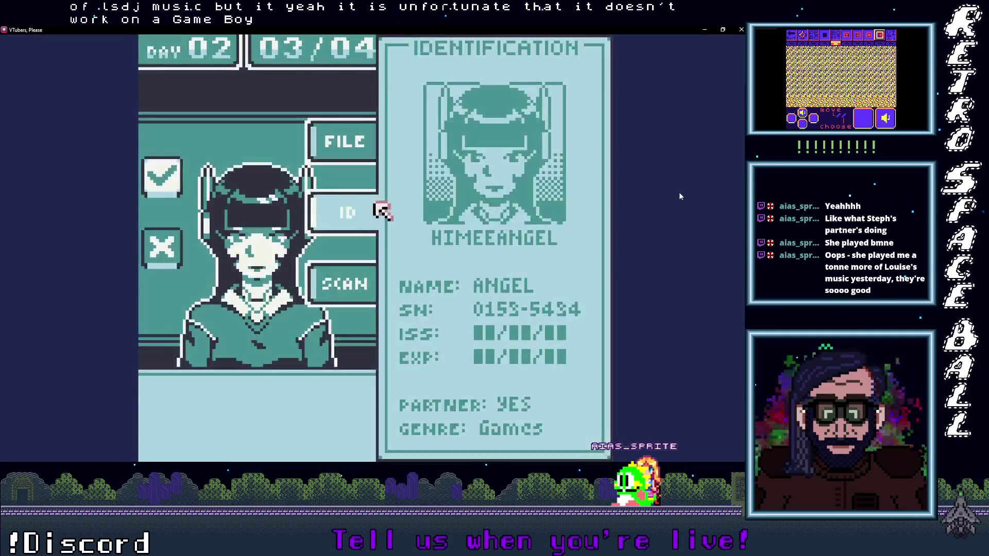
{"action": "key", "text": "z"}
{"action": "key", "text": "Down"}
Step: Open the body scanner and inspect the guest's scanned head and torso
{"action": "key", "text": "z"}
{"action": "key", "text": "Down"}
{"action": "key", "text": "z"}
{"action": "key", "text": "Right"}
{"action": "key", "text": "Up"}
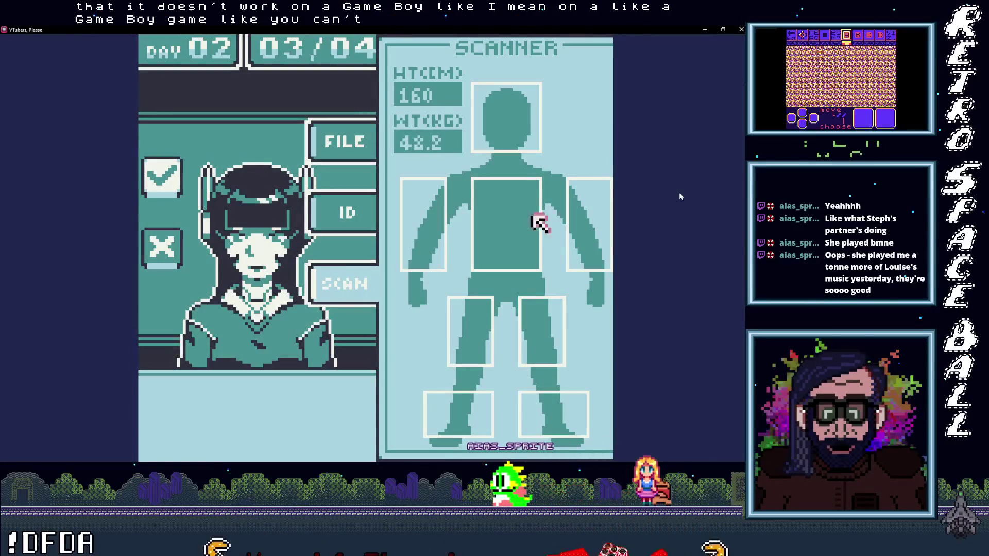
{"action": "key", "text": "Down"}
{"action": "key", "text": "Down"}
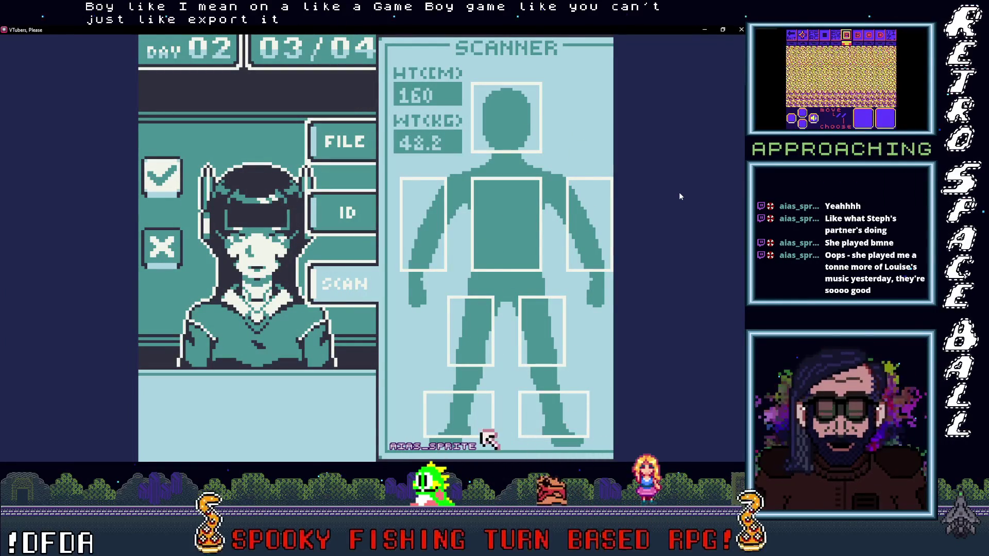
Step: Check the scanned legs, feet and arms, then leave the scanner
{"action": "key", "text": "Up"}
{"action": "key", "text": "Up"}
{"action": "key", "text": "Left"}
{"action": "key", "text": "Right"}
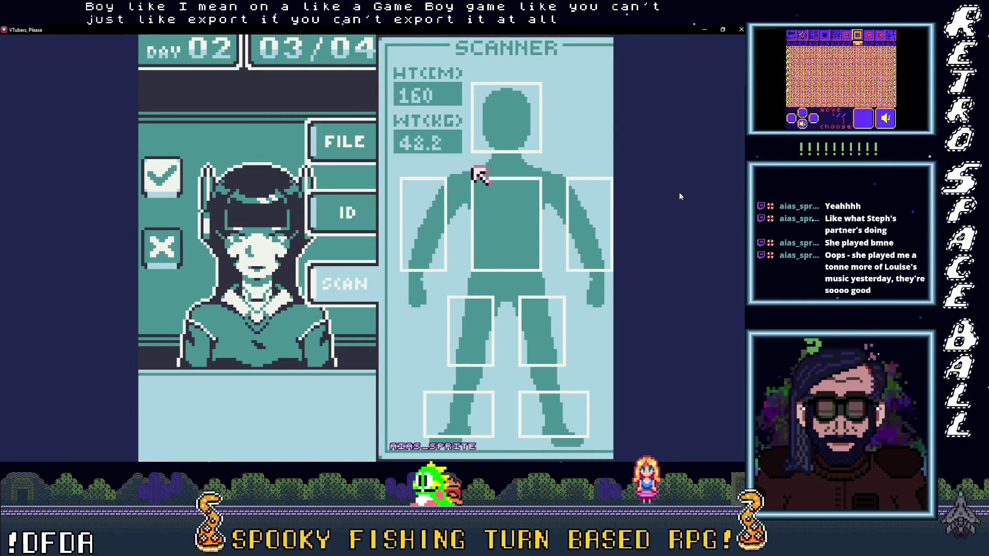
{"action": "key", "text": "Up"}
{"action": "key", "text": "Right"}
{"action": "key", "text": "Down"}
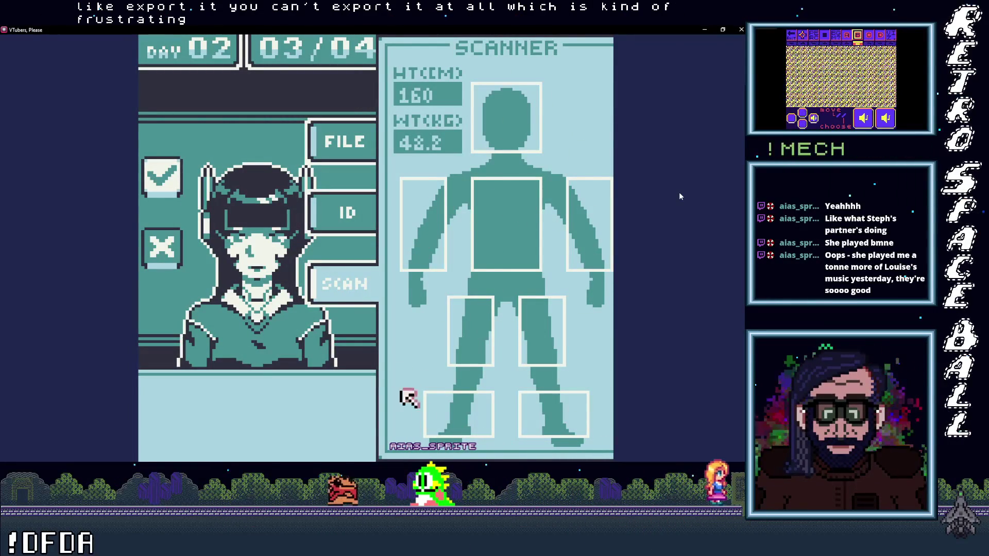
{"action": "key", "text": "Right"}
{"action": "key", "text": "Up"}
{"action": "key", "text": "Left"}
{"action": "key", "text": "Up"}
{"action": "key", "text": "Right"}
{"action": "key", "text": "Right"}
{"action": "key", "text": "Up"}
{"action": "key", "text": "Left"}
{"action": "key", "text": "Left"}
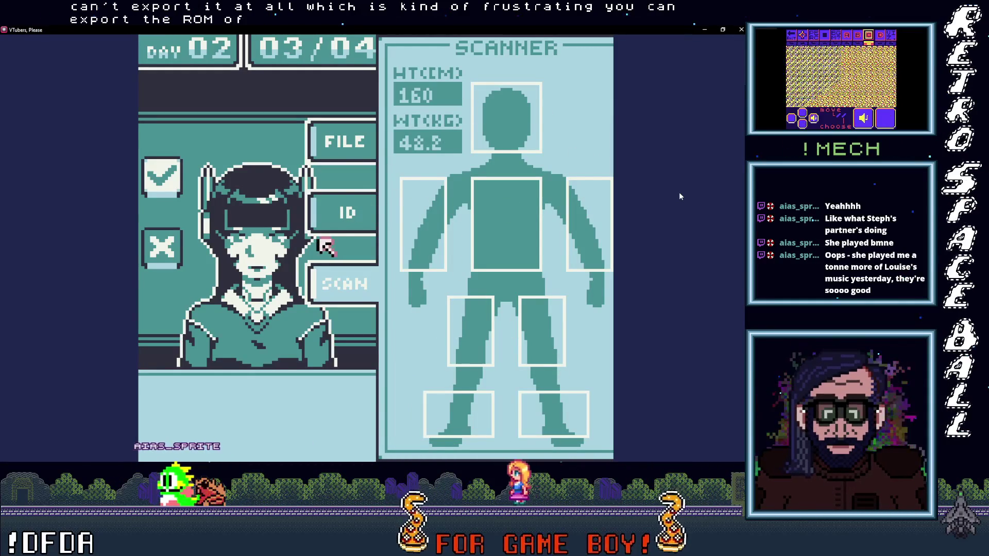
Step: Recheck her ID card and on-file record, then approve her with the checkmark
{"action": "key", "text": "Up"}
{"action": "key", "text": "z"}
{"action": "key", "text": "Up"}
{"action": "key", "text": "Up"}
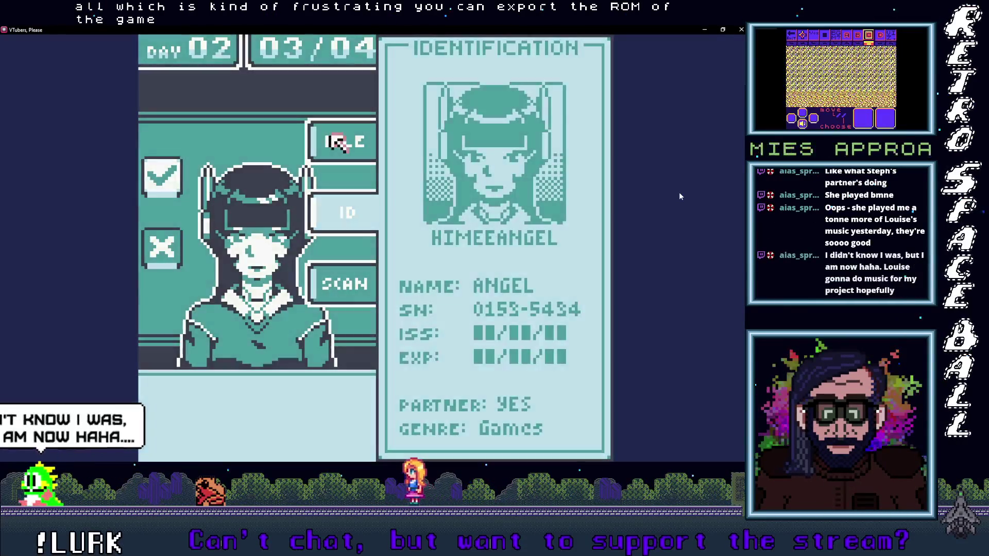
{"action": "key", "text": "z"}
{"action": "key", "text": "Left"}
{"action": "key", "text": "z"}
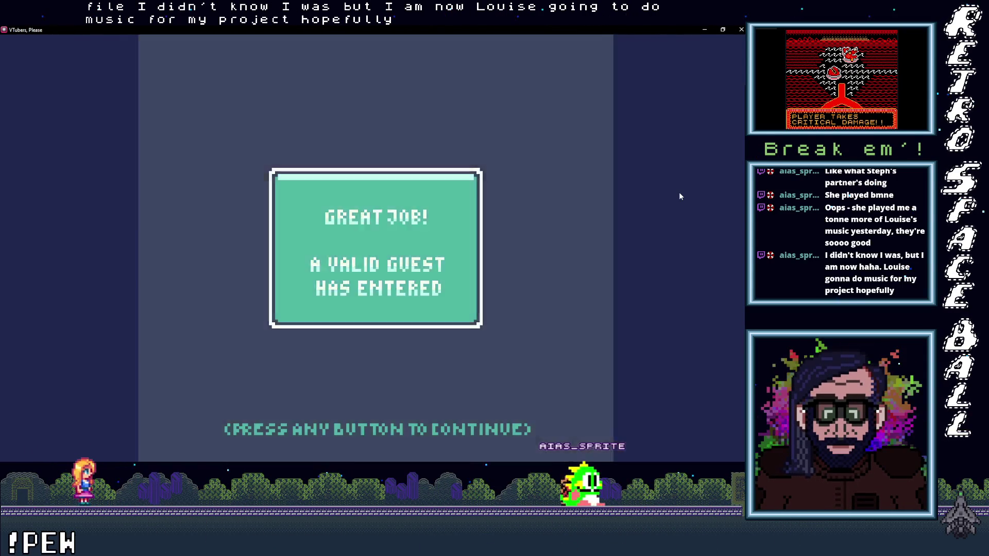
Step: Dismiss the Great Job message so Day 02's fourth guest, 04/04, steps up
{"action": "left_click", "coordinate": [679, 197]}
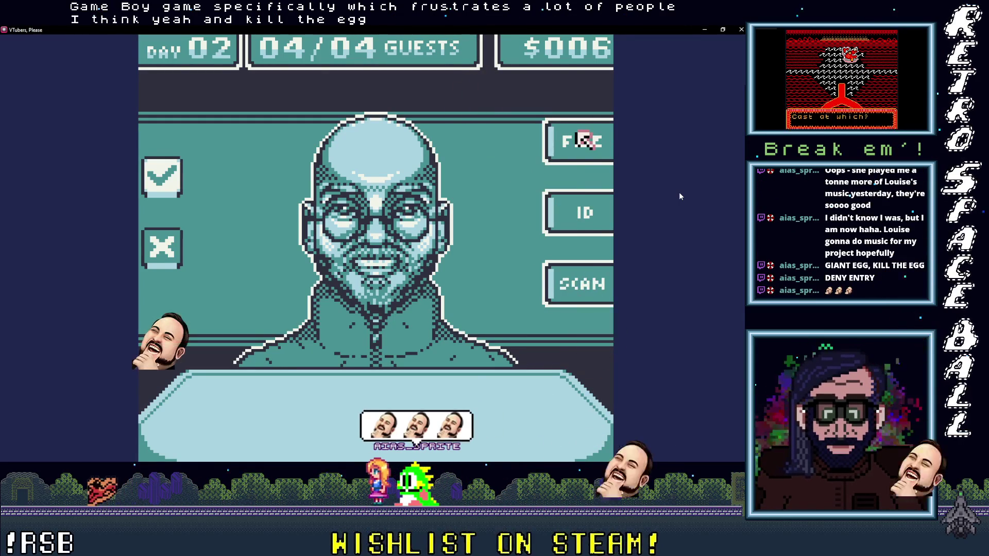
Step: Read the fourth guest's on-file record, checking serial number and partner status
{"action": "key", "text": "z"}
{"action": "key", "text": "Left"}
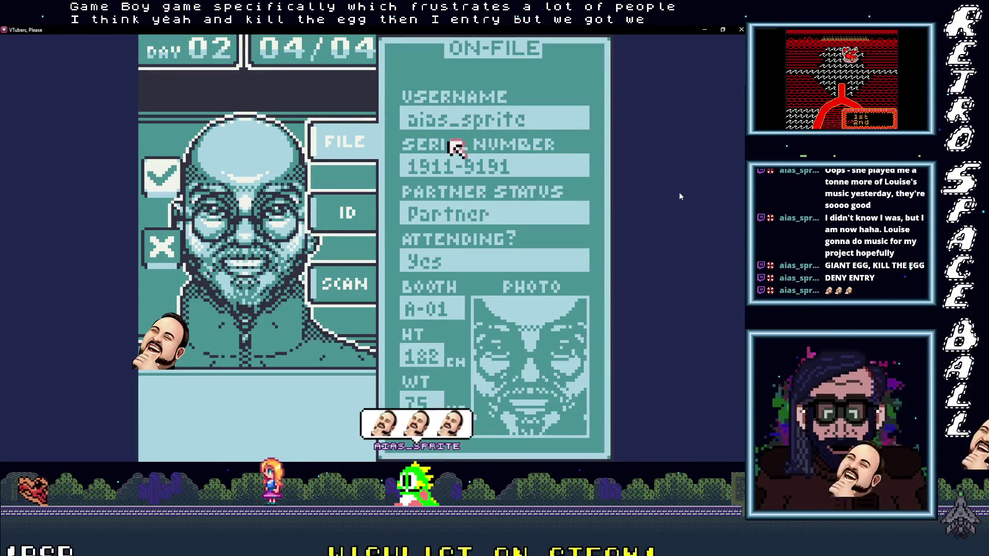
{"action": "key", "text": "Down"}
{"action": "key", "text": "Up"}
{"action": "key", "text": "Left"}
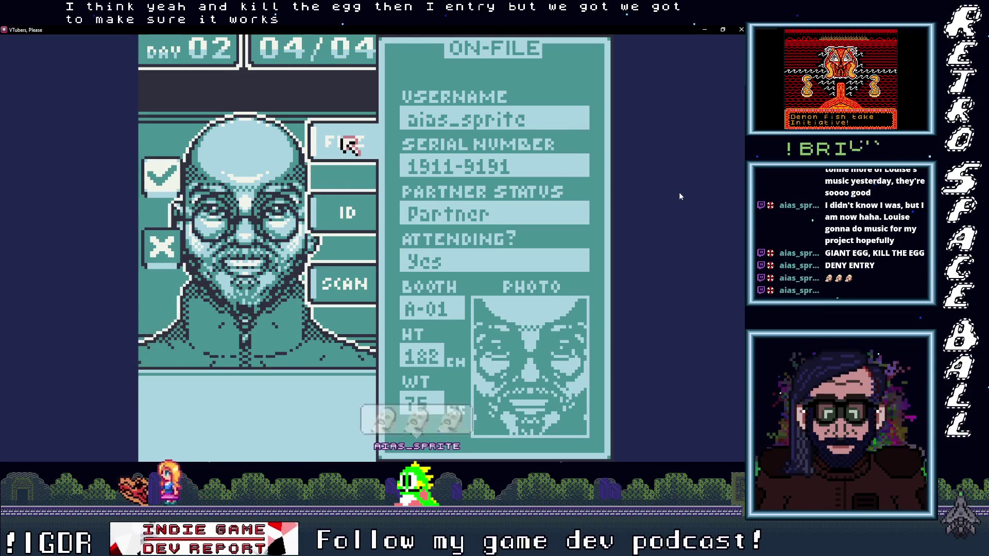
{"action": "key", "text": "z"}
{"action": "key", "text": "z"}
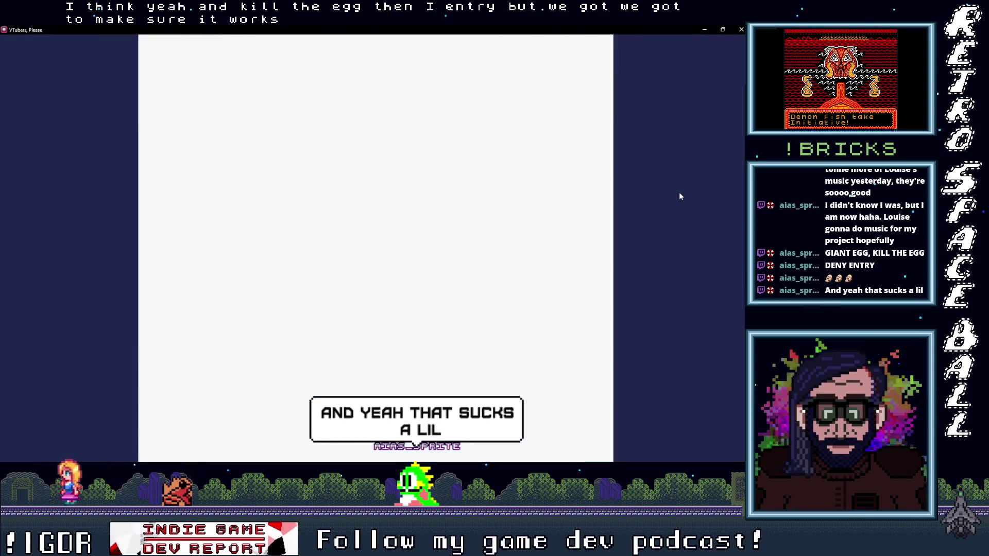
{"action": "key", "text": "Left"}
{"action": "key", "text": "z"}
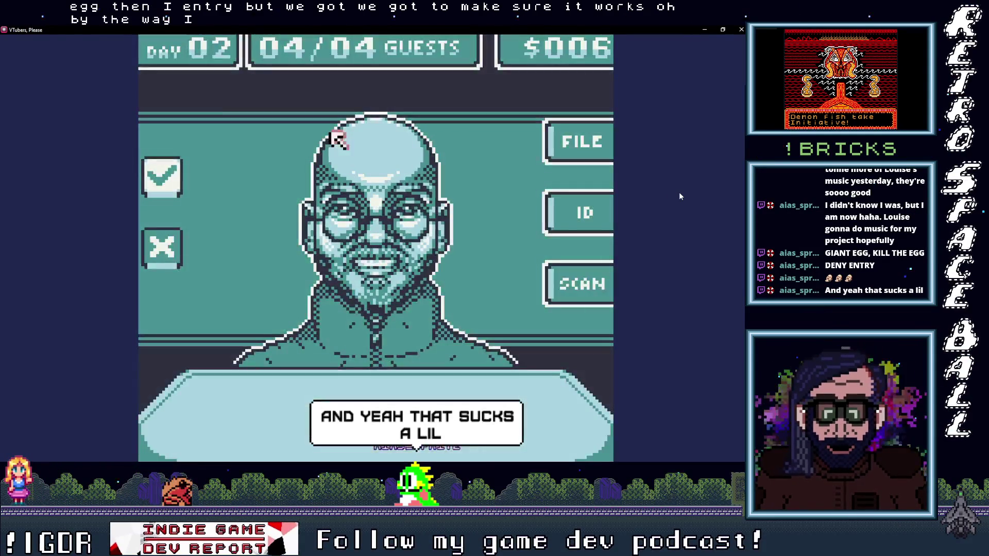
Step: Check the guest's ID card and body scan, then admit them to close Day 02
{"action": "key", "text": "z"}
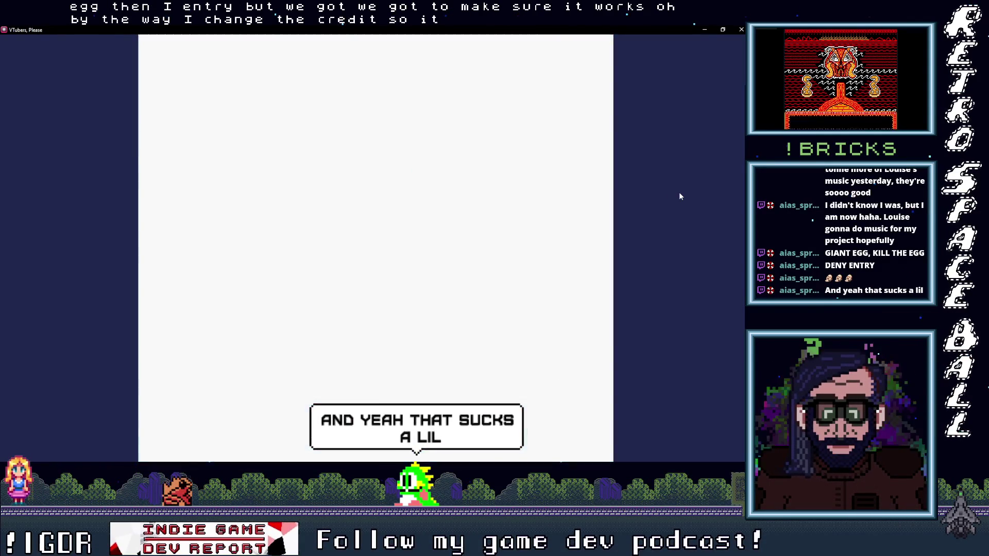
{"action": "key", "text": "z"}
{"action": "key", "text": "Down"}
{"action": "key", "text": "z"}
{"action": "key", "text": "Left"}
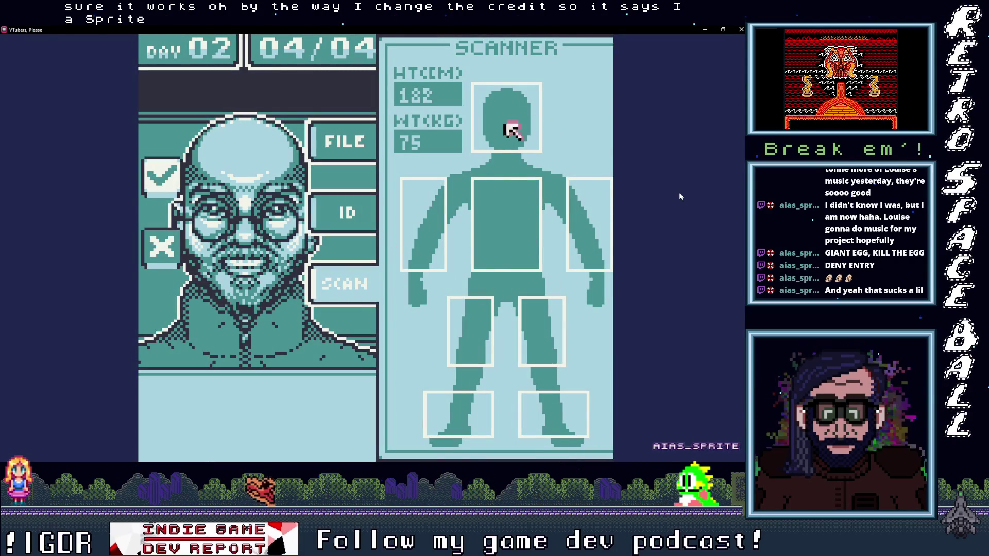
{"action": "key", "text": "Down"}
{"action": "key", "text": "Right"}
{"action": "key", "text": "Down"}
{"action": "key", "text": "Left"}
{"action": "key", "text": "z"}
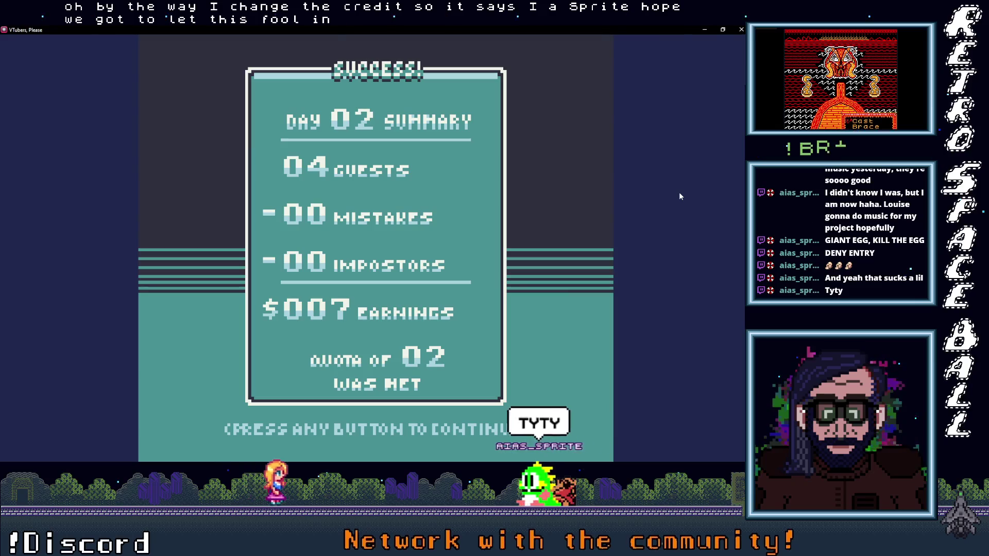
Step: Advance past the Day 02 summary ($007, no mistakes) and open Day 03 guest 01/06's file
{"action": "key", "text": "z"}
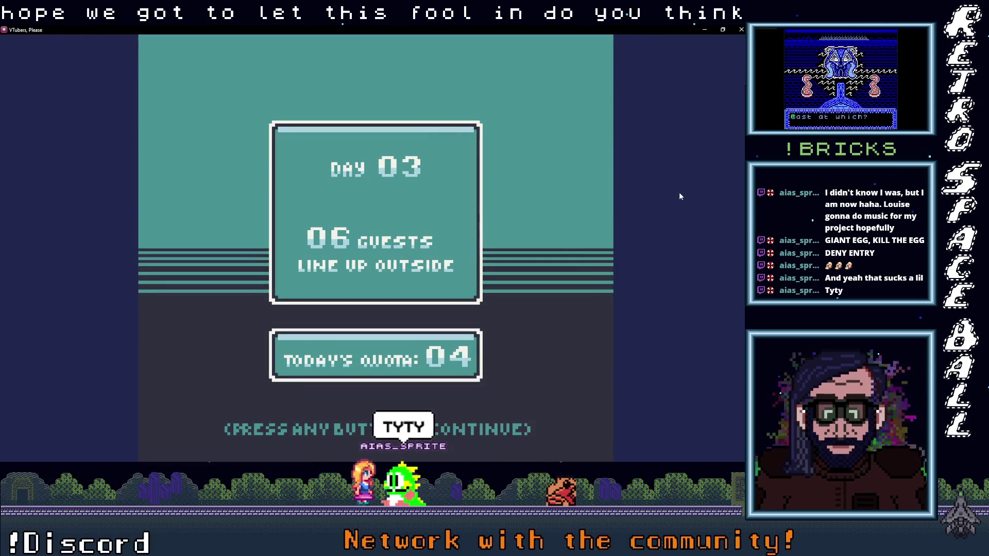
{"action": "key", "text": "z"}
{"action": "key", "text": "Right"}
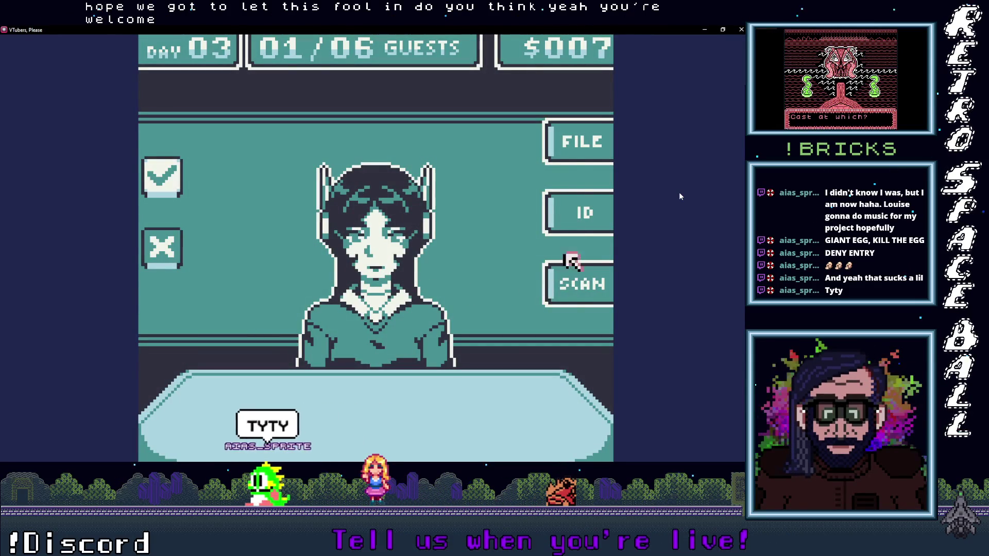
{"action": "key", "text": "z"}
{"action": "key", "text": "Down"}
{"action": "key", "text": "Down"}
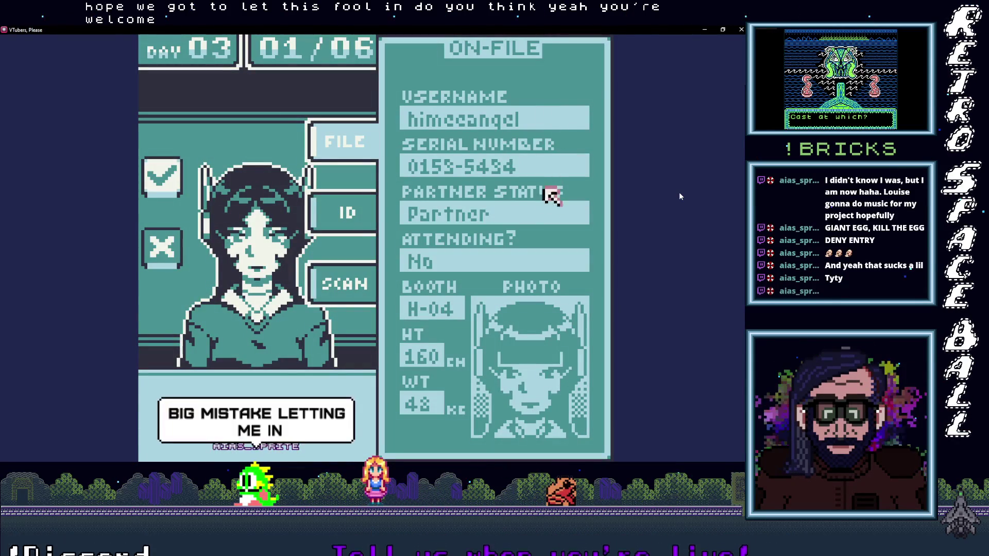
Step: Compare the first Day 03 guest's ID card serial against the on-file record
{"action": "key", "text": "Left"}
{"action": "key", "text": "z"}
{"action": "key", "text": "Up"}
{"action": "key", "text": "z"}
{"action": "key", "text": "x"}
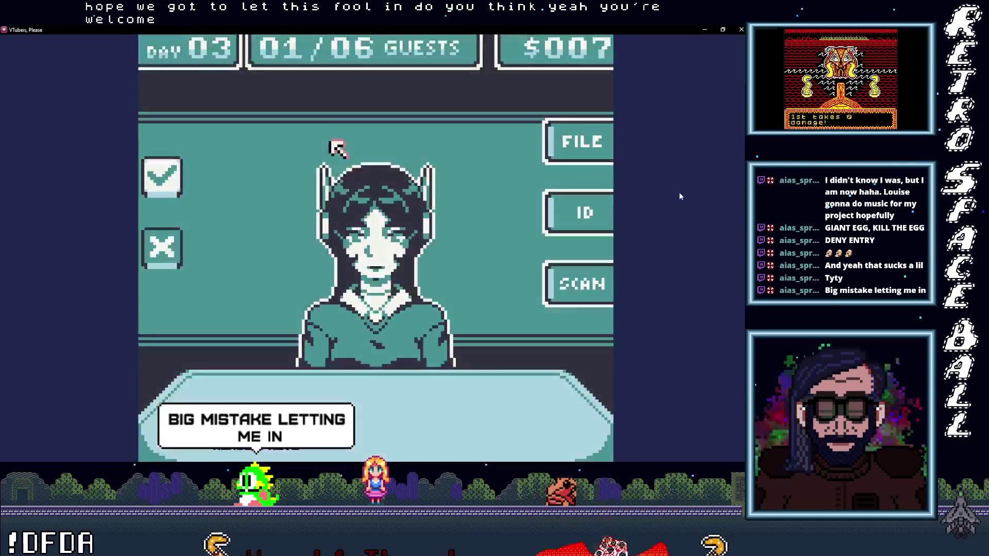
{"action": "key", "text": "z"}
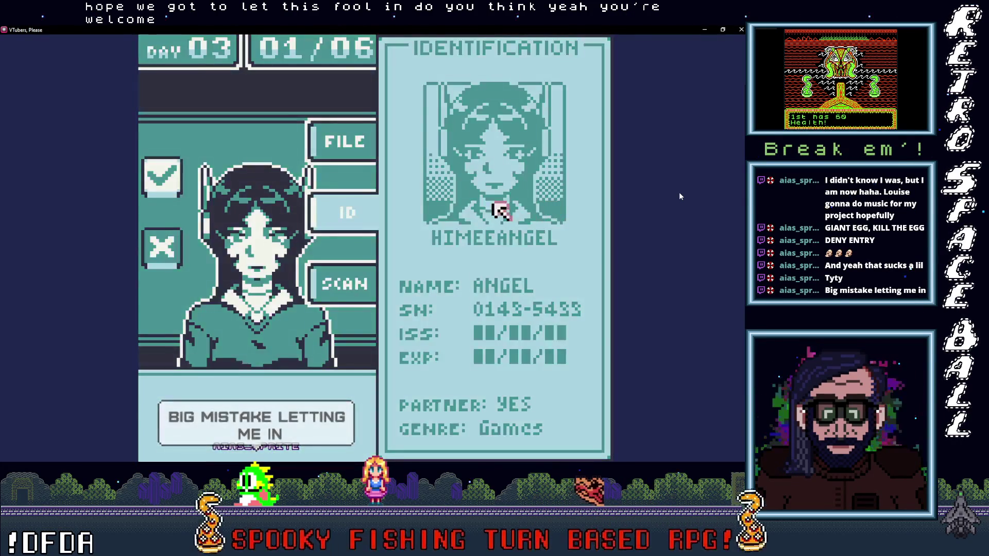
{"action": "key", "text": "x"}
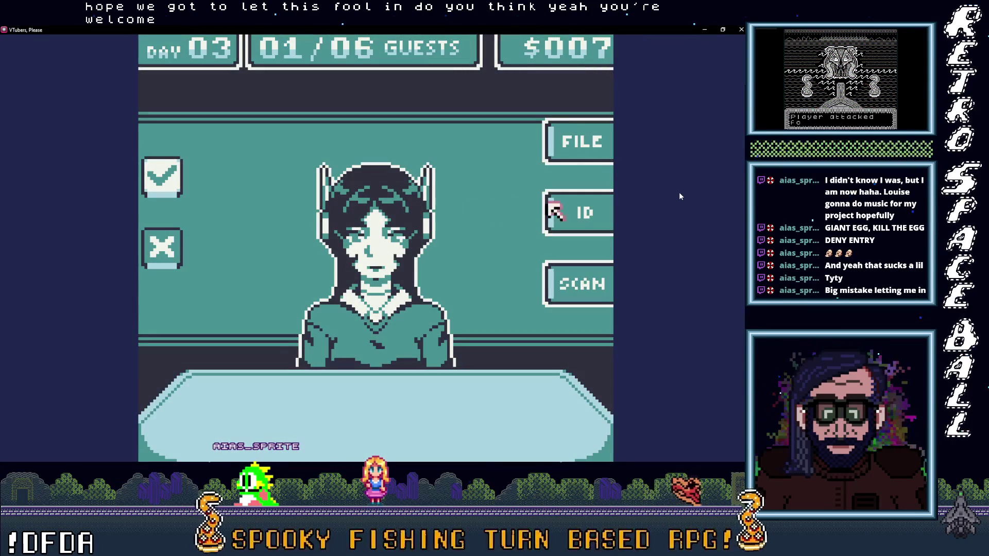
{"action": "key", "text": "z"}
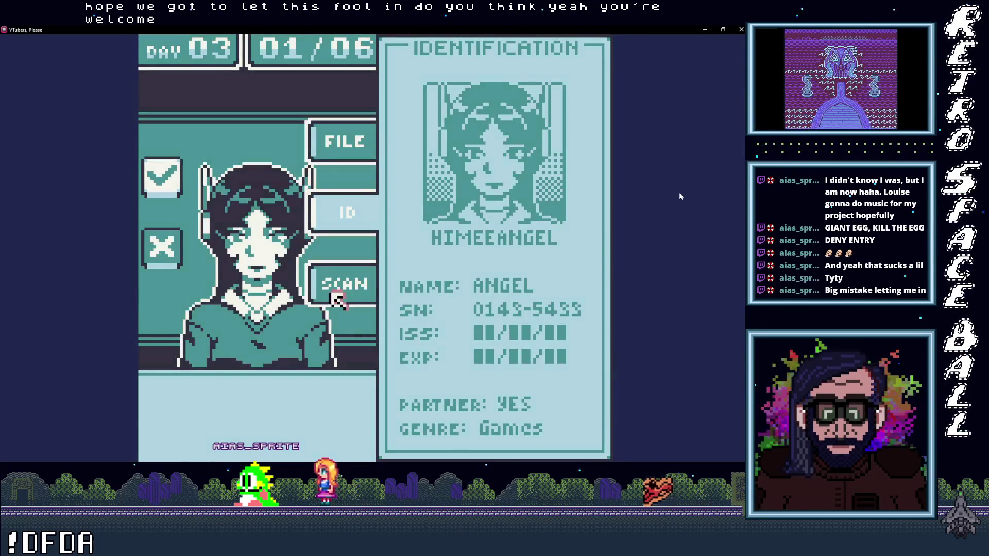
Step: Inspect the scanned lower legs and recheck the ID card and on-file record
{"action": "key", "text": "z"}
{"action": "key", "text": "Down"}
{"action": "key", "text": "Right"}
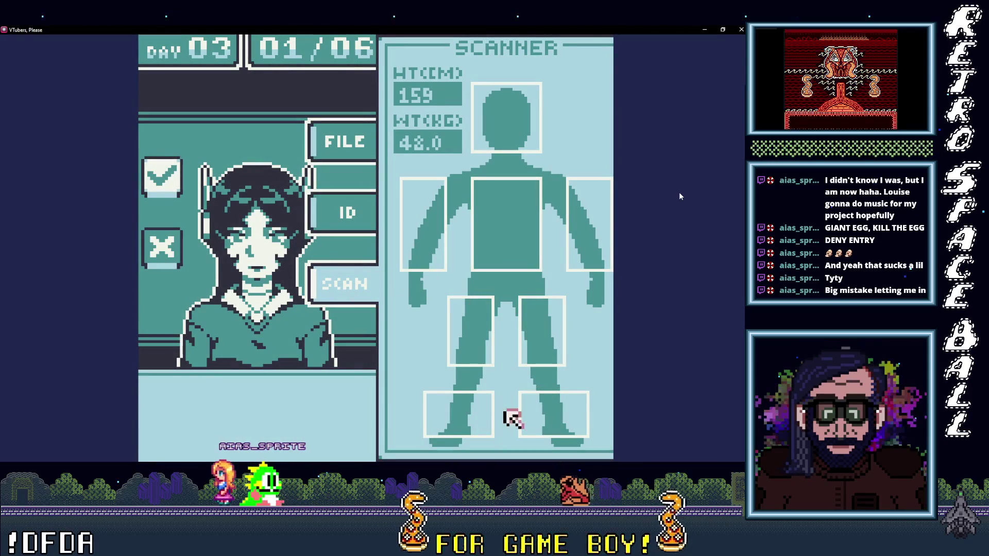
{"action": "key", "text": "Up"}
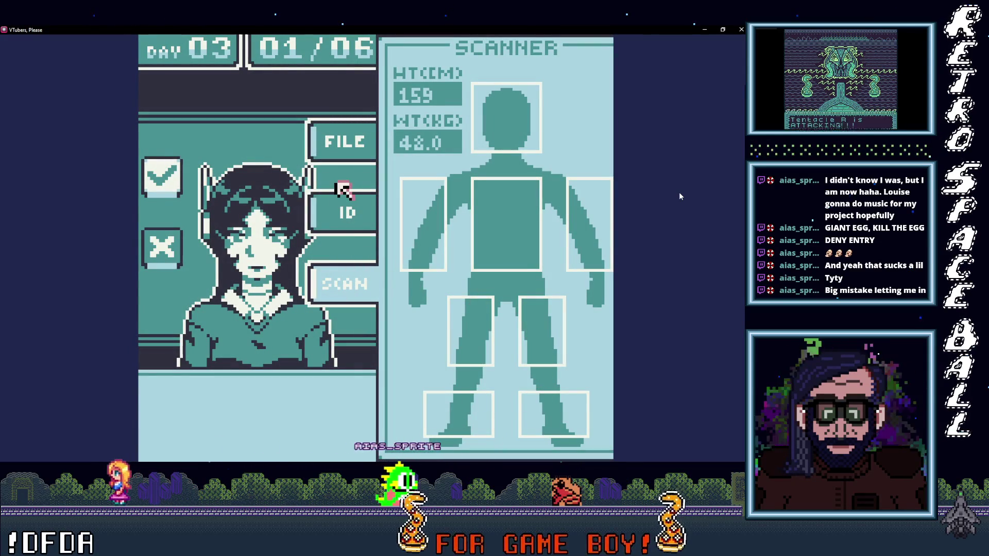
{"action": "key", "text": "z"}
{"action": "key", "text": "Up"}
{"action": "key", "text": "z"}
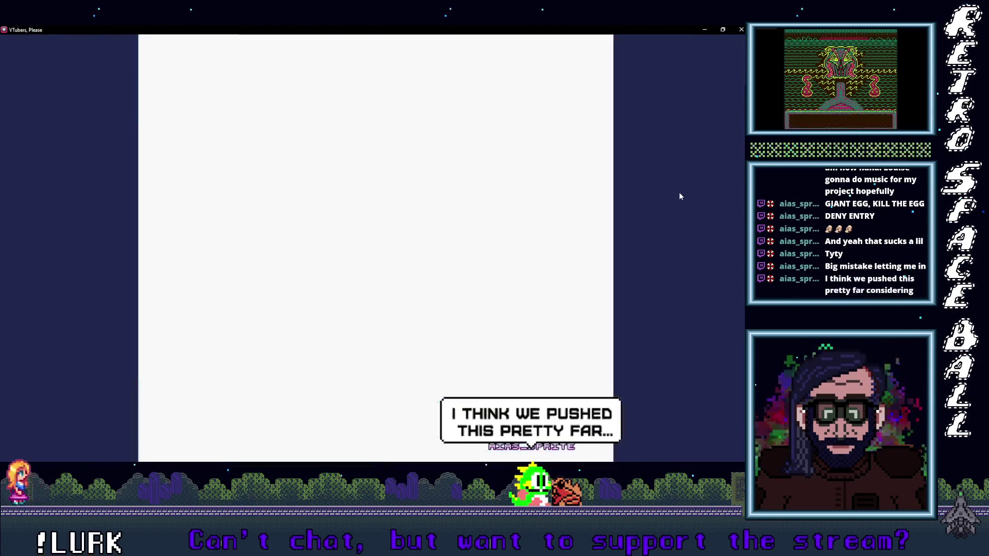
{"action": "key", "text": "Down"}
{"action": "key", "text": "Down"}
{"action": "key", "text": "Down"}
{"action": "key", "text": "z"}
{"action": "key", "text": "Up"}
{"action": "key", "text": "Up"}
{"action": "key", "text": "z"}
{"action": "key", "text": "Down"}
{"action": "key", "text": "z"}
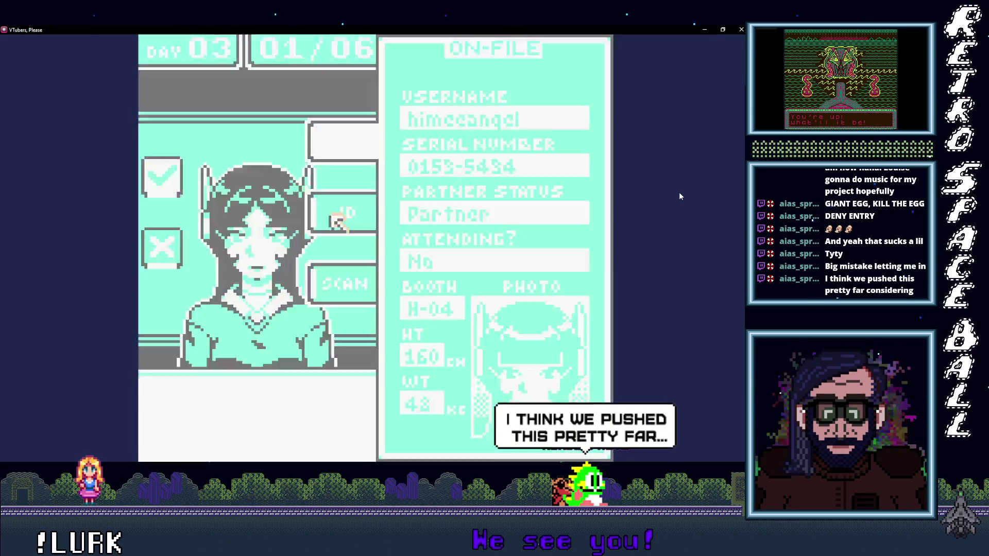
Step: Deny the guest with the X button and continue to guest 02/06 at $008
{"action": "key", "text": "z"}
{"action": "key", "text": "Left"}
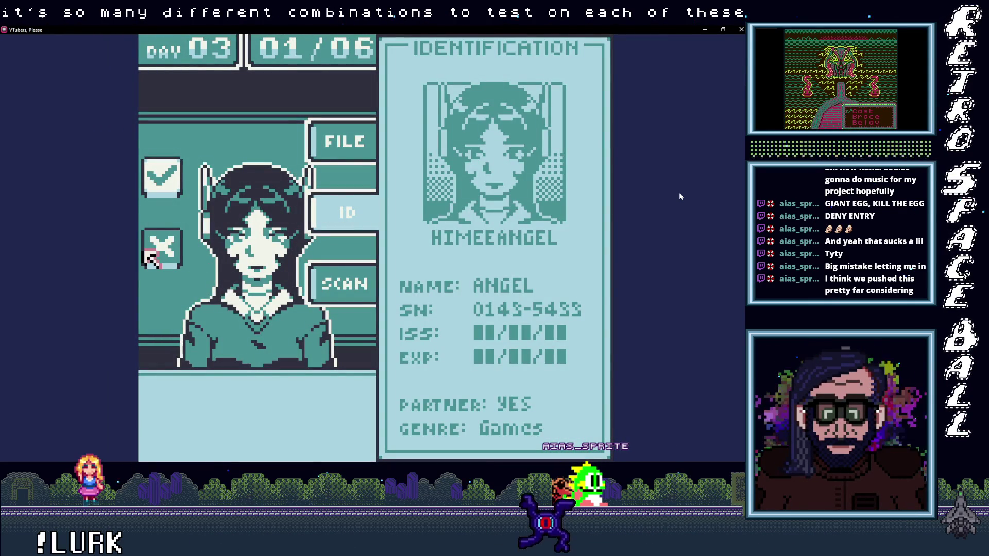
{"action": "key", "text": "z"}
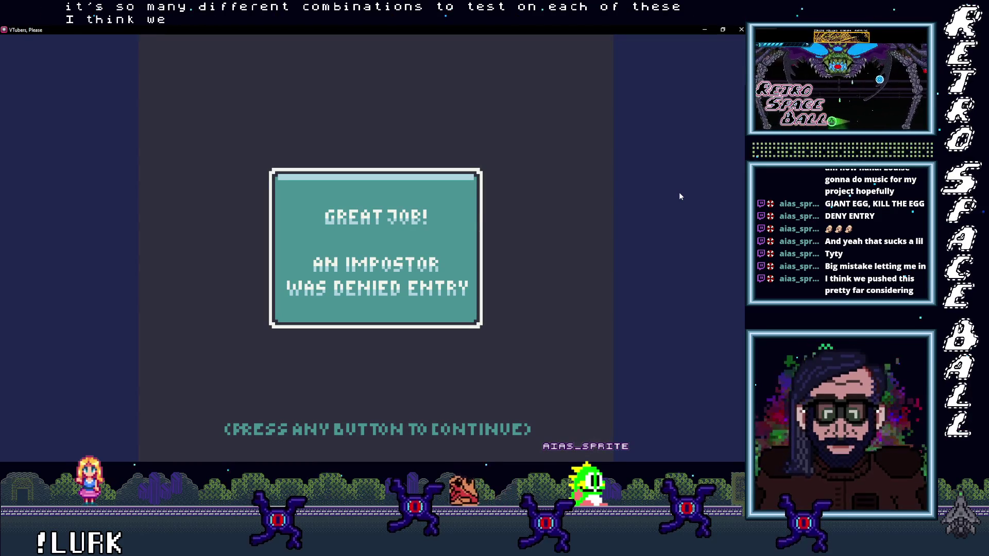
{"action": "key", "text": "z"}
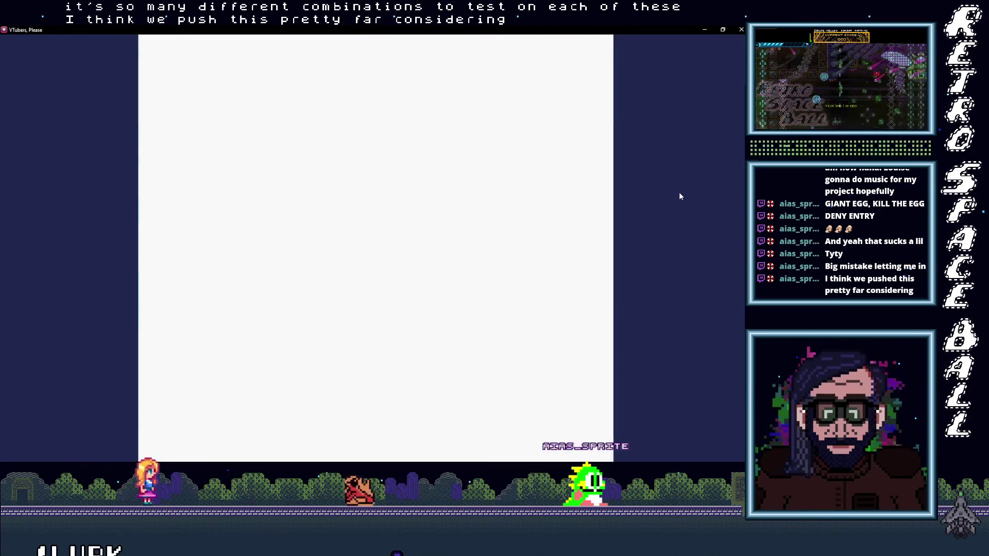
{"action": "key", "text": "Right"}
{"action": "key", "text": "Right"}
{"action": "key", "text": "Right"}
{"action": "key", "text": "Up"}
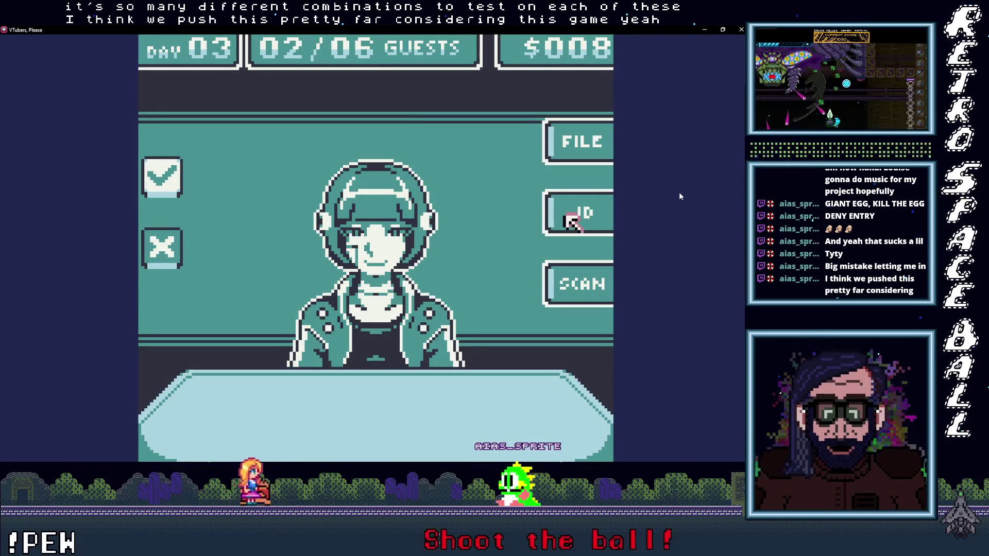
Step: Check the second Day 03 guest's ID card, leg and foot scan, and on-file record
{"action": "key", "text": "z"}
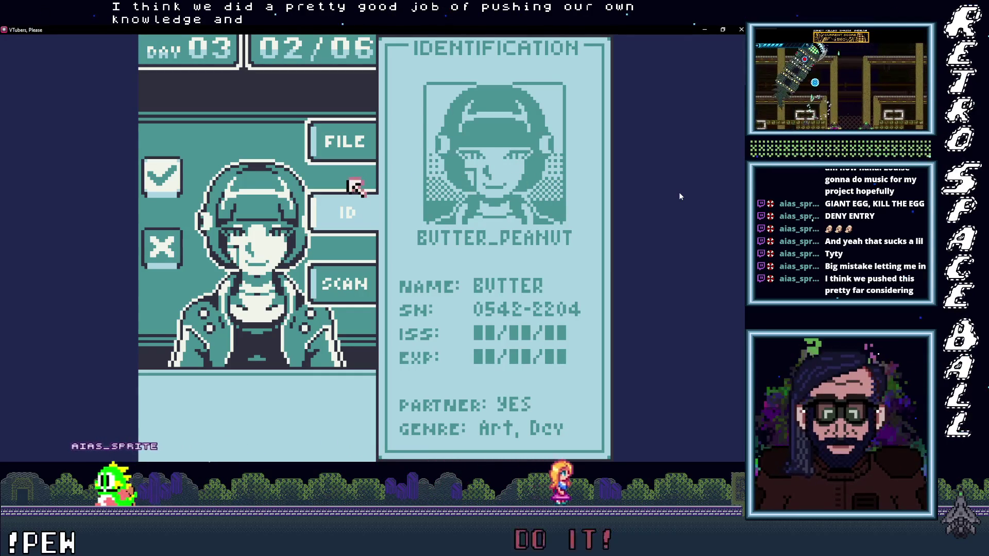
{"action": "key", "text": "z"}
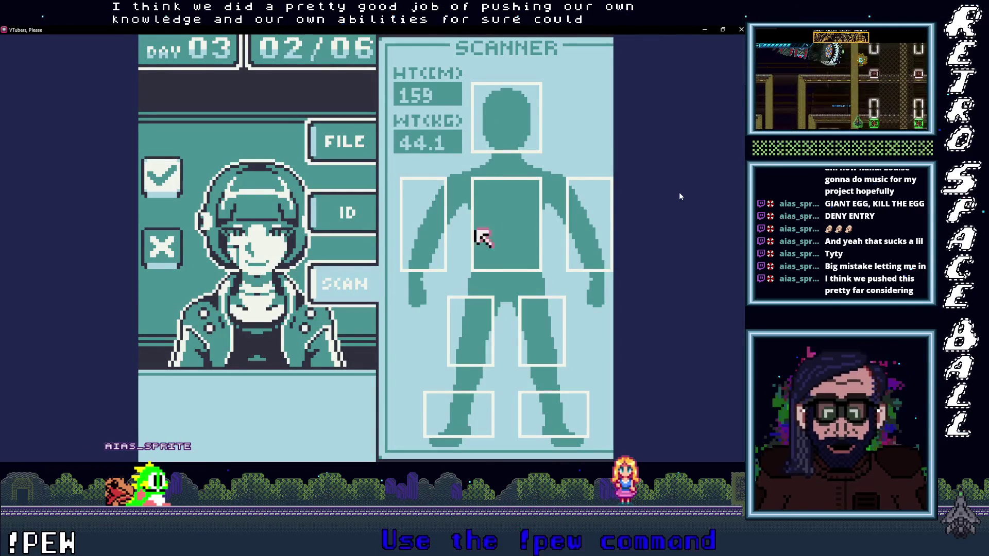
{"action": "key", "text": "Down"}
{"action": "key", "text": "z"}
{"action": "key", "text": "Up"}
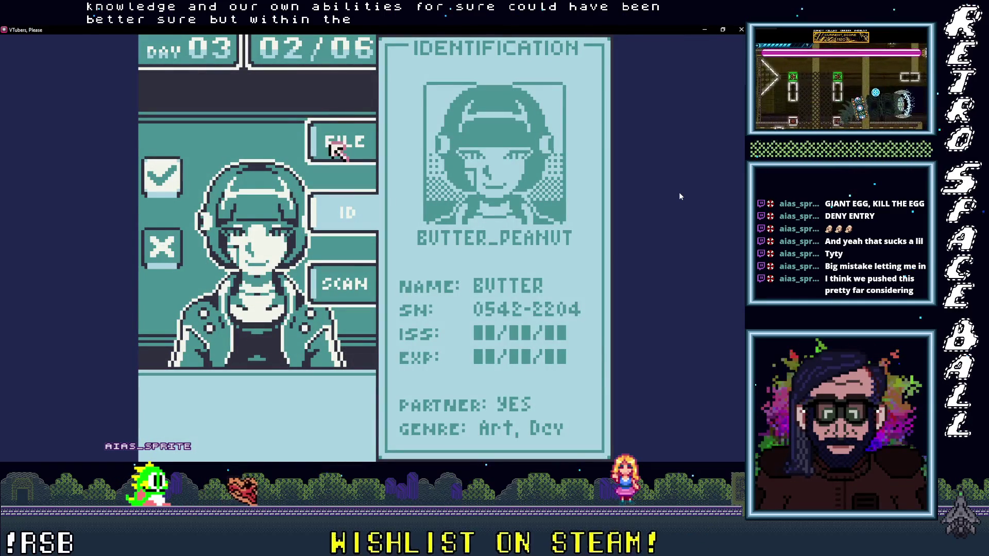
{"action": "key", "text": "z"}
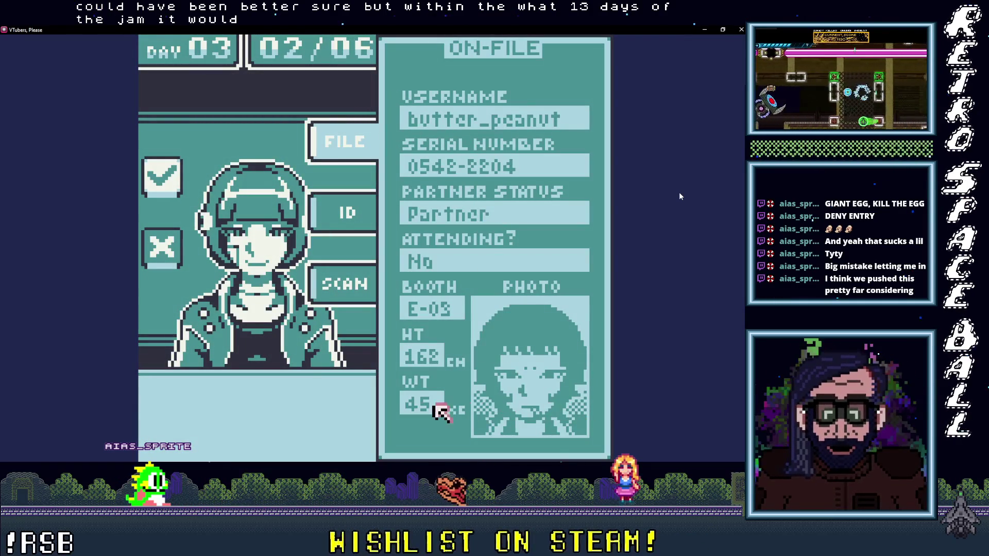
{"action": "key", "text": "Right"}
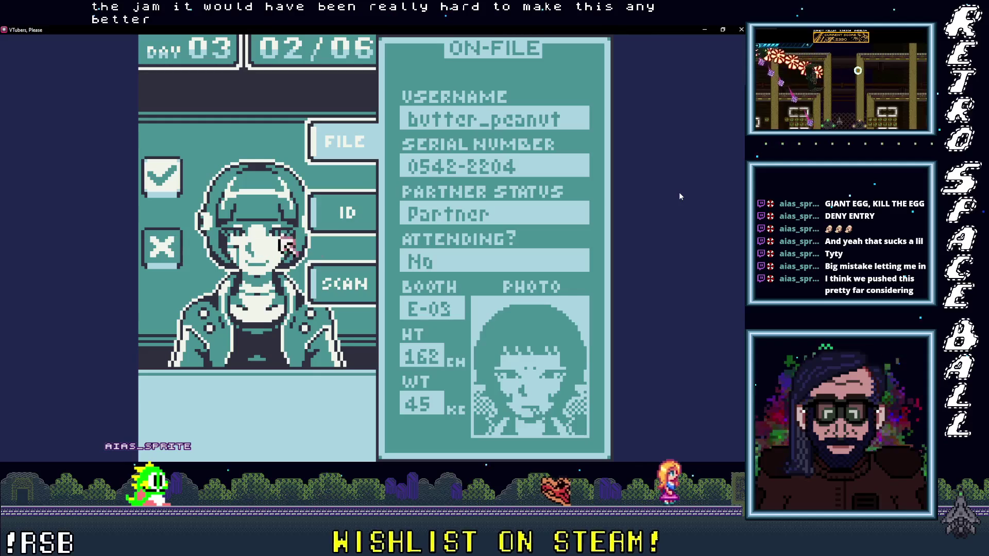
{"action": "key", "text": "z"}
{"action": "key", "text": "z"}
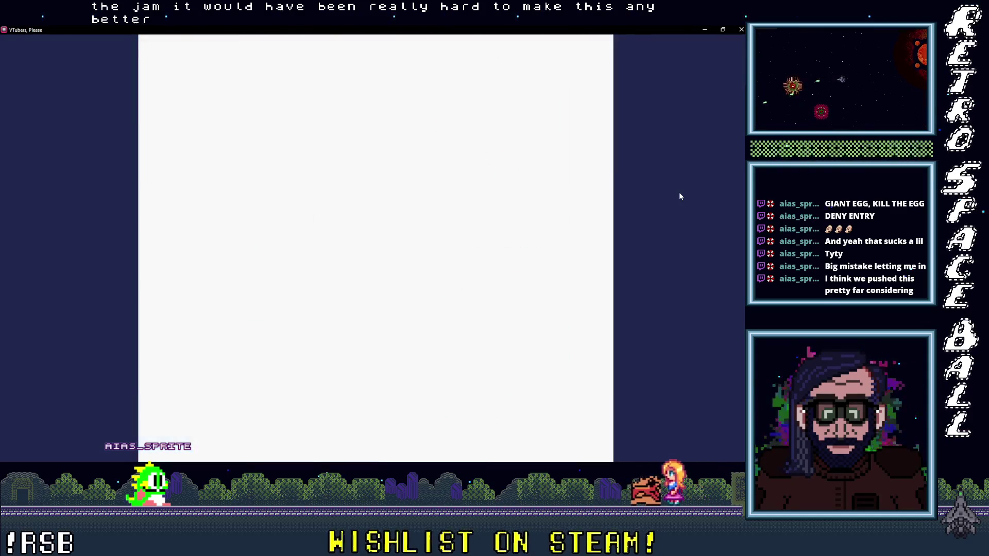
{"action": "key", "text": "z"}
{"action": "key", "text": "z"}
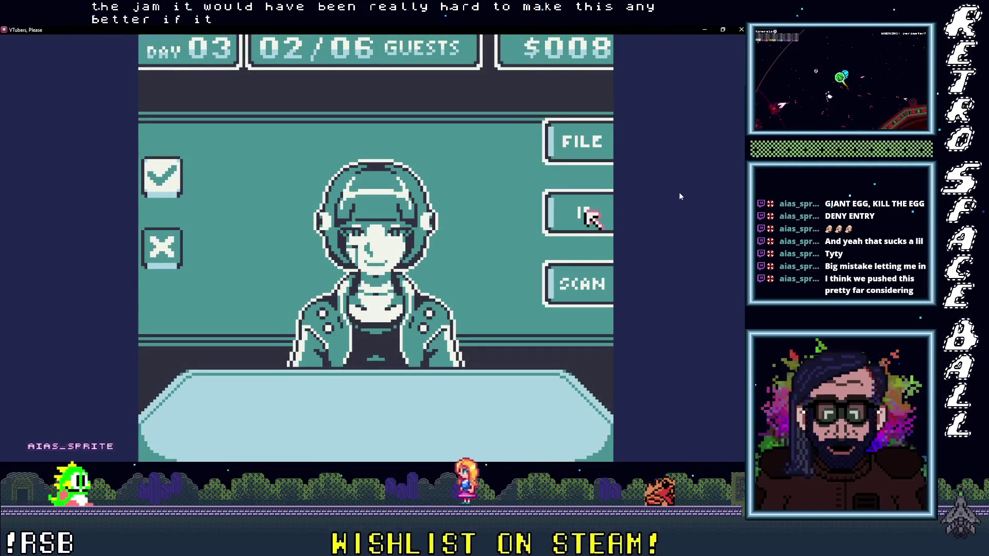
Step: Rescan the right arm, torso and legs, comparing them with the ID card
{"action": "key", "text": "z"}
{"action": "key", "text": "Down"}
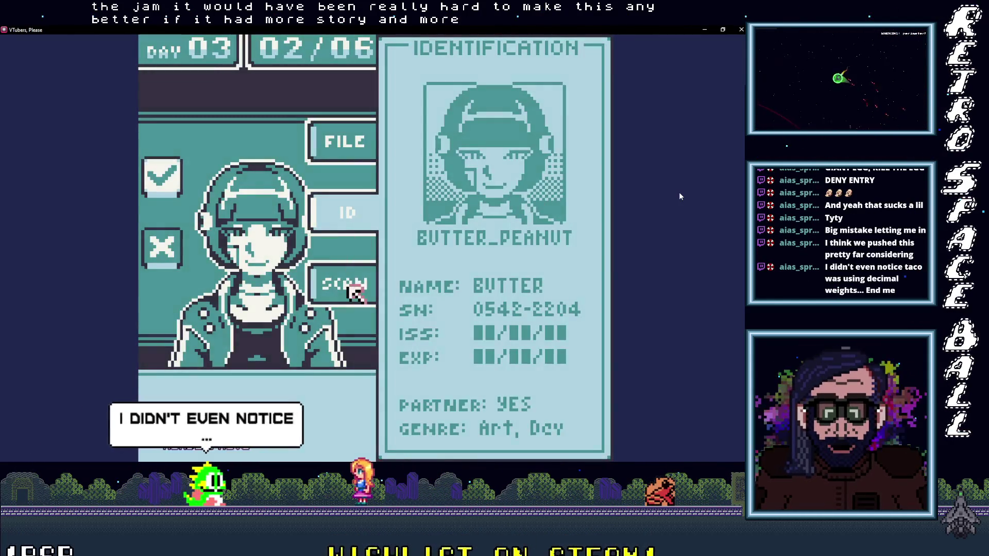
{"action": "key", "text": "z"}
{"action": "key", "text": "Right"}
{"action": "key", "text": "Up"}
{"action": "key", "text": "Left"}
{"action": "key", "text": "Left"}
{"action": "key", "text": "Right"}
{"action": "key", "text": "Down"}
{"action": "key", "text": "Down"}
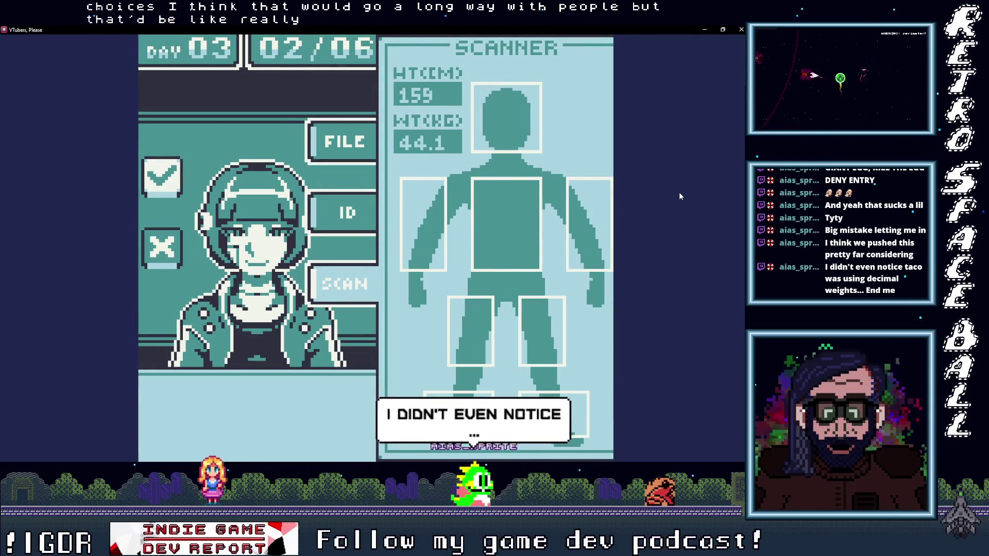
{"action": "key", "text": "Up"}
{"action": "key", "text": "Left"}
{"action": "key", "text": "z"}
Step: Recheck the on-file record, deny the impostor, and continue to guest 03/06 at $009
{"action": "key", "text": "Up"}
{"action": "key", "text": "z"}
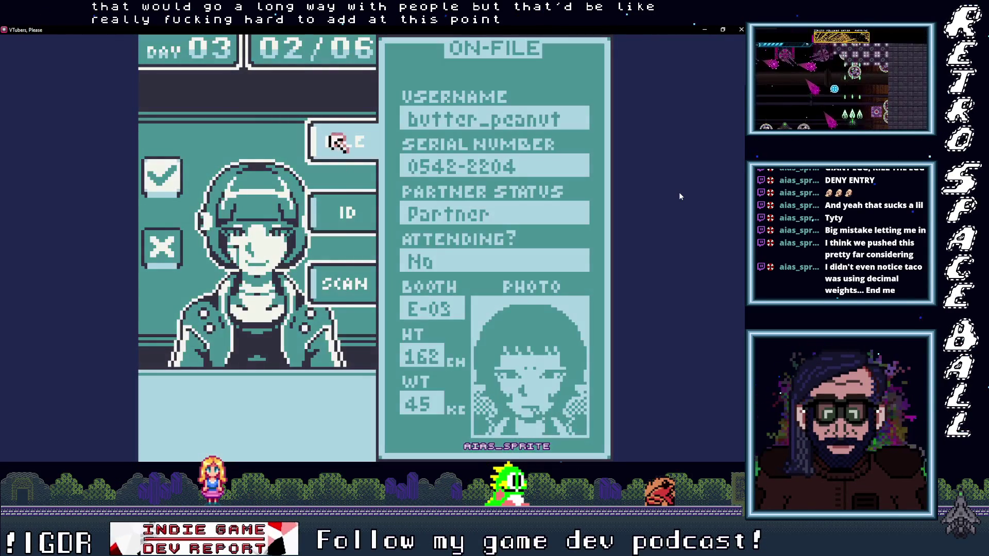
{"action": "key", "text": "z"}
{"action": "key", "text": "Left"}
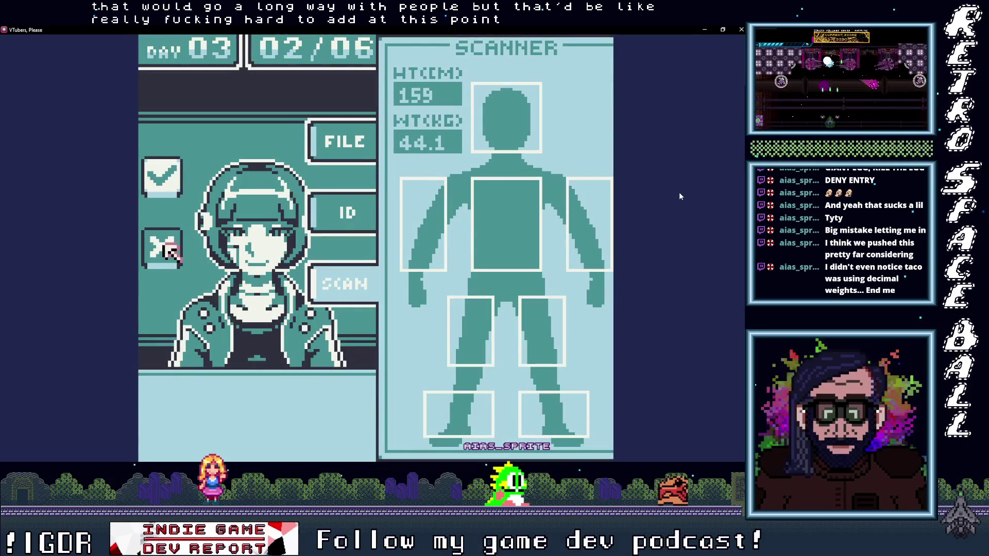
{"action": "key", "text": "z"}
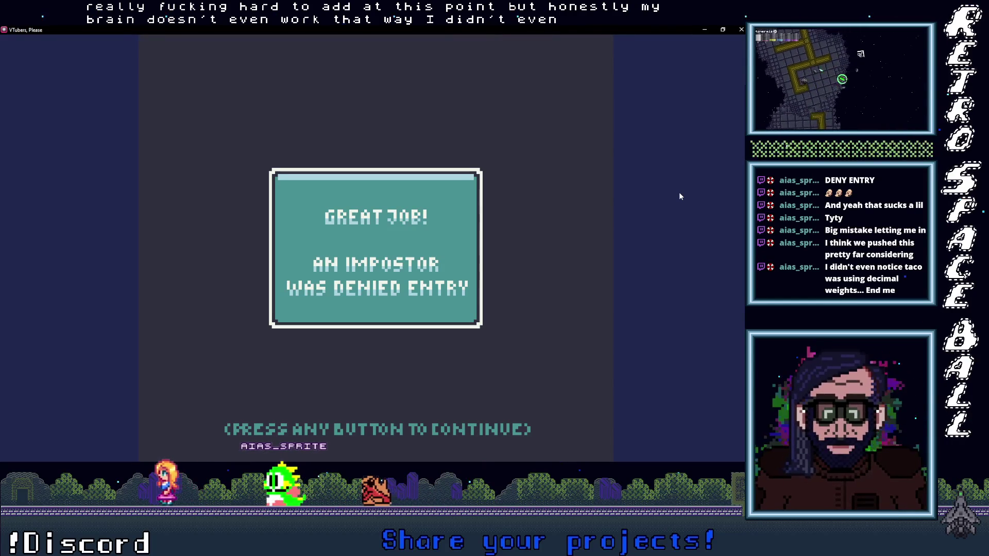
{"action": "key", "text": "z"}
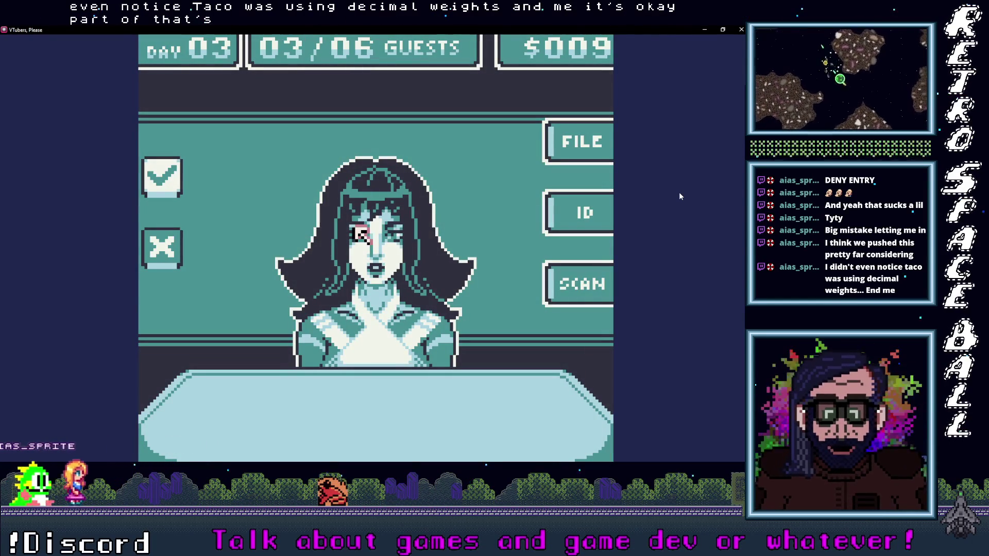
Step: Cycle the third guest's ID card, file and scan, ending on the 157 cm, 49.4 kg reading
{"action": "key", "text": "z"}
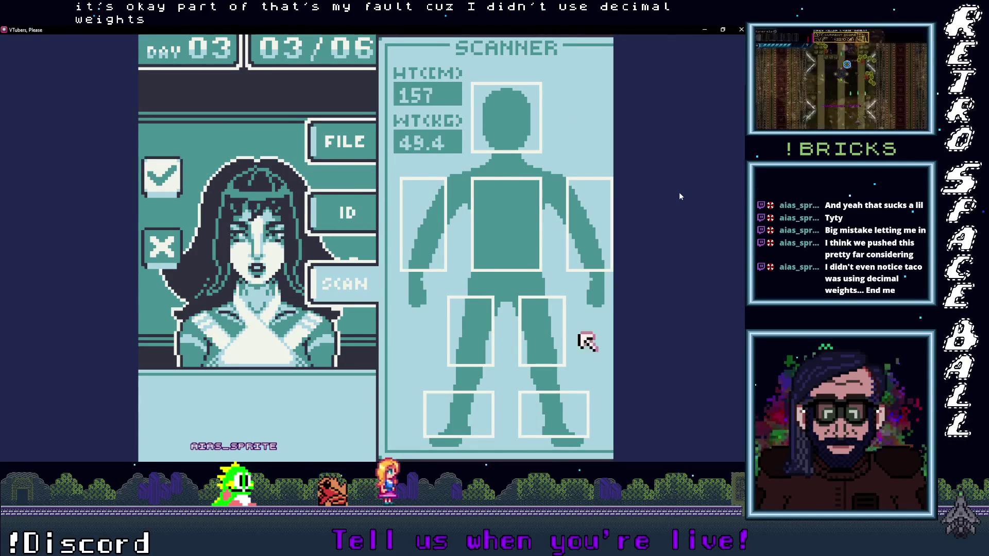
{"action": "left_click", "coordinate": [359, 201]}
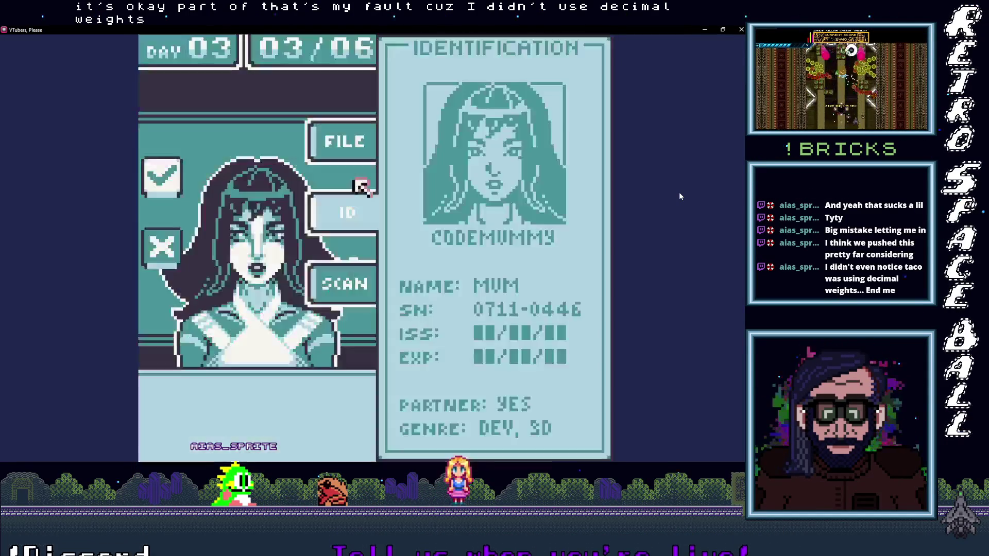
{"action": "left_click", "coordinate": [354, 141]}
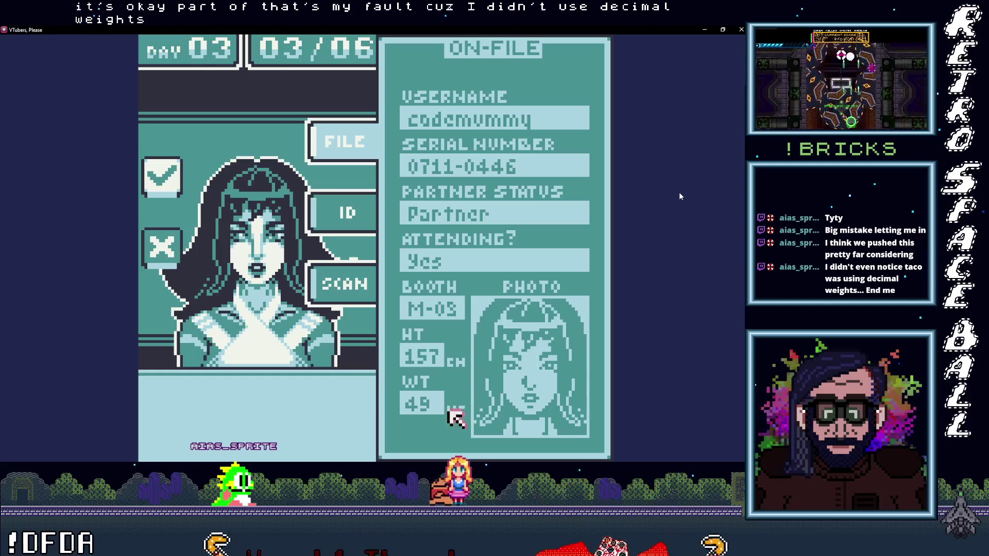
{"action": "left_click", "coordinate": [338, 286]}
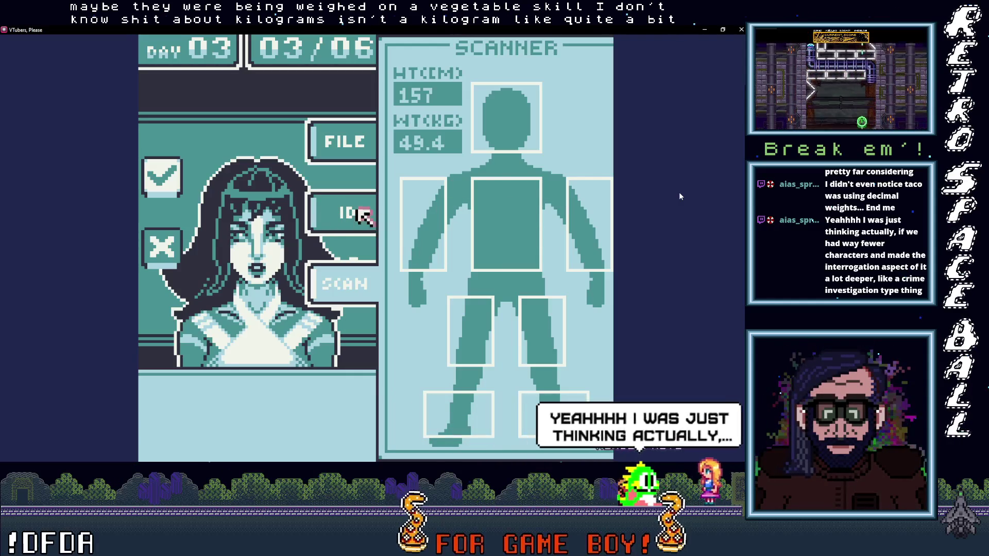
{"action": "left_click", "coordinate": [341, 212]}
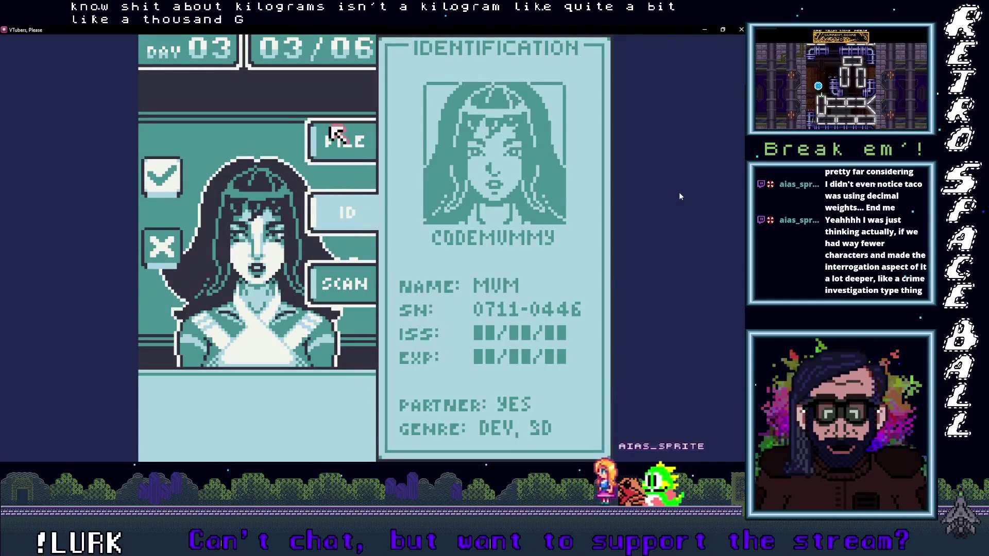
{"action": "left_click", "coordinate": [337, 137]}
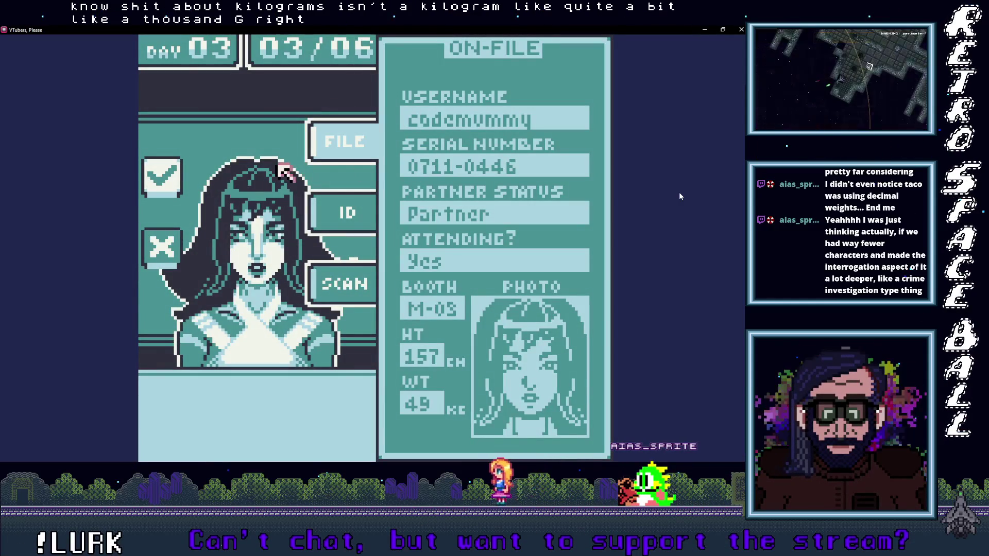
{"action": "left_click", "coordinate": [350, 211]}
{"action": "left_click", "coordinate": [331, 287]}
{"action": "left_click", "coordinate": [334, 139]}
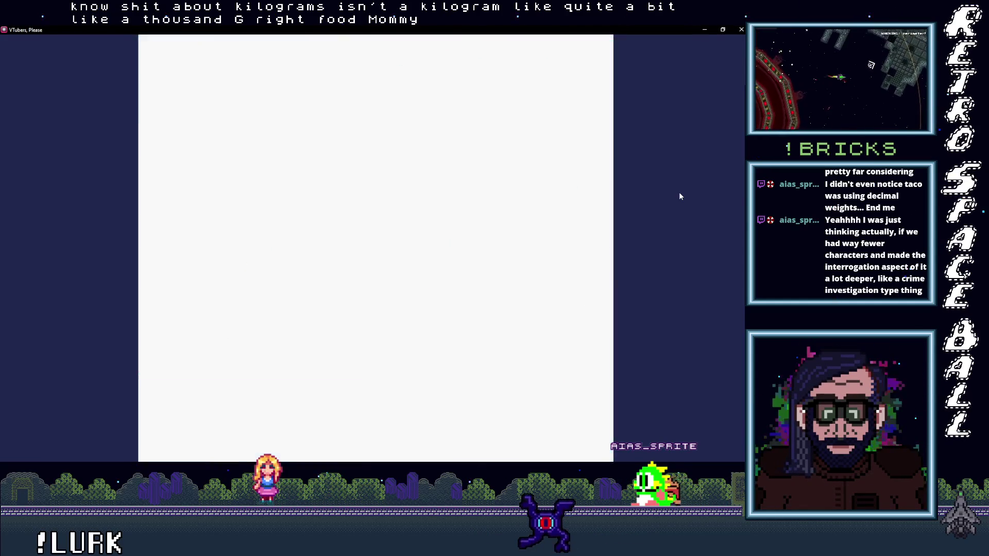
{"action": "left_click", "coordinate": [338, 215]}
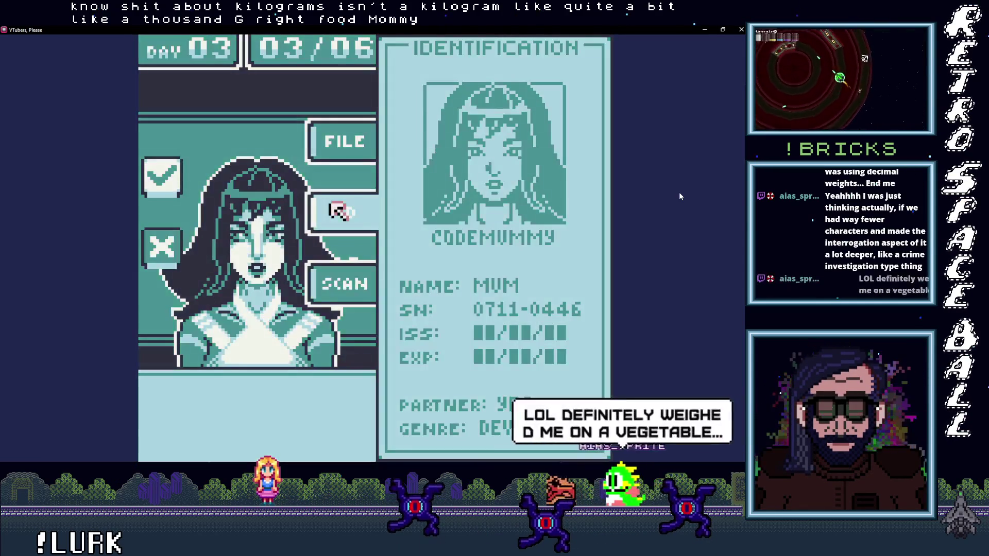
{"action": "left_click", "coordinate": [335, 291]}
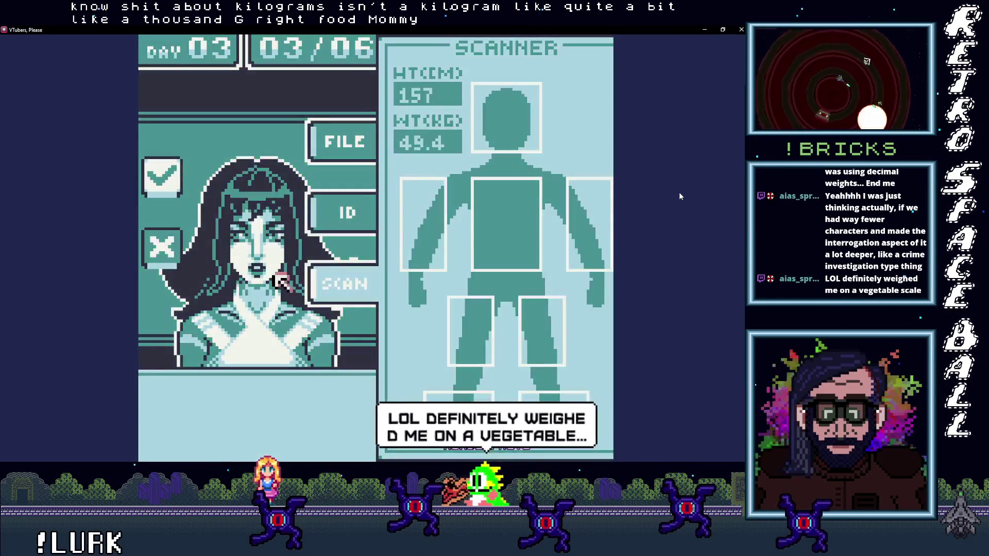
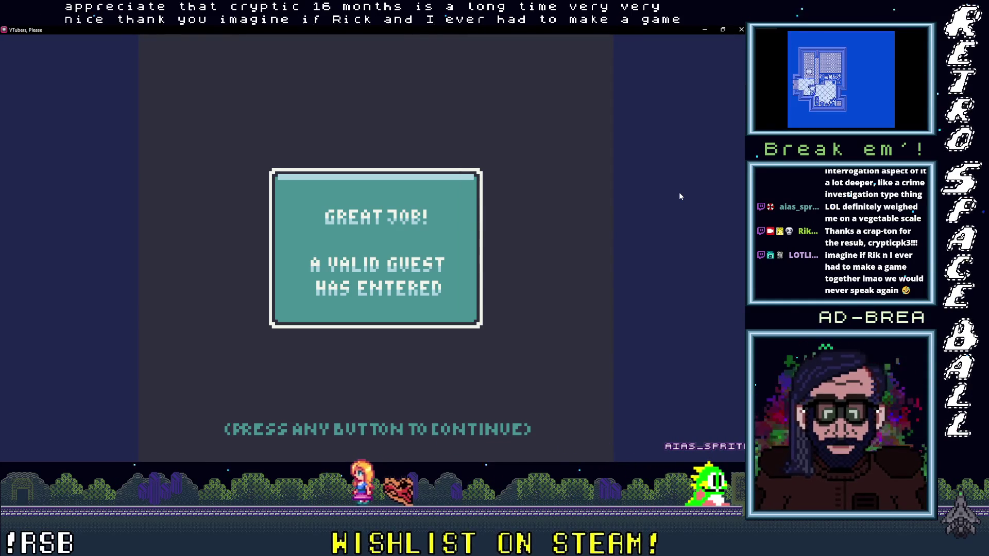
Step: Continue past the approved guest's 'Great job' screen to the fourth Day 3 guest
{"action": "key", "text": "Return"}
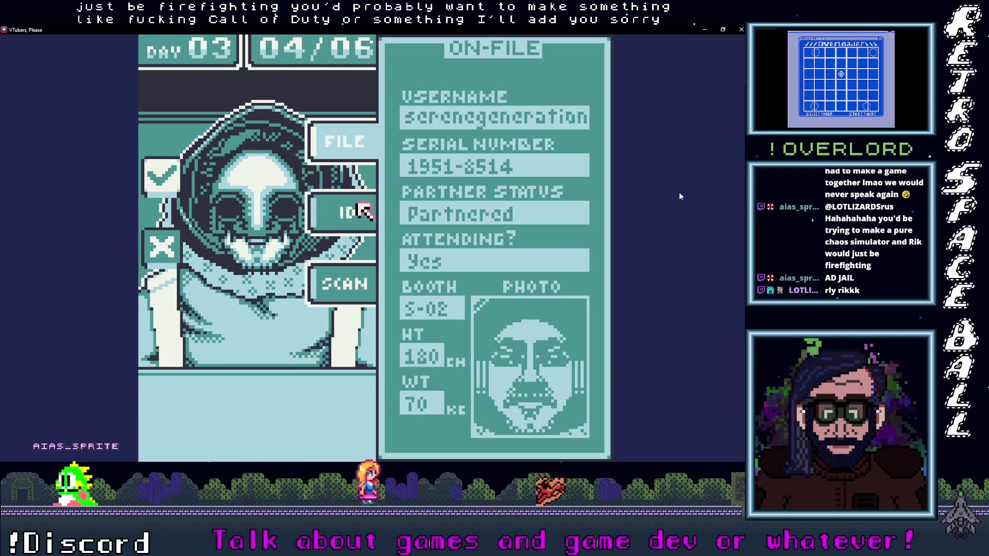
Step: Compare the hooded fourth guest's ID card, body scan height and weight, and on-file record
{"action": "left_click", "coordinate": [358, 211]}
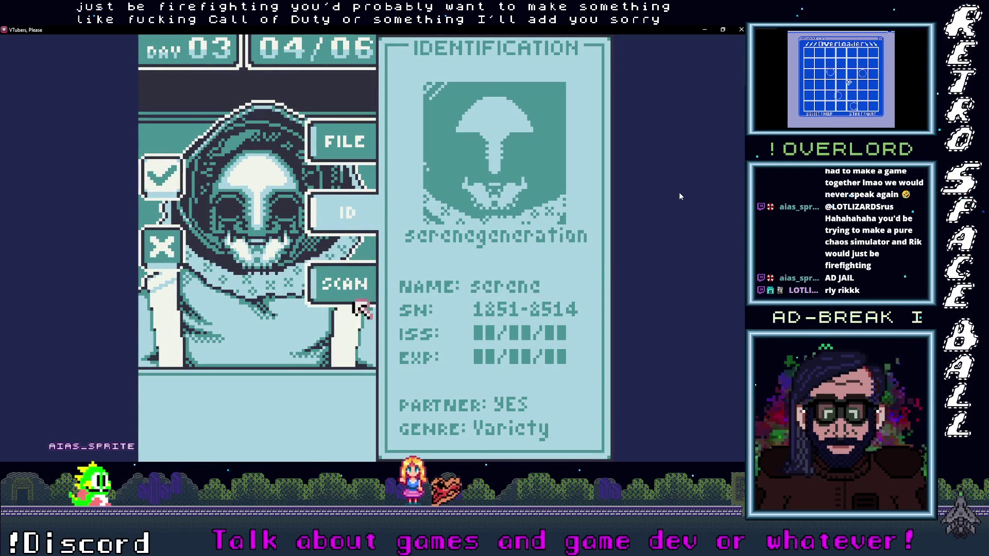
{"action": "left_click", "coordinate": [358, 279]}
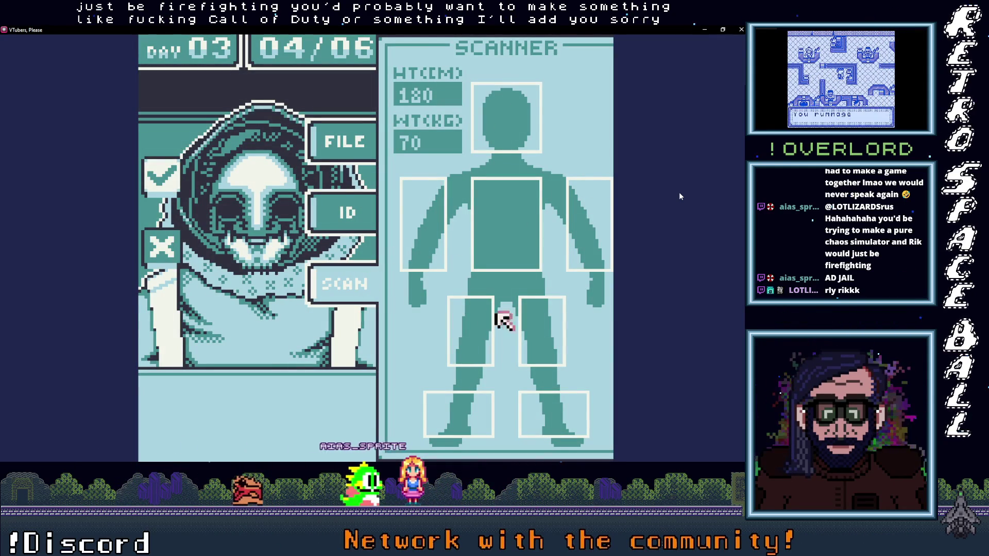
{"action": "left_click", "coordinate": [315, 212]}
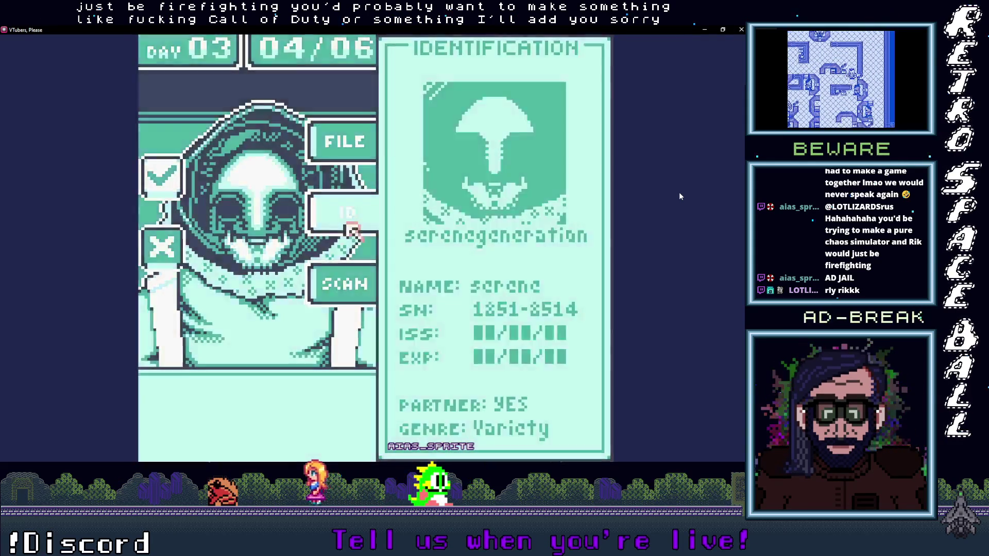
{"action": "left_click", "coordinate": [351, 223]}
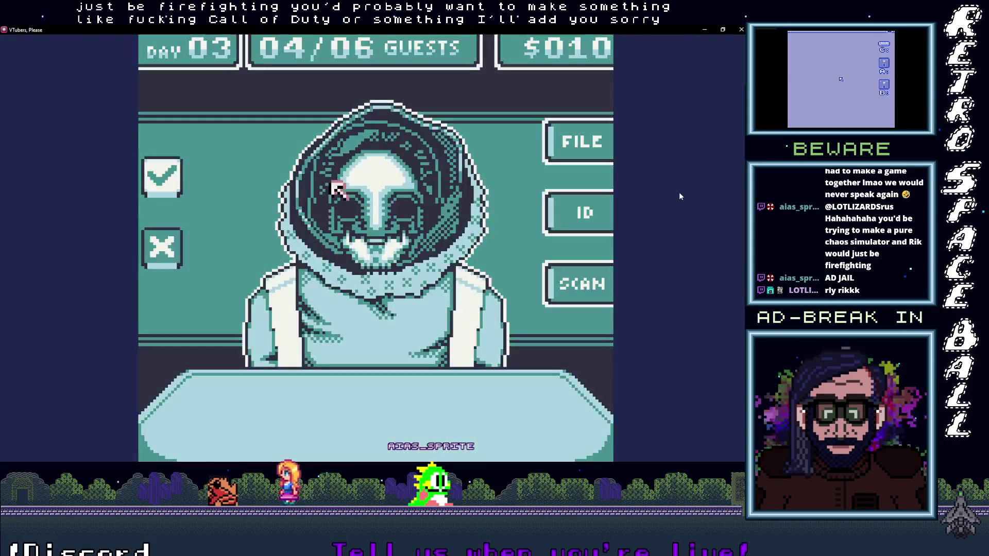
{"action": "left_click", "coordinate": [578, 141]}
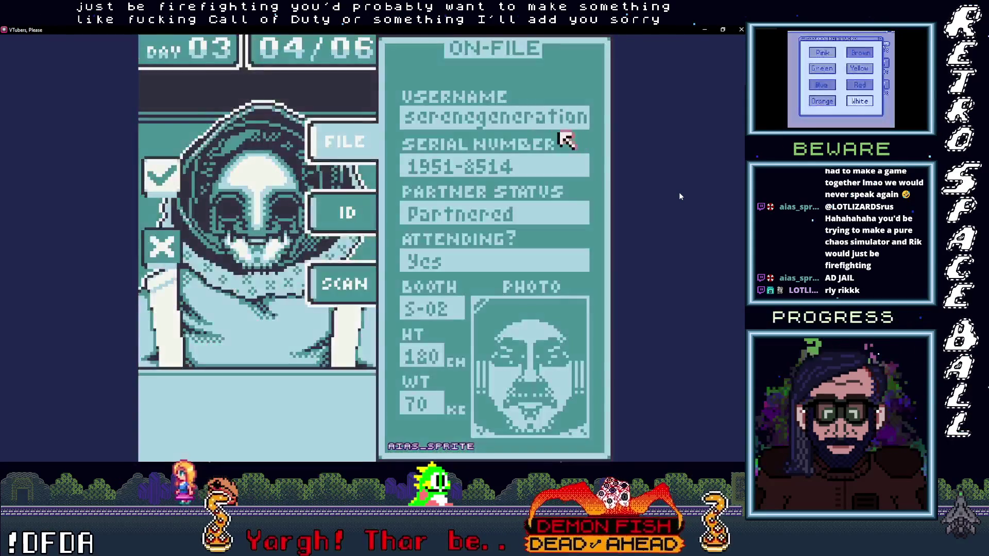
{"action": "left_click", "coordinate": [334, 140]}
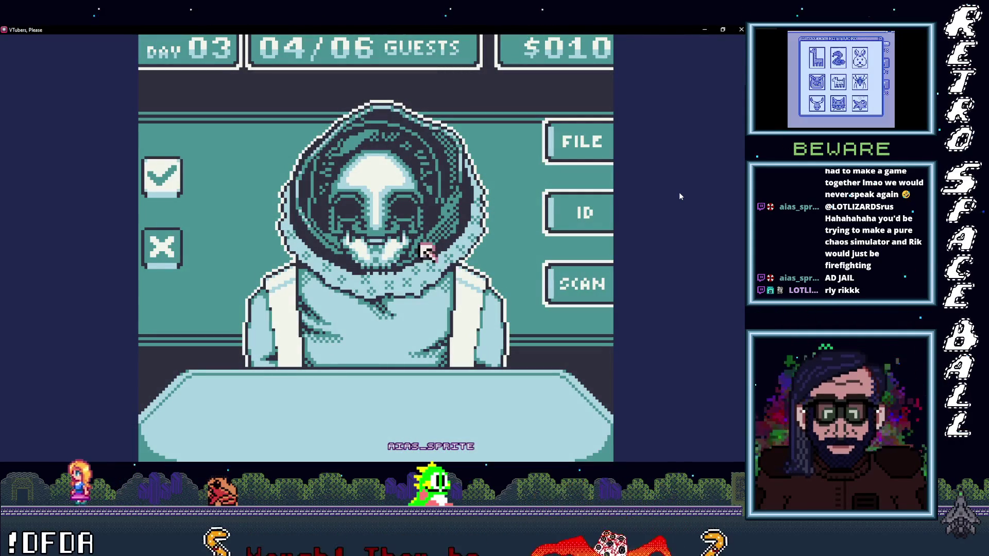
{"action": "left_click", "coordinate": [586, 277]}
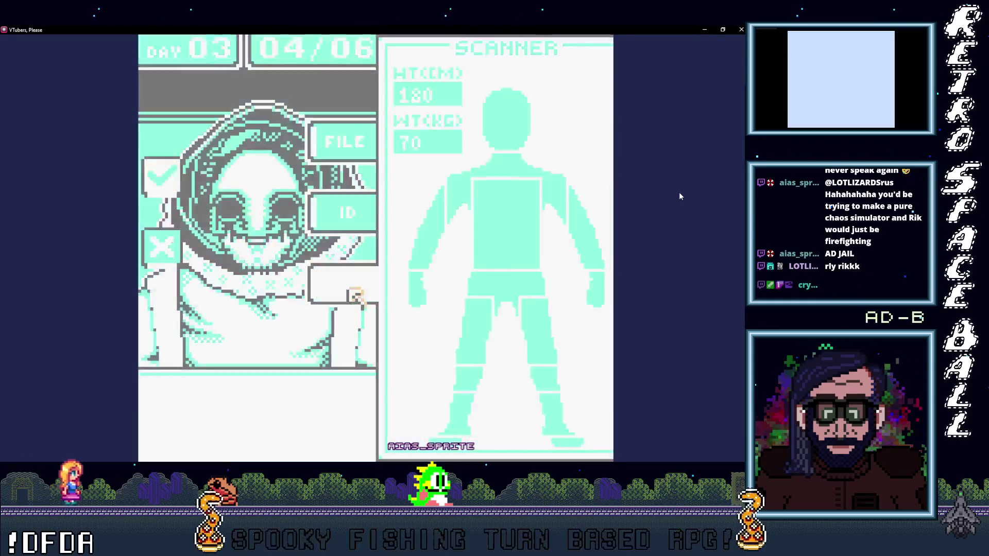
{"action": "left_click", "coordinate": [356, 296]}
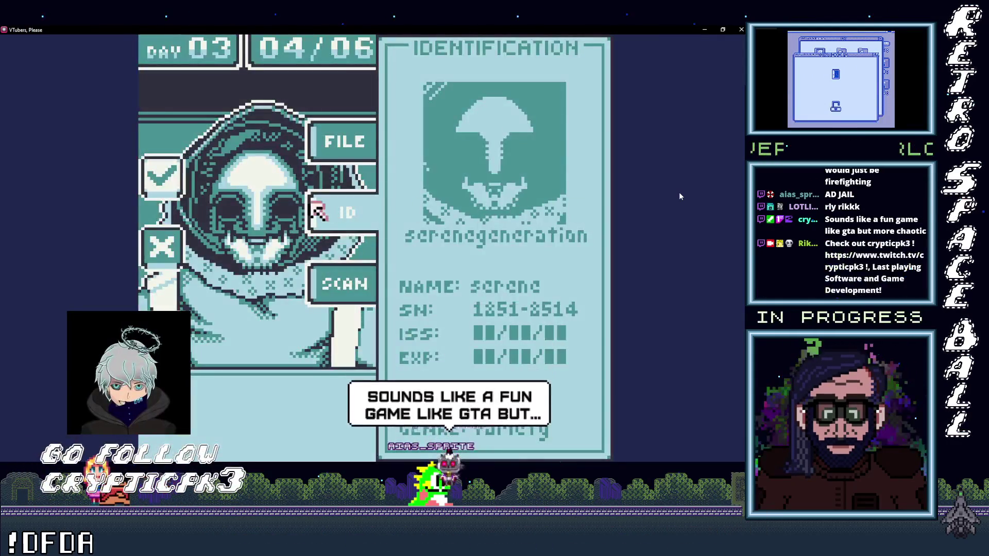
{"action": "left_click", "coordinate": [613, 201]}
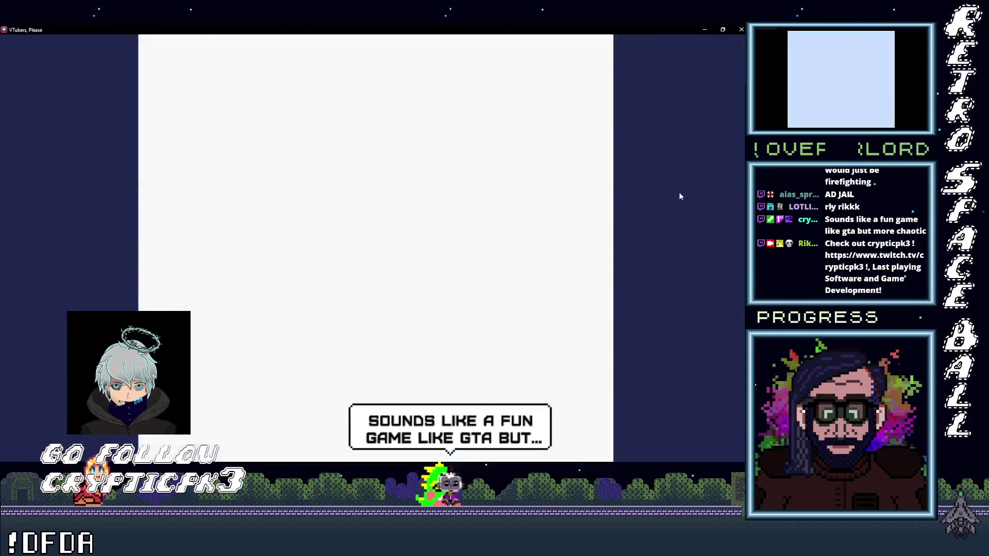
{"action": "left_click", "coordinate": [559, 138]}
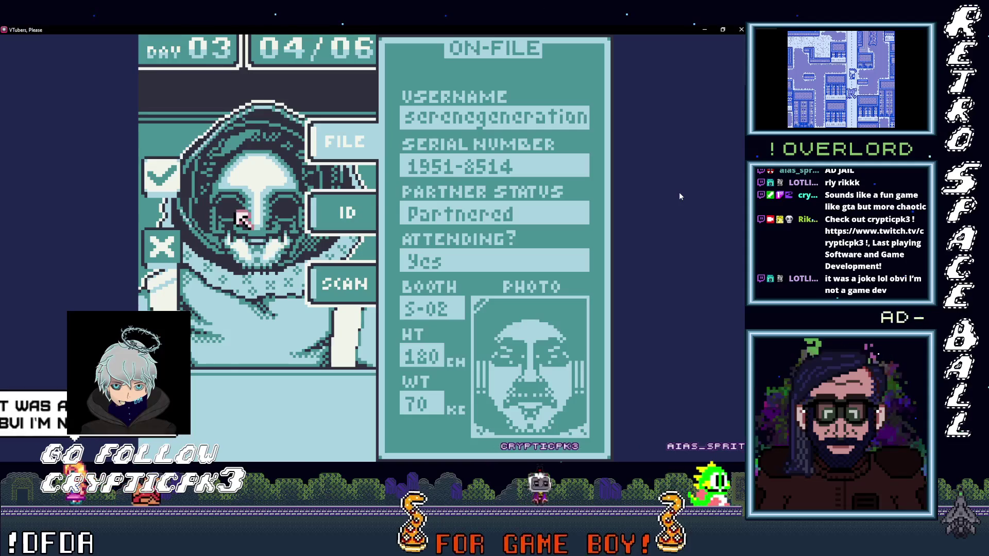
{"action": "left_click", "coordinate": [278, 253]}
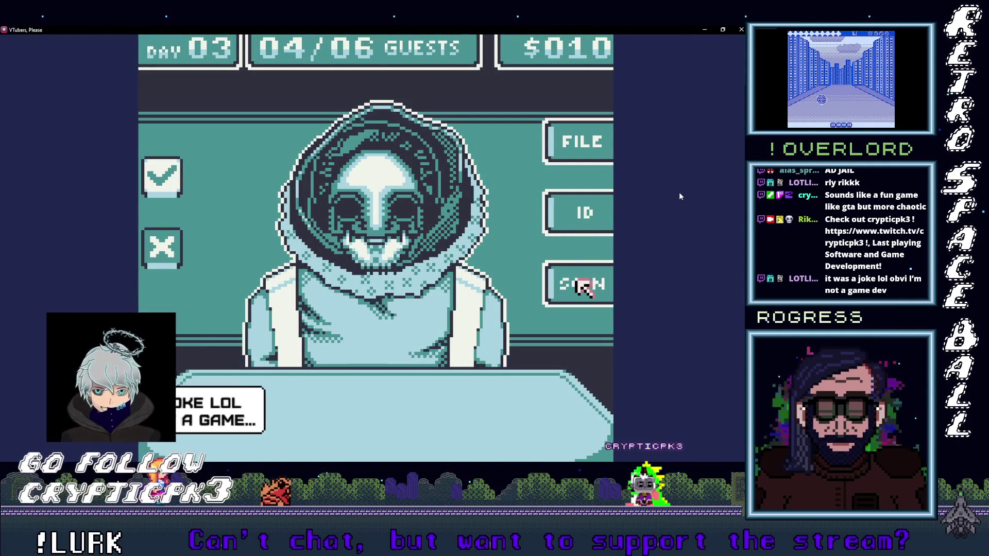
Step: Cross-check the guest's body scan against the ID card and on-file record once more
{"action": "key", "text": "z"}
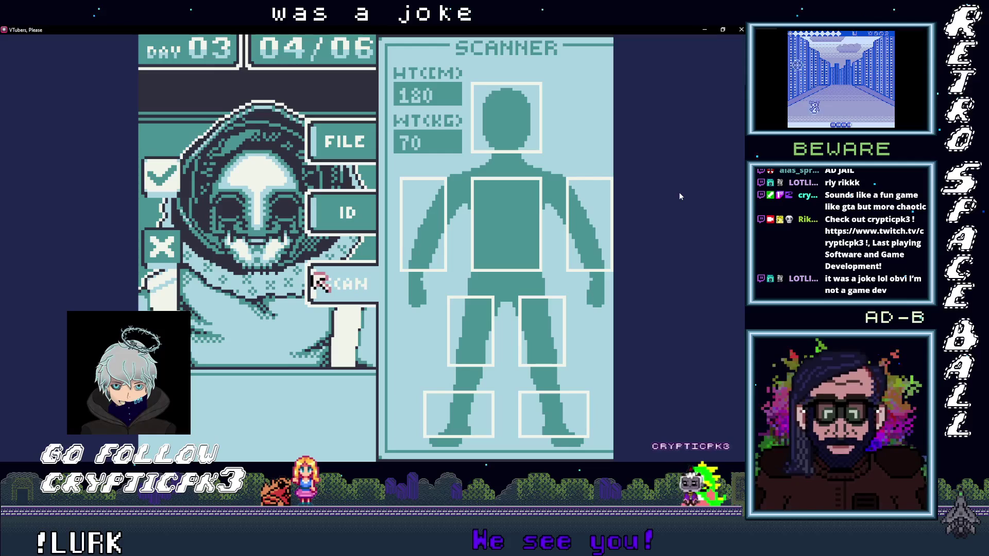
{"action": "key", "text": "x"}
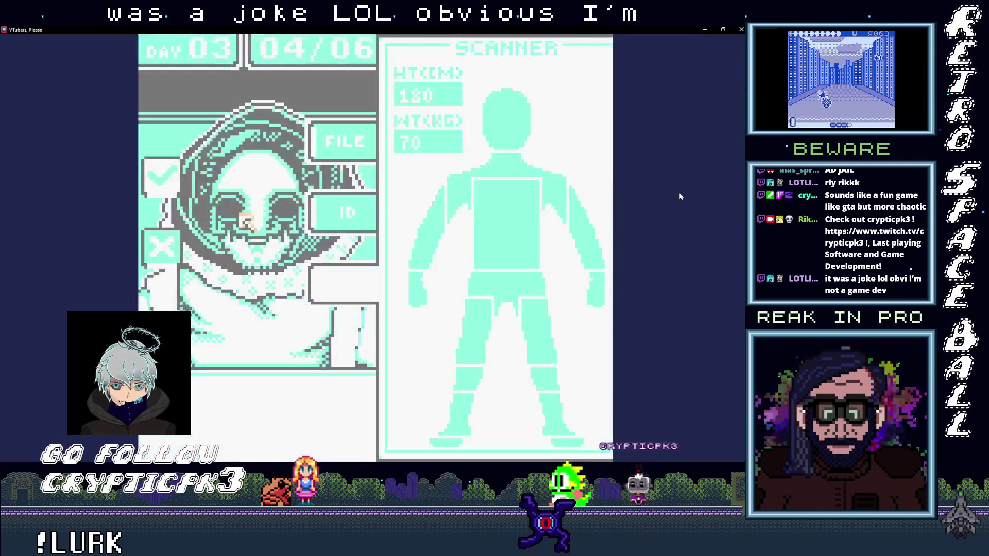
{"action": "key", "text": "z"}
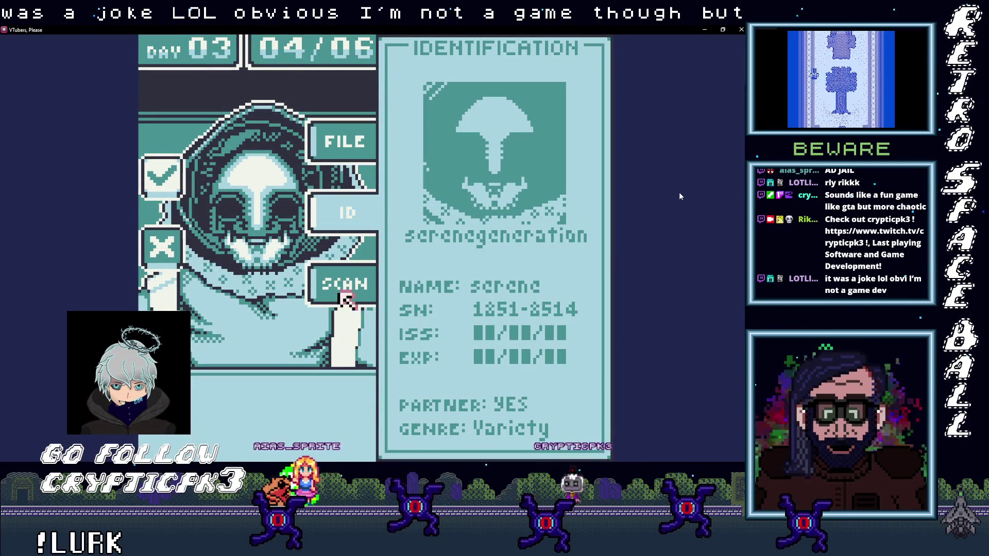
{"action": "key", "text": "z"}
{"action": "key", "text": "Up"}
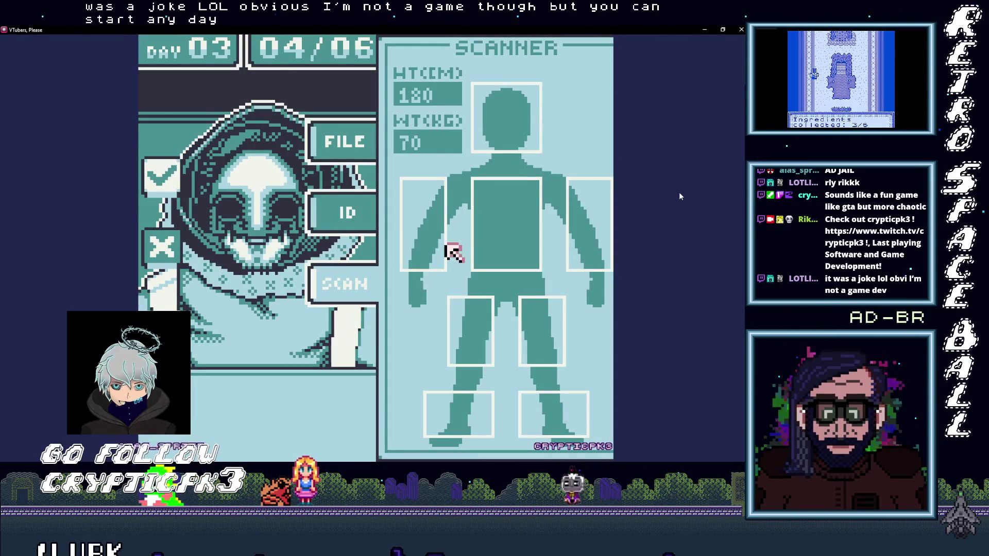
{"action": "key", "text": "z"}
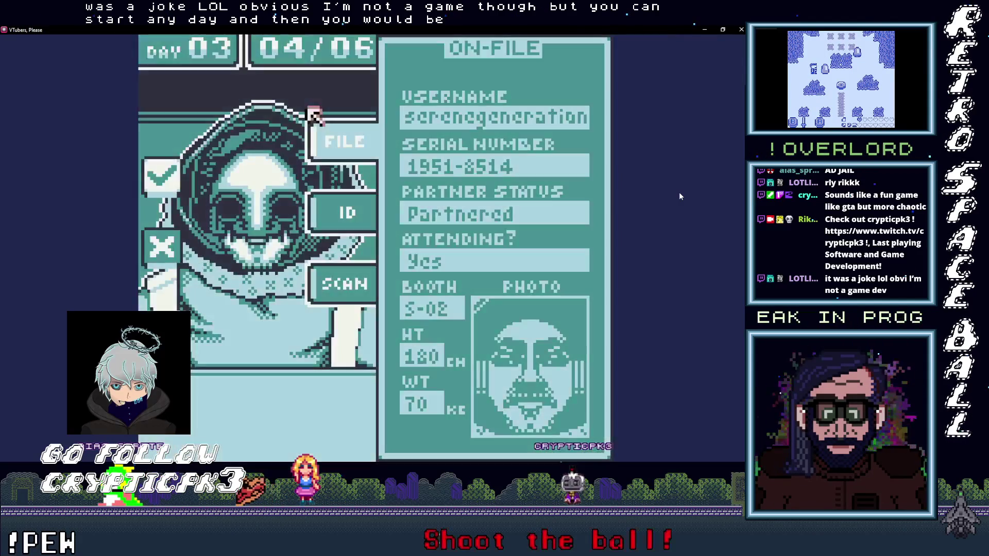
{"action": "key", "text": "z"}
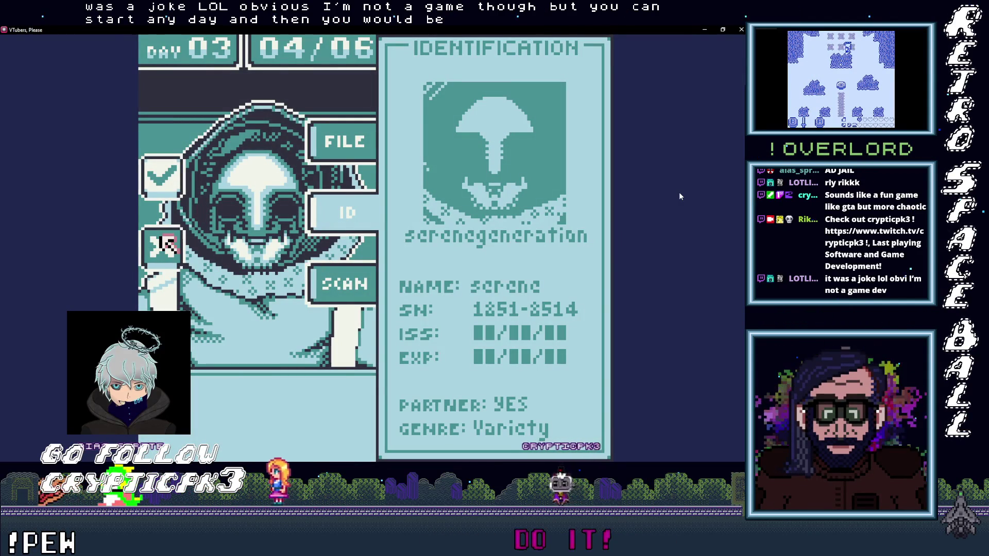
Step: Deny the fourth guest as an impostor and bring in the fifth Day 3 guest
{"action": "key", "text": "z"}
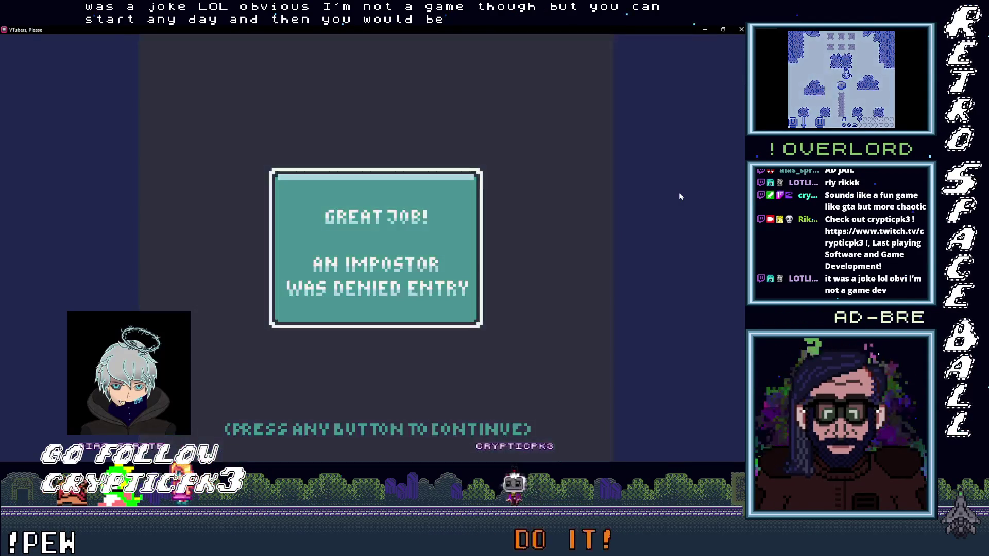
{"action": "key", "text": "z"}
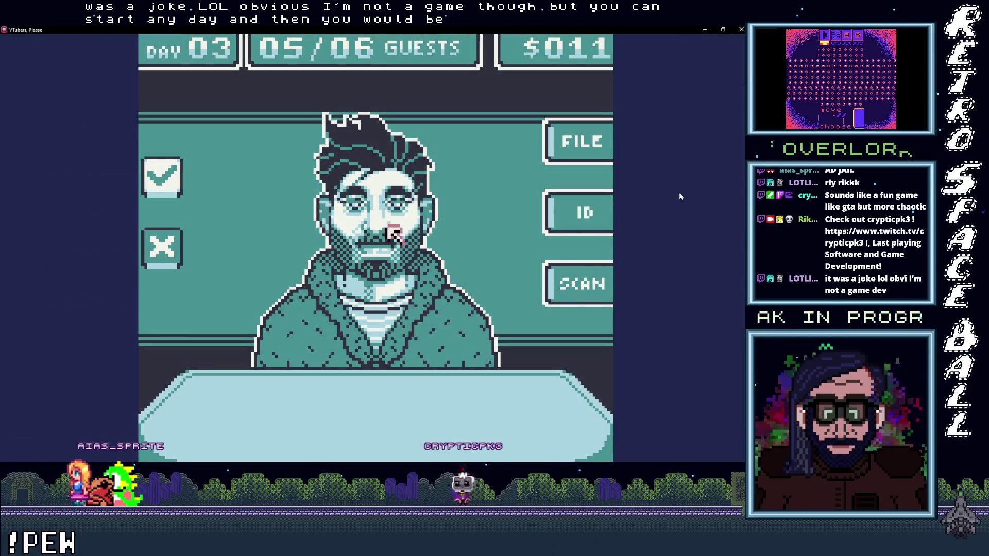
{"action": "key", "text": "Right"}
{"action": "key", "text": "Down"}
Step: Inspect the fifth guest's body scan regions, ID card and on-file record
{"action": "key", "text": "z"}
{"action": "key", "text": "Up"}
{"action": "key", "text": "Left"}
{"action": "key", "text": "Left"}
{"action": "key", "text": "Up"}
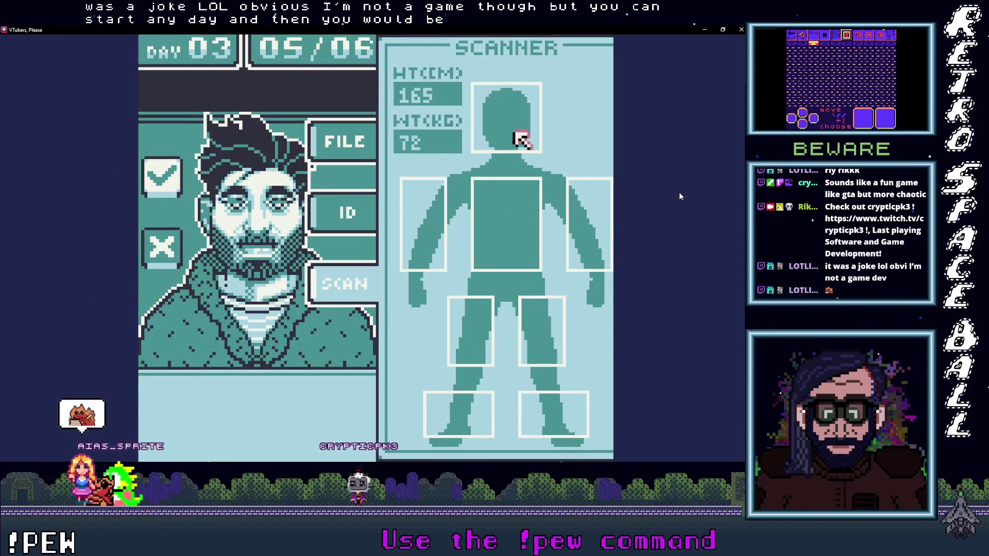
{"action": "key", "text": "Down"}
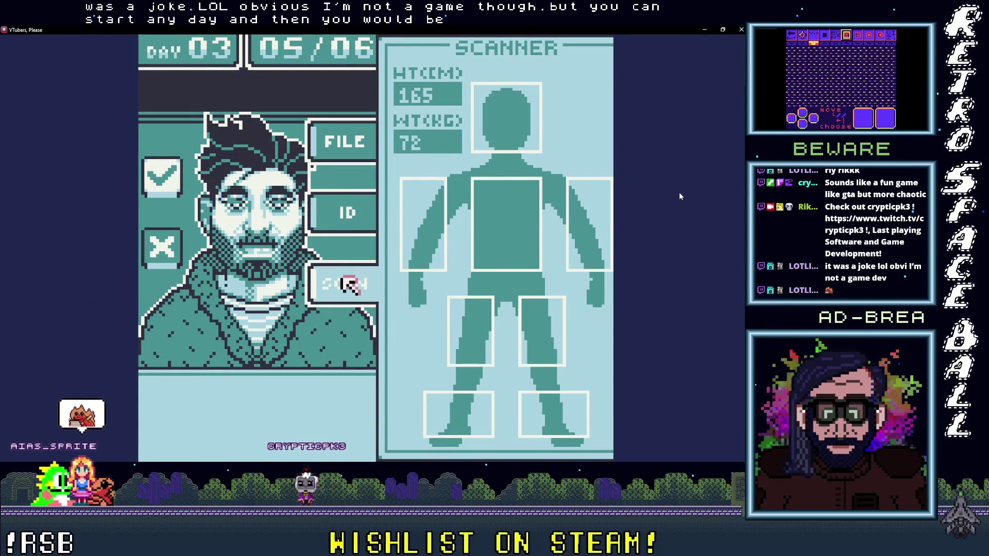
{"action": "key", "text": "Up"}
{"action": "key", "text": "z"}
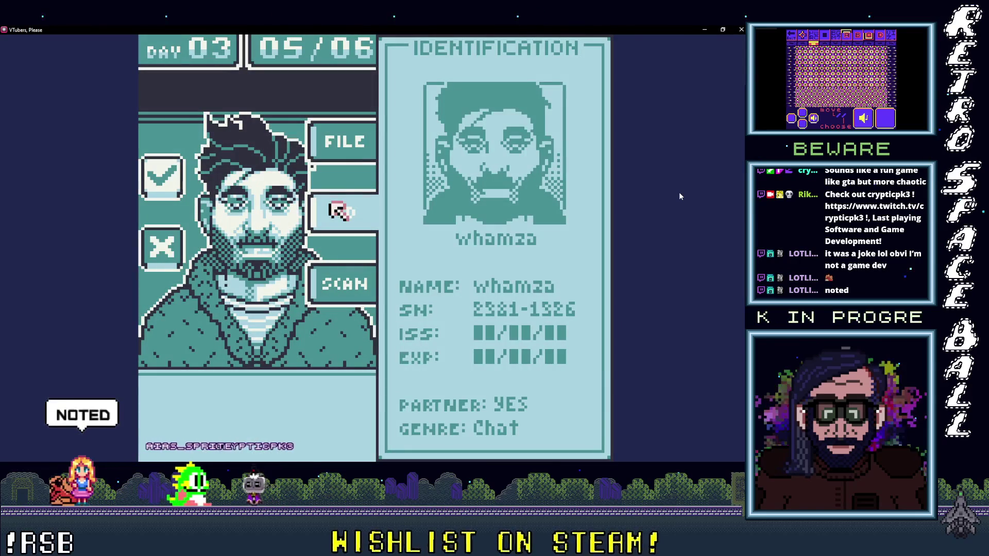
{"action": "key", "text": "z"}
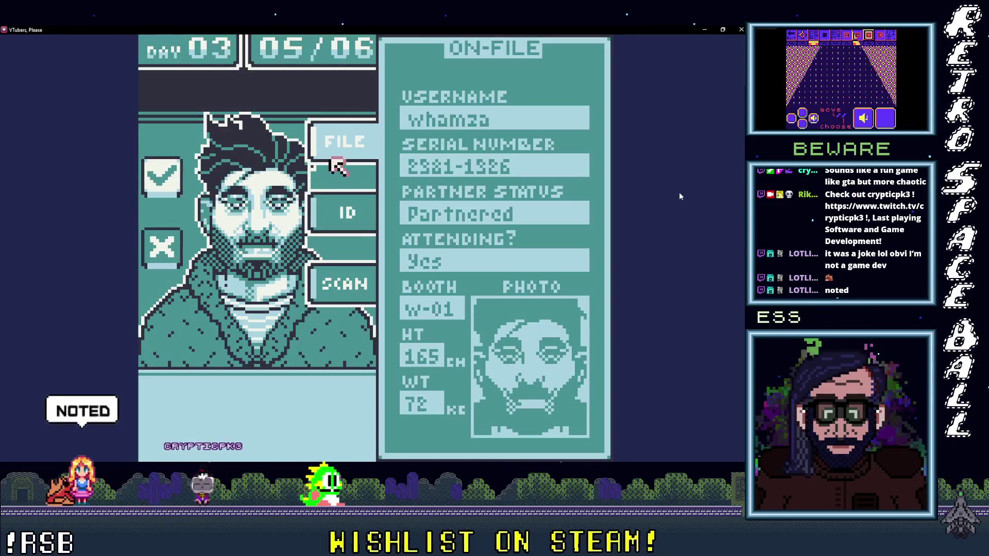
{"action": "key", "text": "x"}
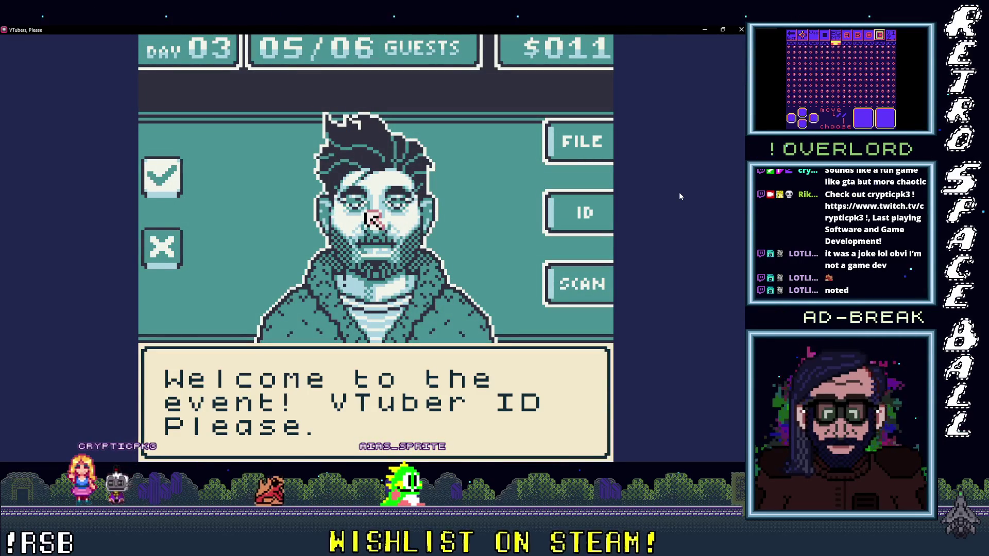
Step: Get past the fifth guest's greeting and check their ID card and body scan
{"action": "key", "text": "z"}
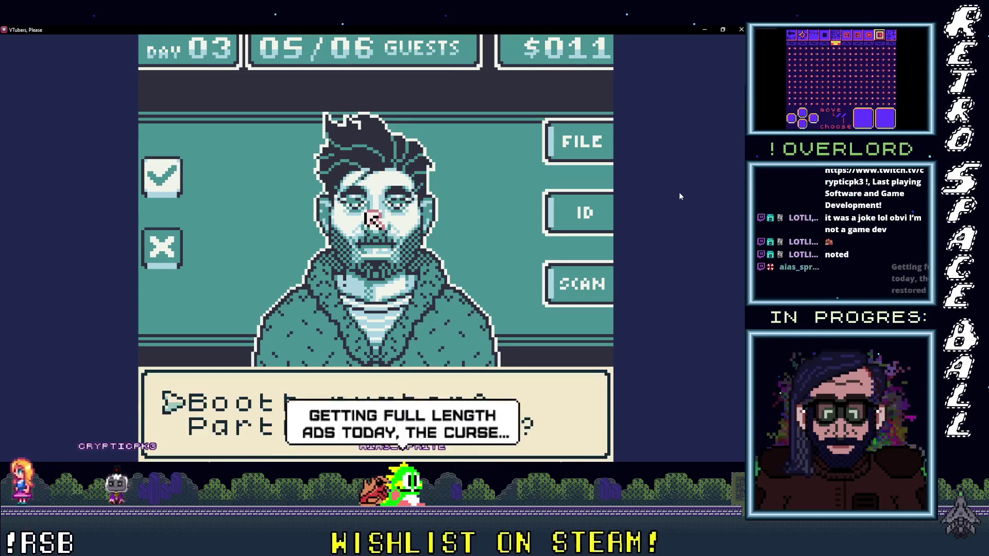
{"action": "key", "text": "z"}
{"action": "key", "text": "Right"}
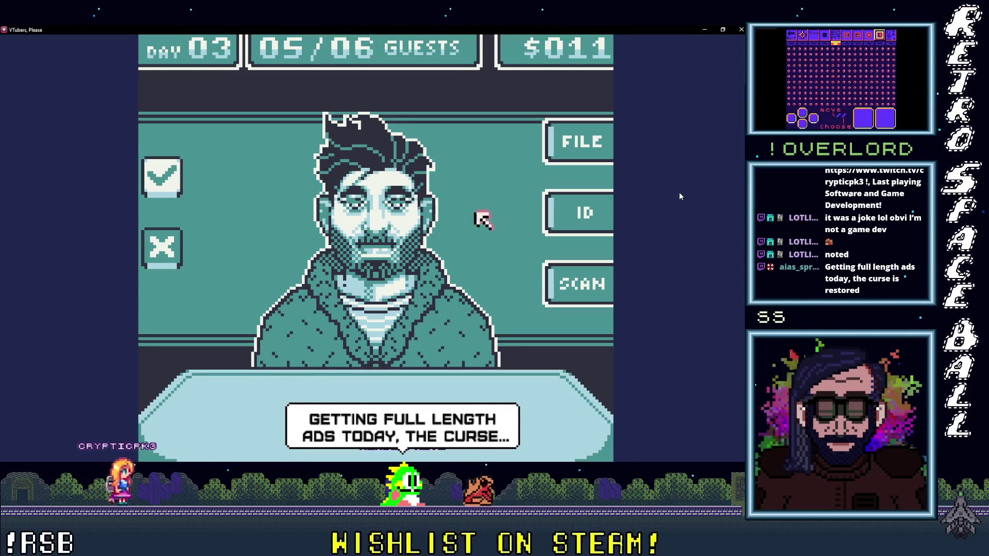
{"action": "key", "text": "z"}
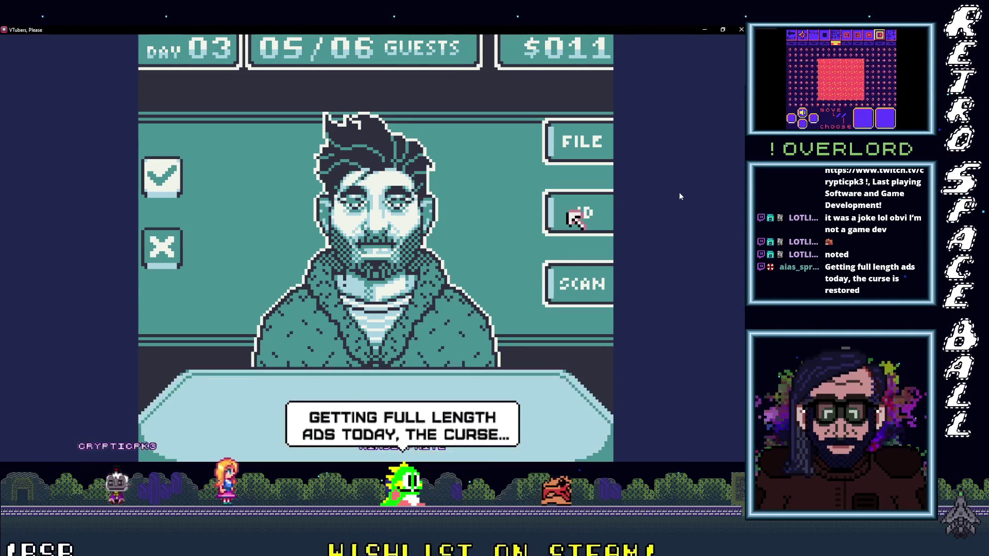
{"action": "key", "text": "Left"}
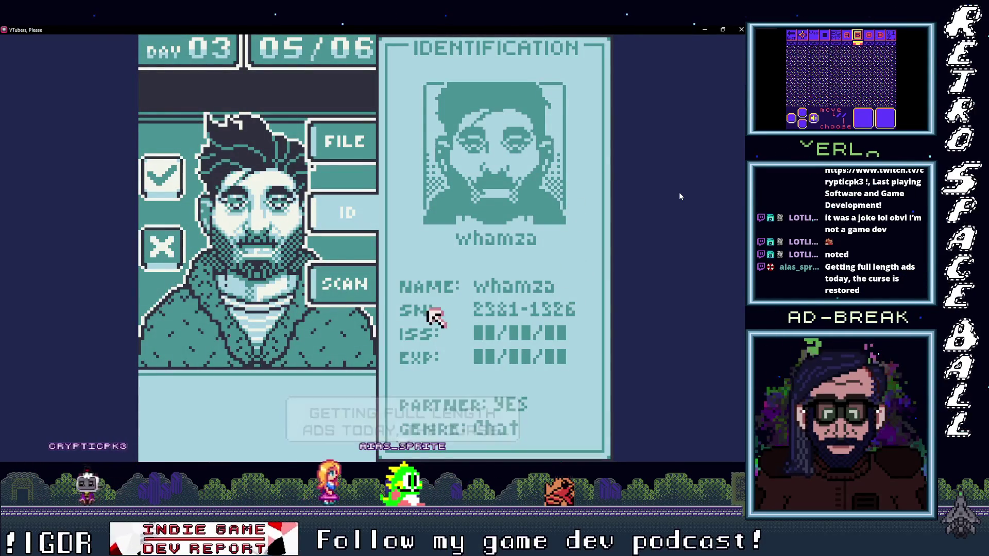
{"action": "key", "text": "Up"}
{"action": "key", "text": "z"}
{"action": "key", "text": "Down"}
{"action": "key", "text": "z"}
{"action": "key", "text": "Left"}
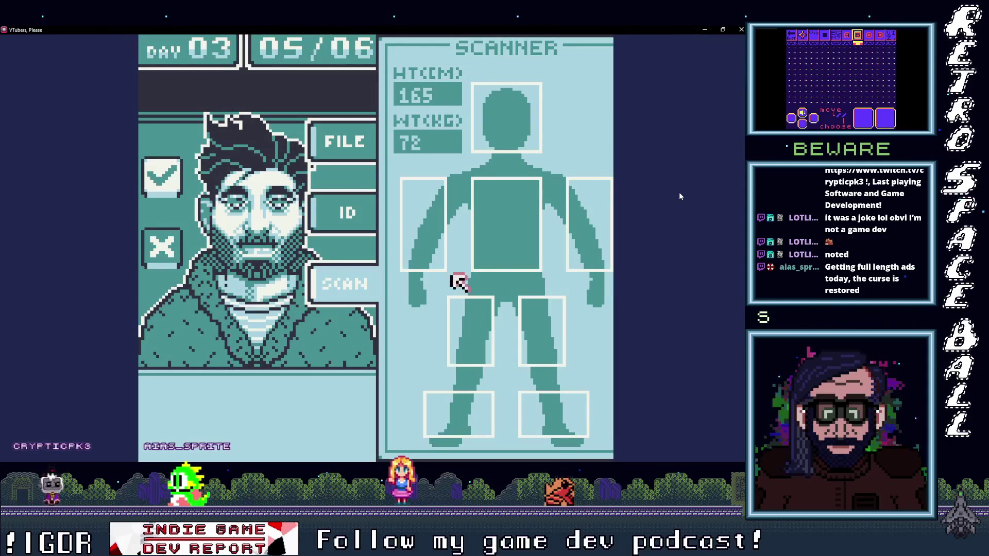
{"action": "key", "text": "z"}
Step: Review the fifth guest's on-file record twice
{"action": "key", "text": "Right"}
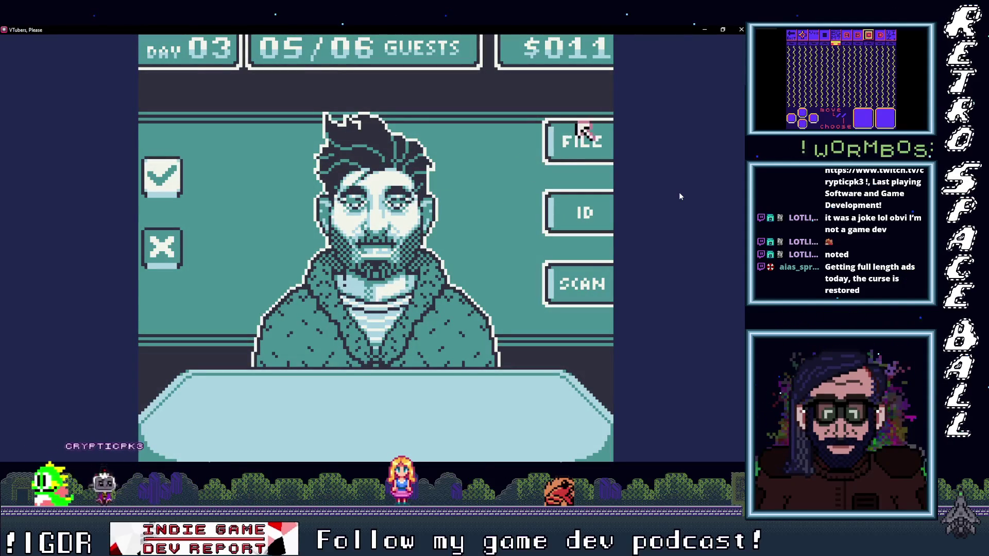
{"action": "key", "text": "z"}
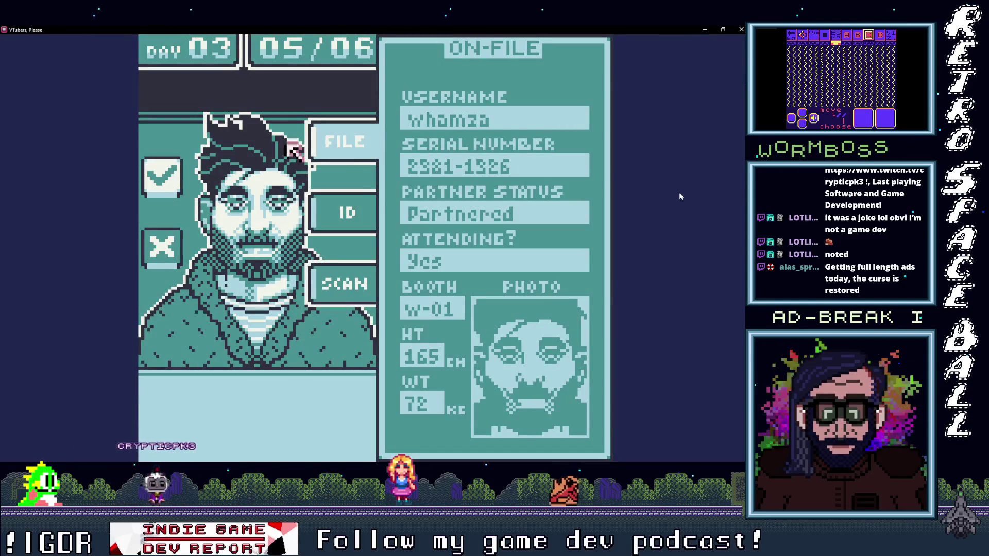
{"action": "key", "text": "Left"}
{"action": "key", "text": "z"}
{"action": "key", "text": "Right"}
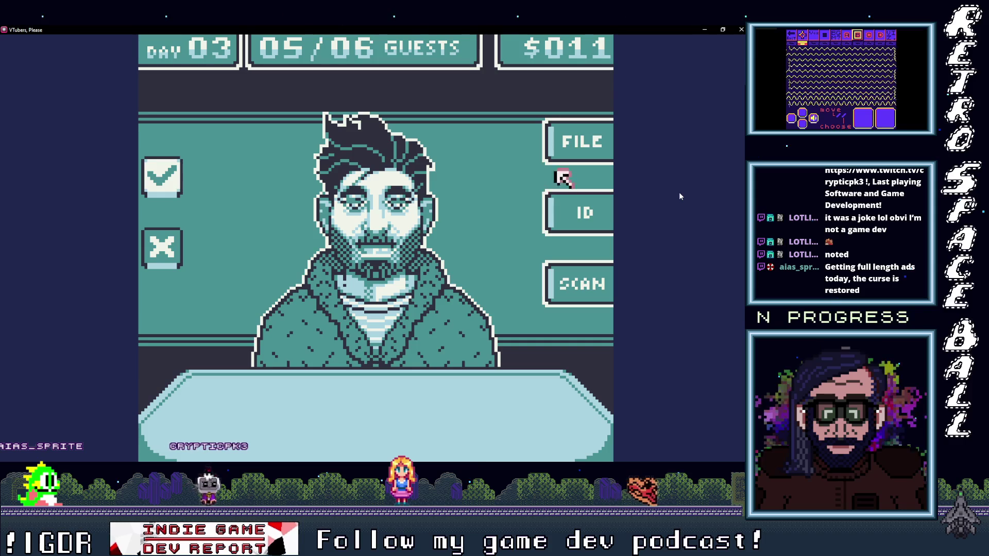
{"action": "key", "text": "z"}
{"action": "key", "text": "Left"}
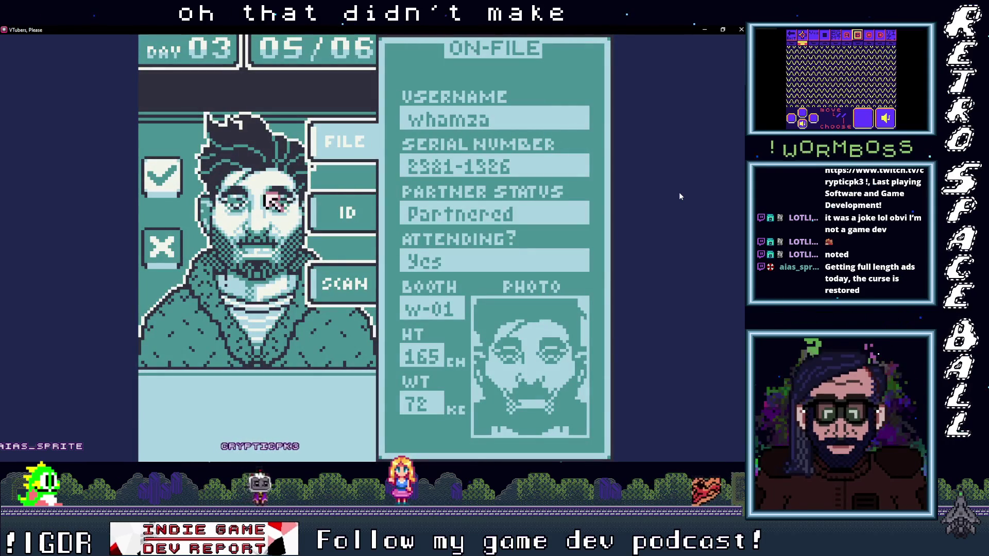
{"action": "key", "text": "z"}
Step: Compare the guest's ID card against the on-file record again
{"action": "key", "text": "Right"}
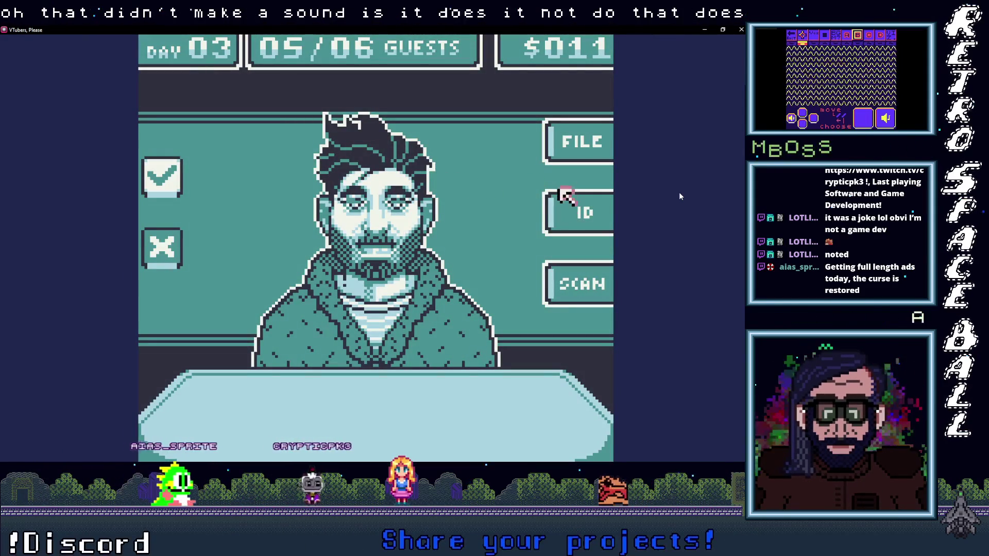
{"action": "key", "text": "z"}
{"action": "key", "text": "Left"}
{"action": "key", "text": "z"}
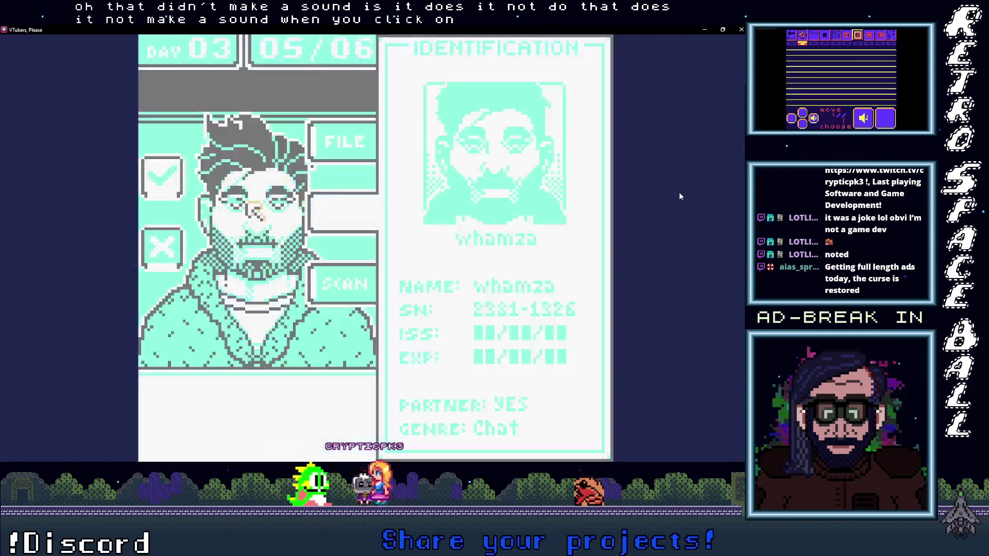
{"action": "key", "text": "Up"}
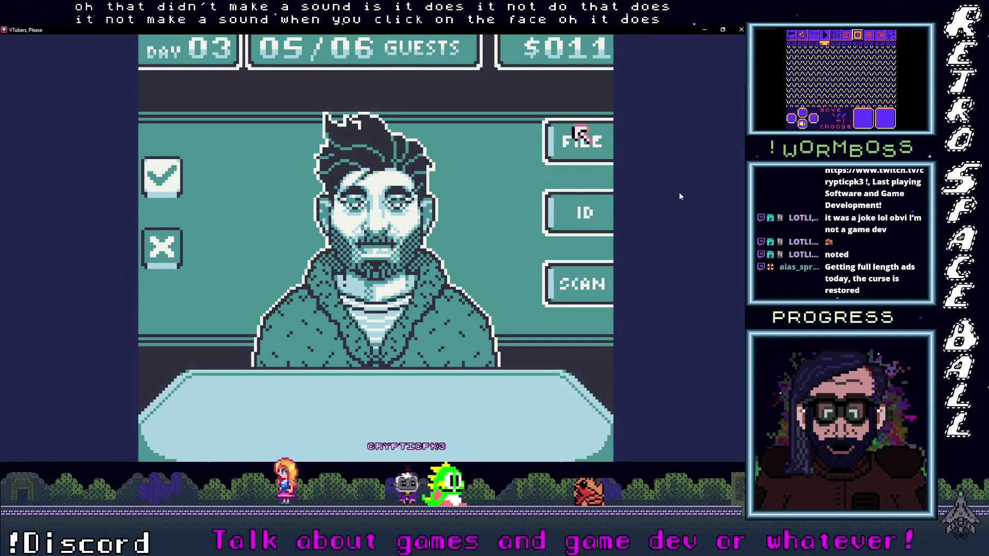
{"action": "key", "text": "z"}
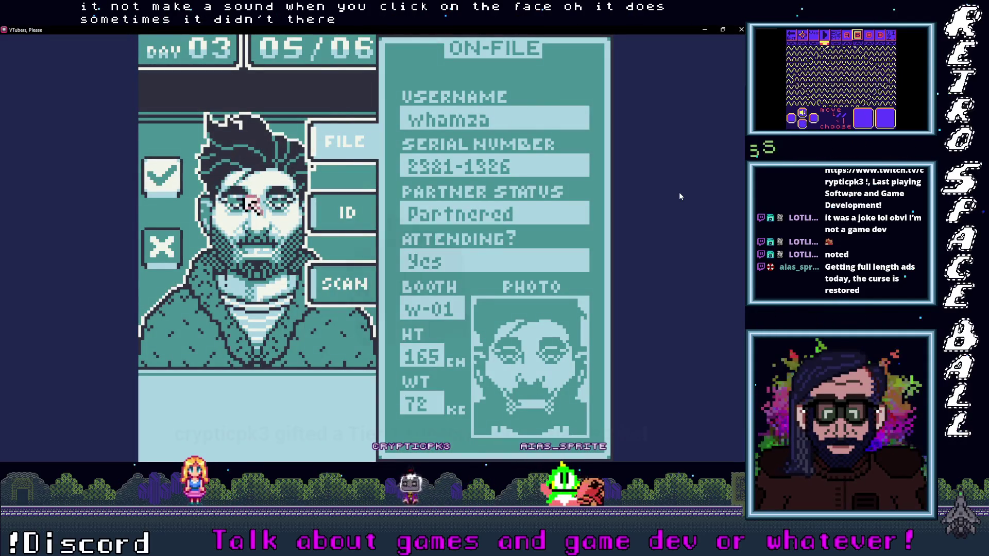
{"action": "key", "text": "Left"}
{"action": "key", "text": "z"}
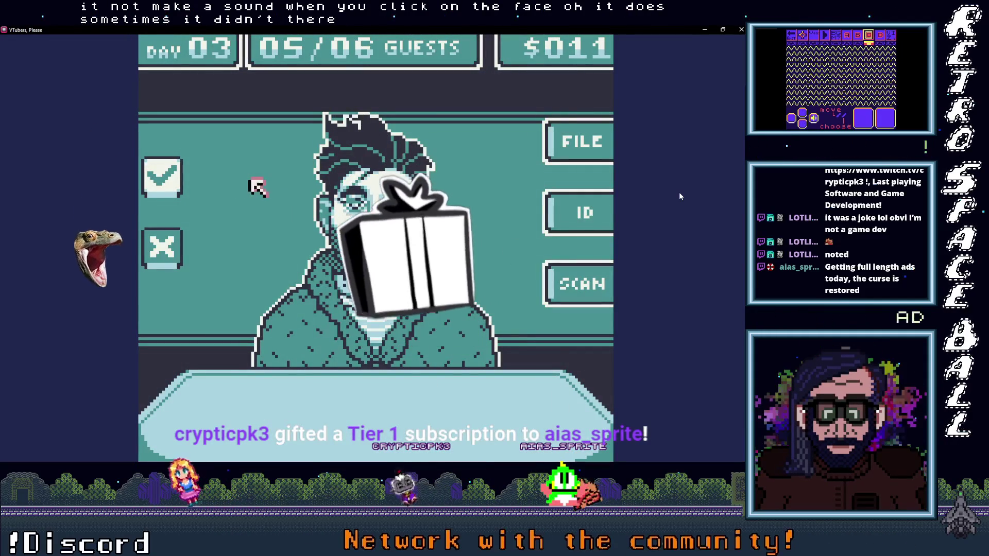
Step: Check the ID card and on-file record once more, then return to the GB Studio editor
{"action": "key", "text": "Down"}
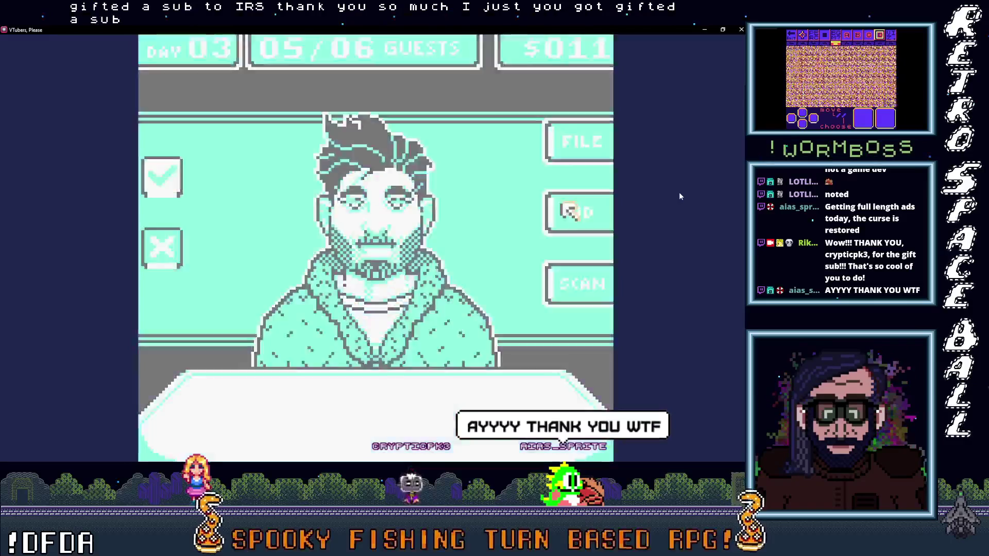
{"action": "left_click", "coordinate": [572, 208]}
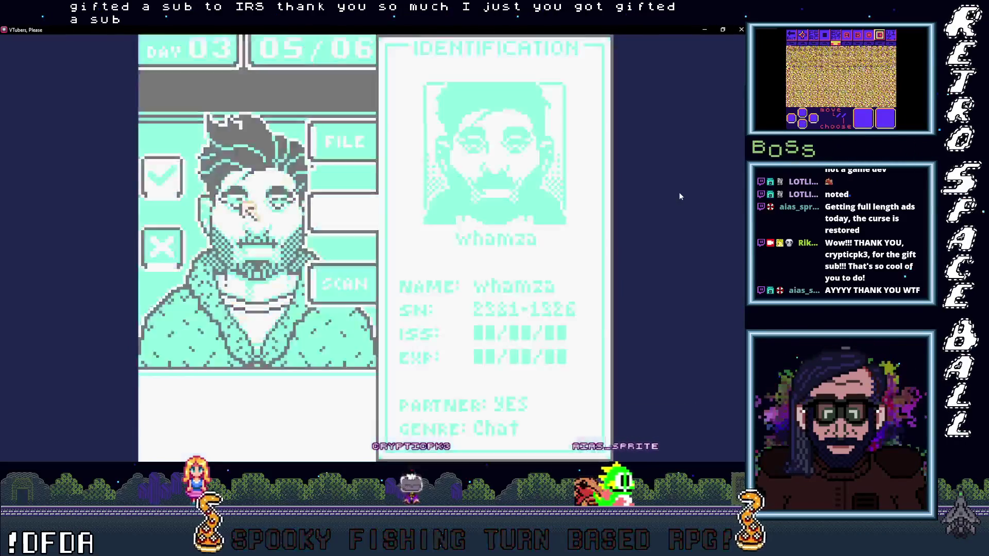
{"action": "left_click", "coordinate": [250, 209]}
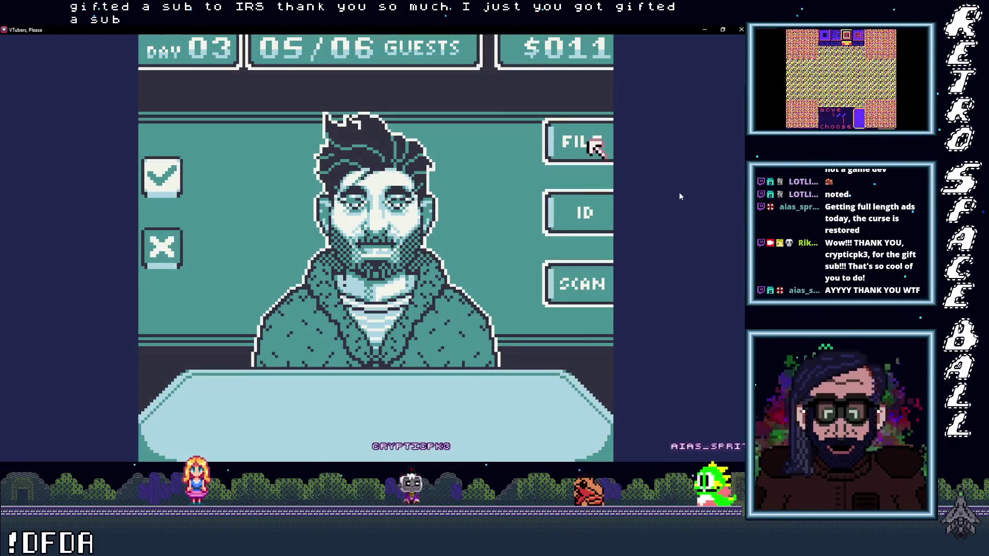
{"action": "left_click", "coordinate": [582, 139]}
{"action": "left_click", "coordinate": [219, 211]}
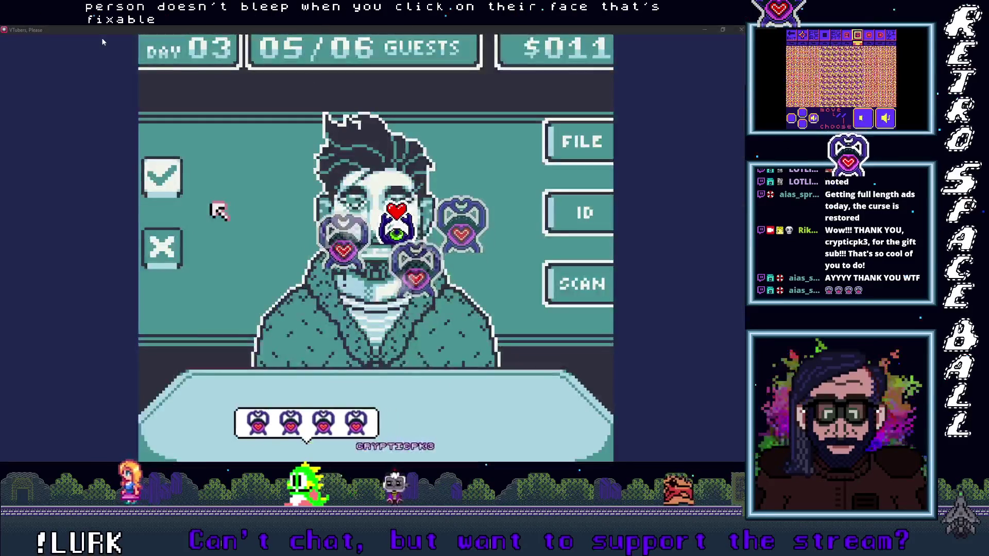
{"action": "key", "text": "alt+Tab"}
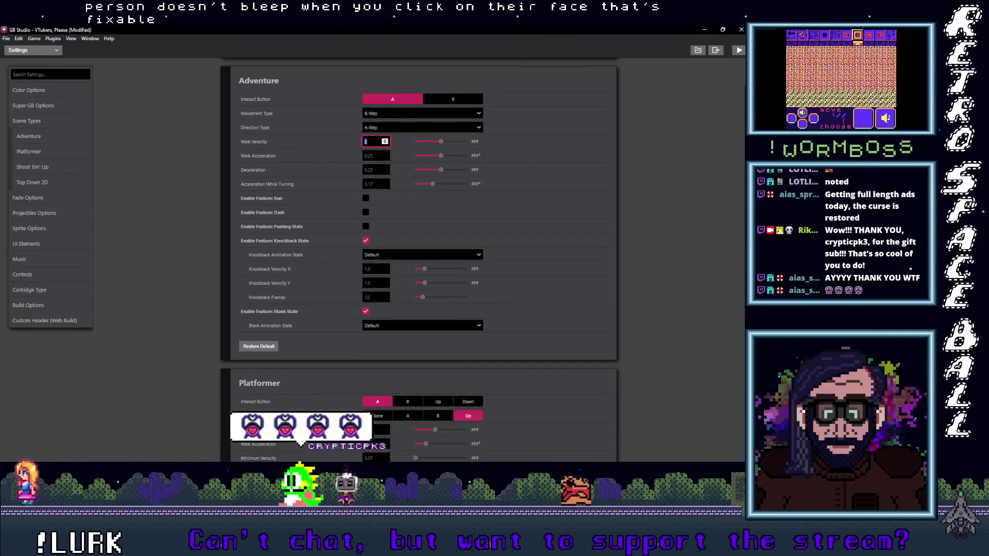
Step: Switch to the Game World view, scroll right to NPC 51–54, and select NPC 53 Doc's trigger
{"action": "key", "text": "alt+Tab"}
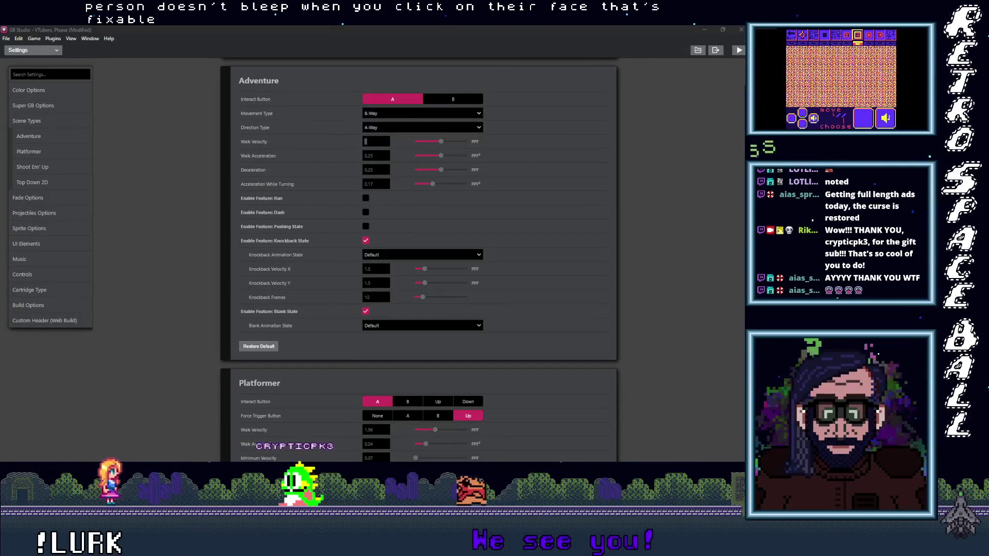
{"action": "left_click", "coordinate": [12, 49]}
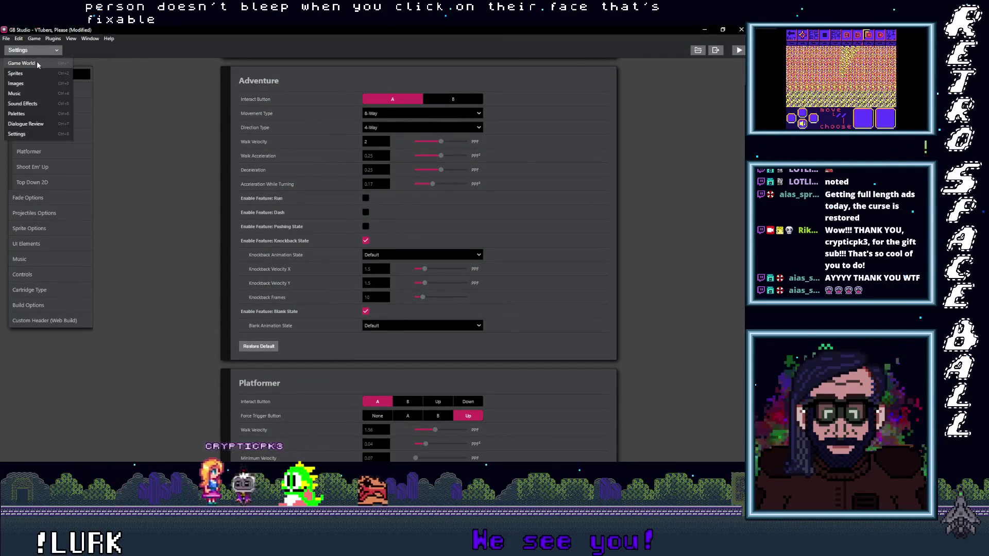
{"action": "left_click", "coordinate": [40, 65]}
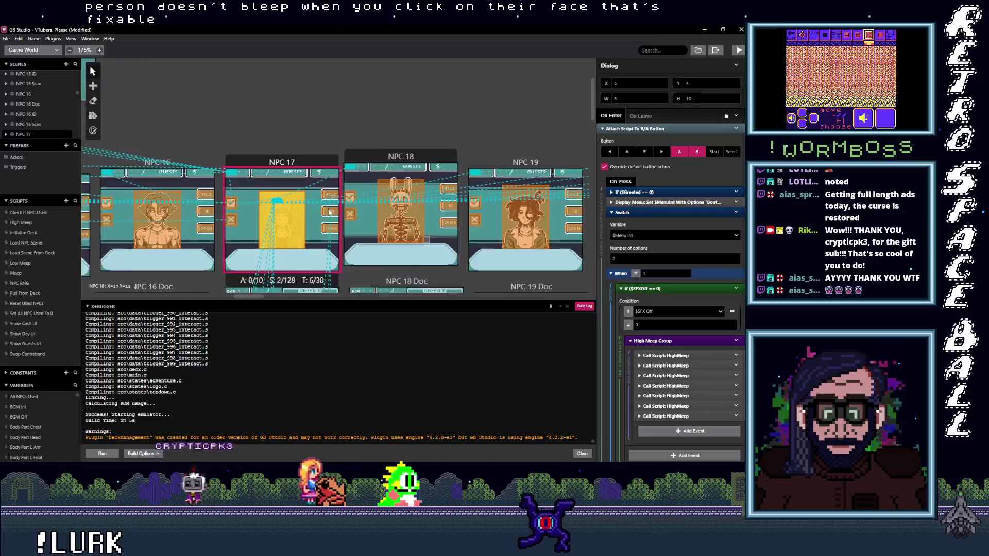
{"action": "scroll", "coordinate": [431, 207], "scroll_direction": "right", "scroll_amount": 10}
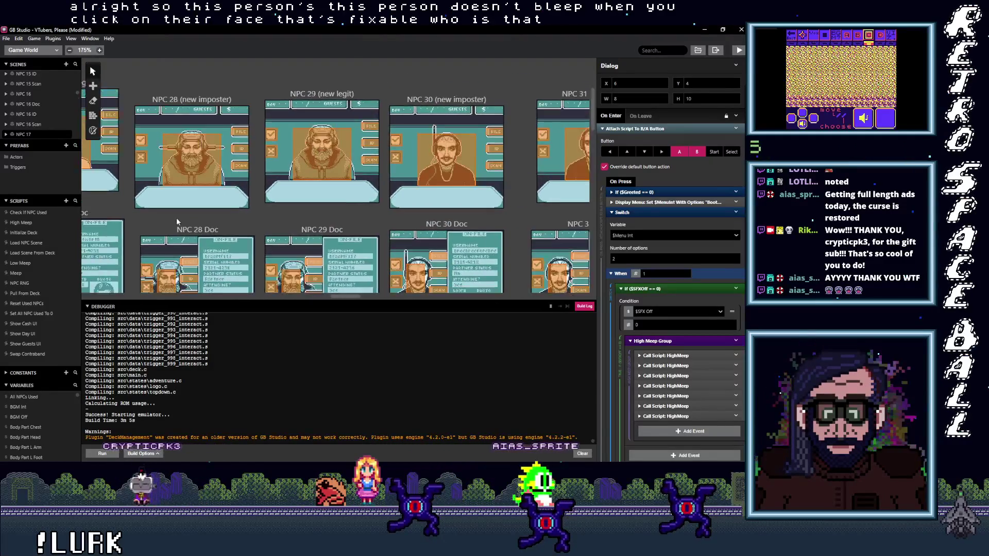
{"action": "scroll", "coordinate": [397, 224], "scroll_direction": "right", "scroll_amount": 10}
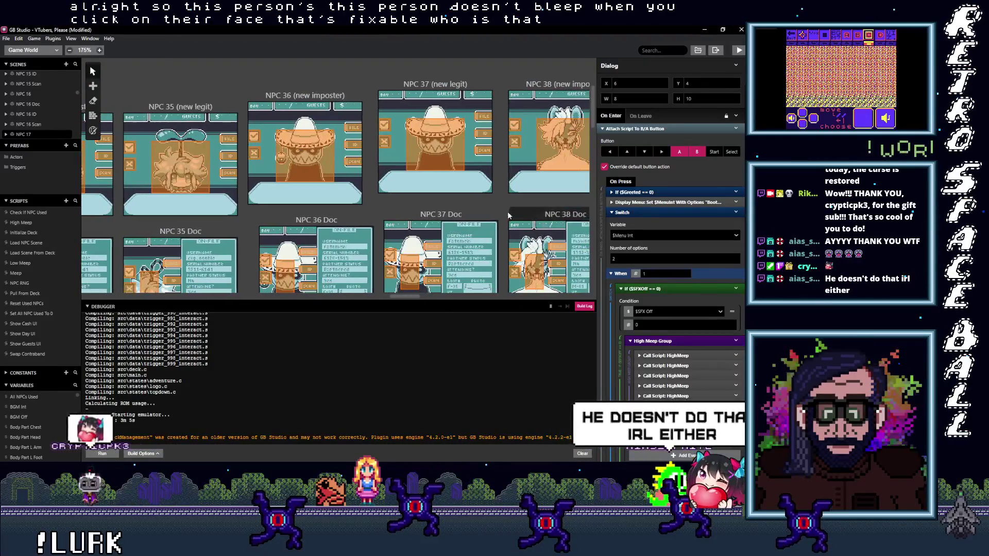
{"action": "scroll", "coordinate": [464, 201], "scroll_direction": "right", "scroll_amount": 6}
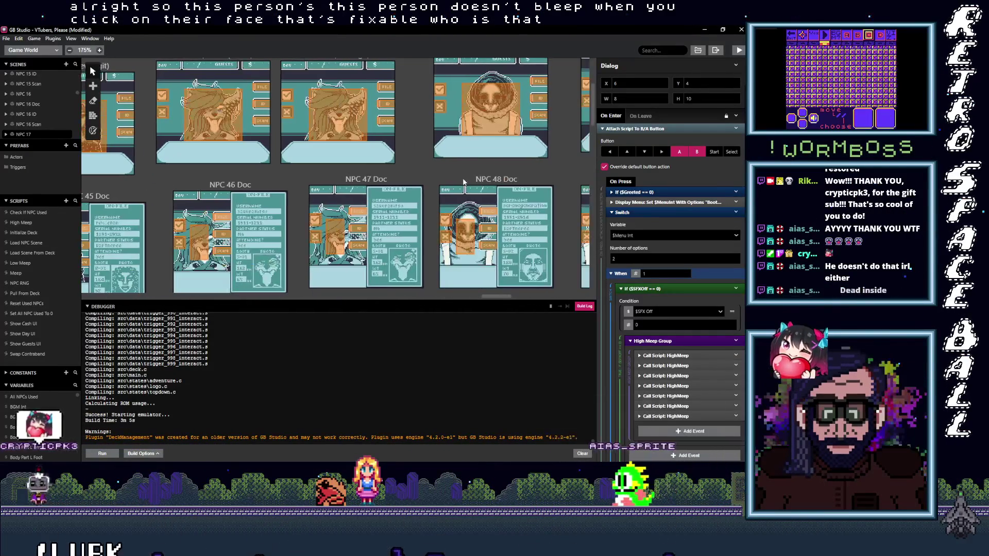
{"action": "scroll", "coordinate": [521, 179], "scroll_direction": "right", "scroll_amount": 6}
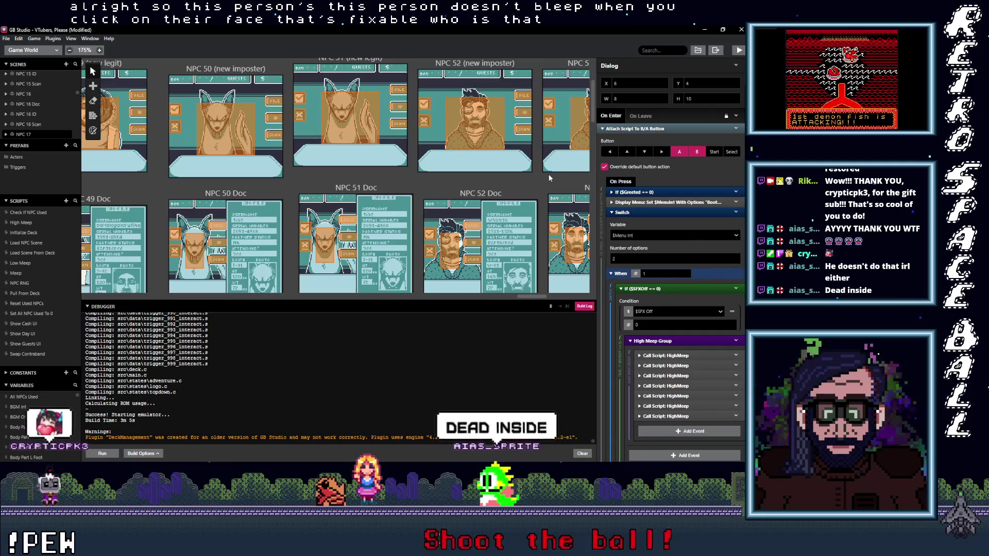
{"action": "scroll", "coordinate": [315, 154], "scroll_direction": "right", "scroll_amount": 2}
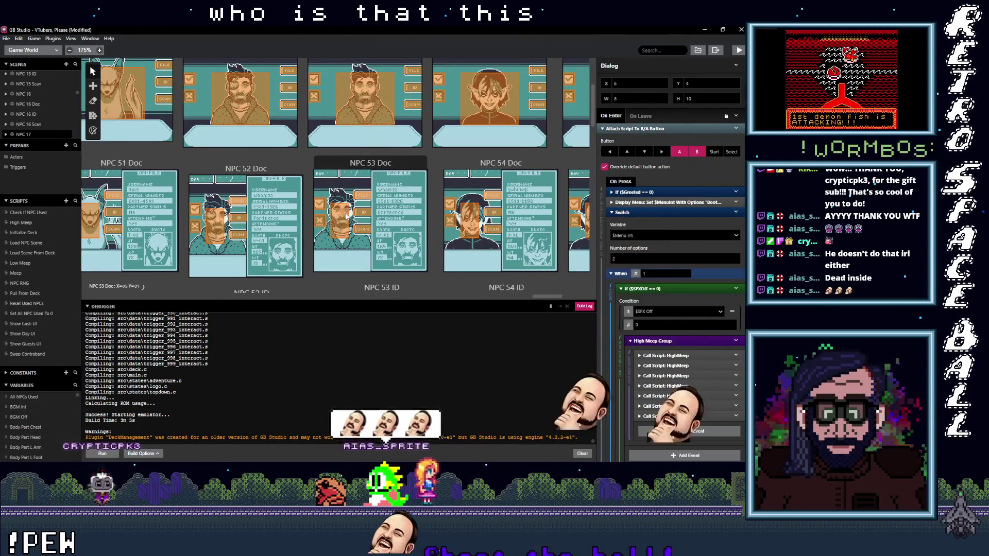
{"action": "left_click", "coordinate": [348, 217]}
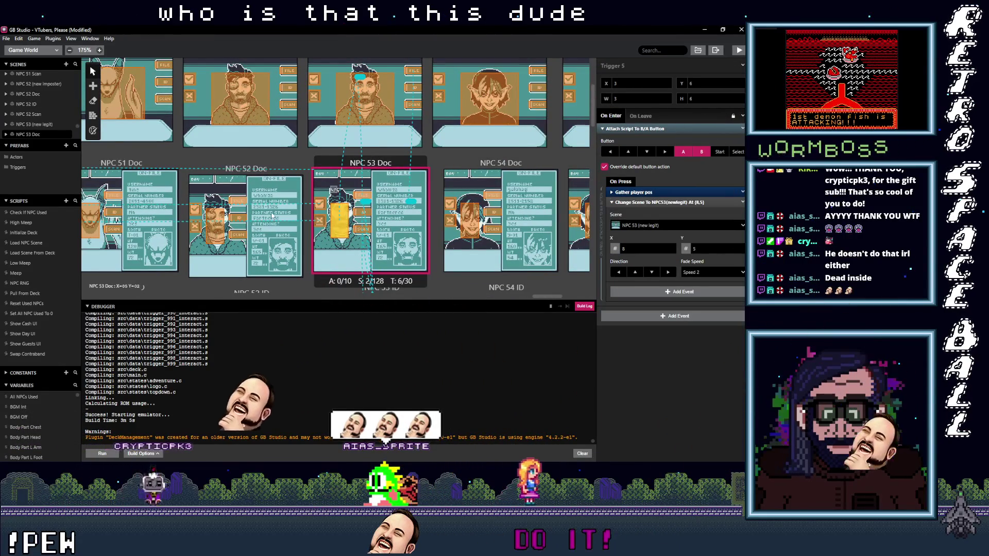
Step: Paste the If ($SFXOff == 0) check into NPC 53 Doc's trigger, above the scene change
{"action": "scroll", "coordinate": [381, 234], "scroll_direction": "down", "scroll_amount": 3}
{"action": "left_click", "coordinate": [351, 262]}
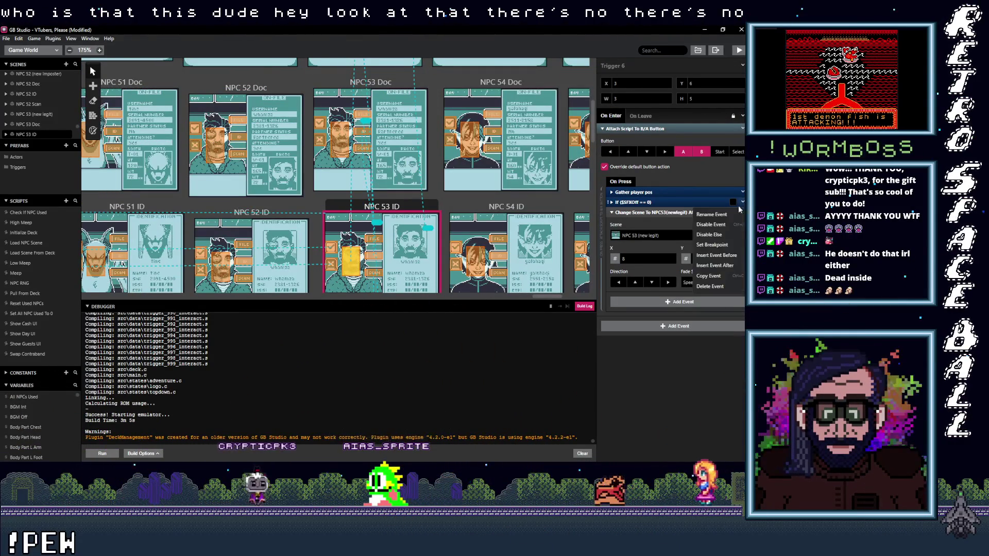
{"action": "left_click", "coordinate": [342, 138]}
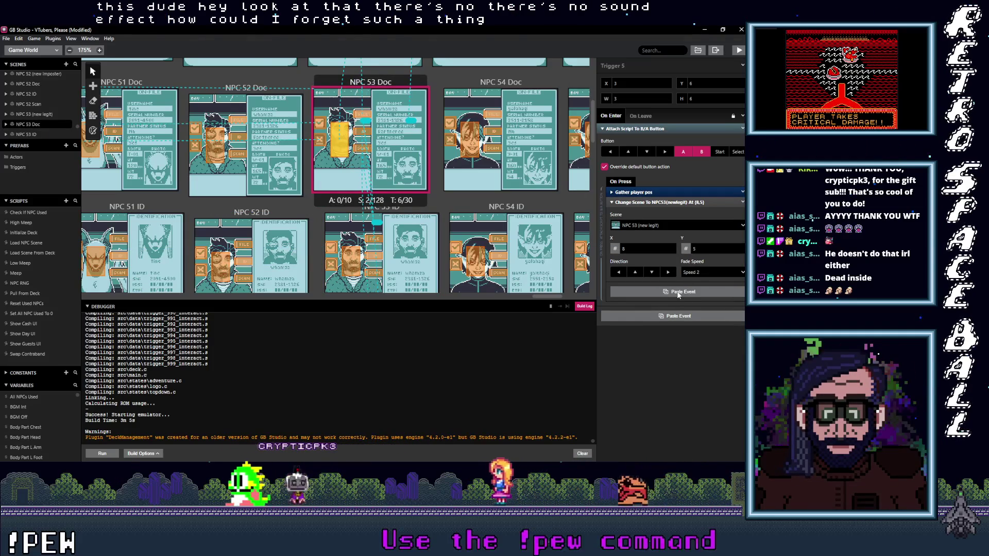
{"action": "left_click", "coordinate": [679, 293]}
{"action": "left_click_drag", "start_coordinate": [658, 287], "coordinate": [663, 207]}
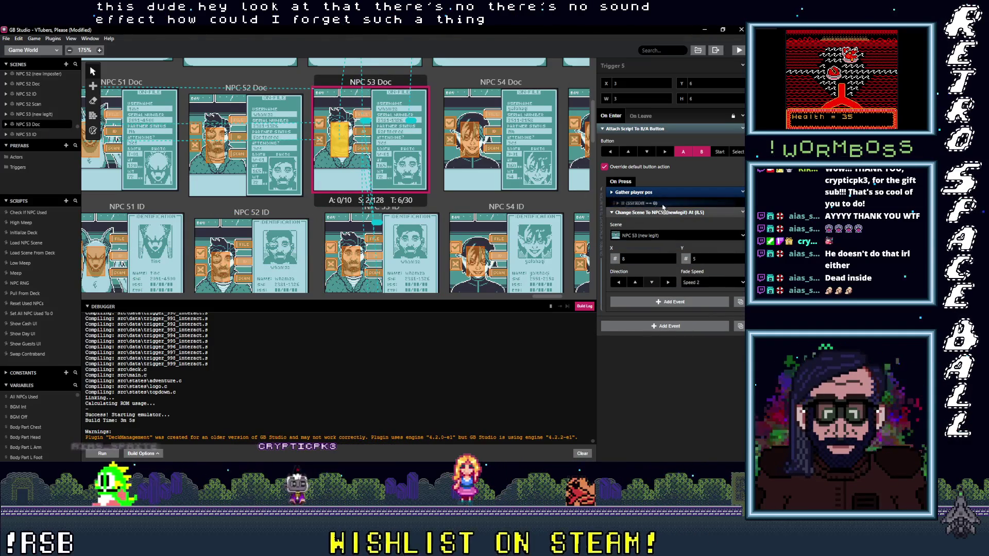
Step: Inspect the NPC 53 ID and NPC 53 Scan trigger scripts
{"action": "left_click", "coordinate": [359, 256]}
{"action": "scroll", "coordinate": [392, 247], "scroll_direction": "down", "scroll_amount": 3}
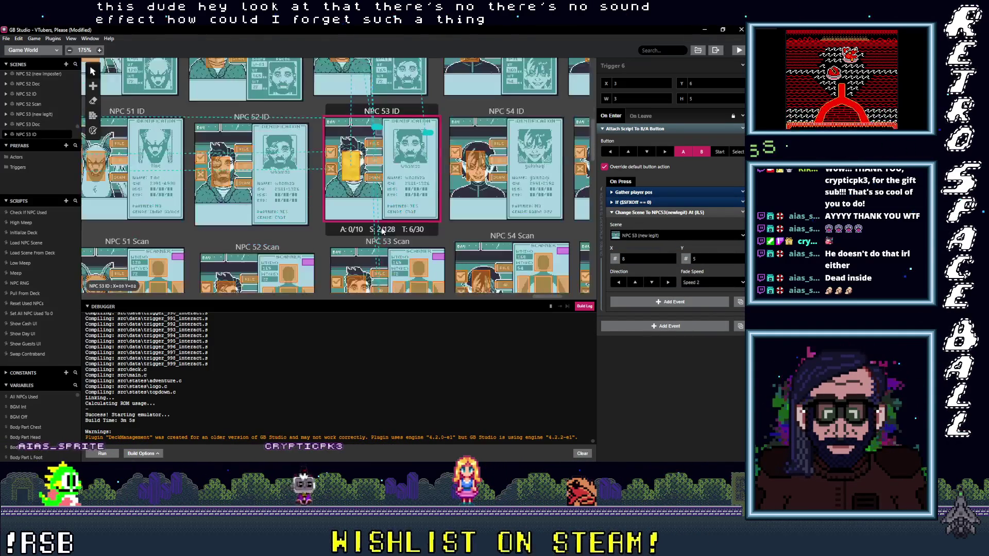
{"action": "left_click", "coordinate": [363, 269]}
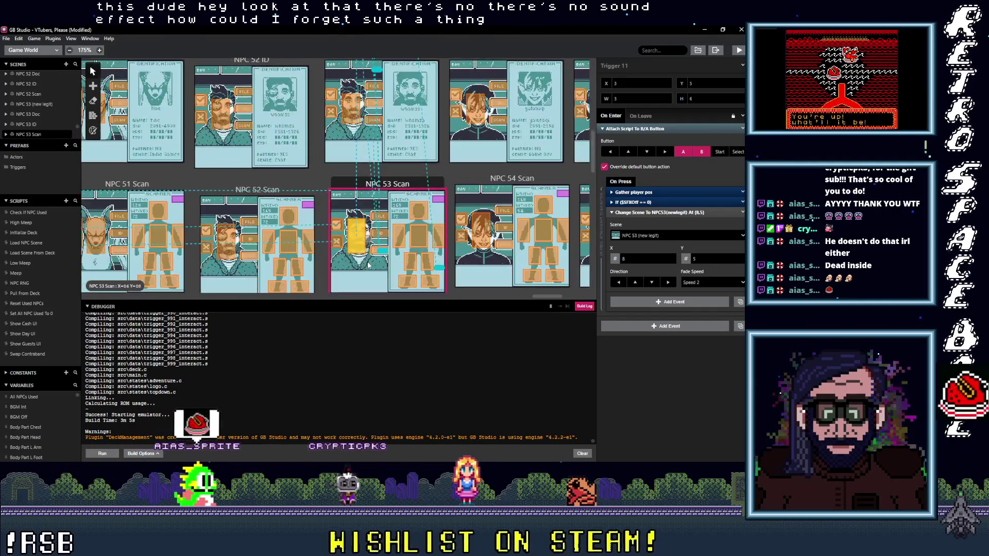
{"action": "scroll", "coordinate": [480, 265], "scroll_direction": "up", "scroll_amount": 2}
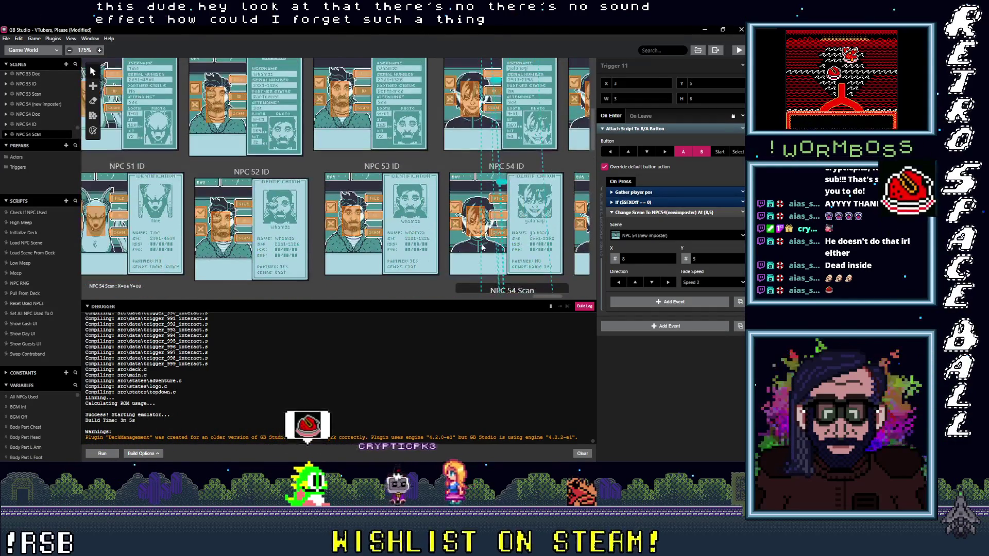
{"action": "scroll", "coordinate": [481, 227], "scroll_direction": "up", "scroll_amount": 2}
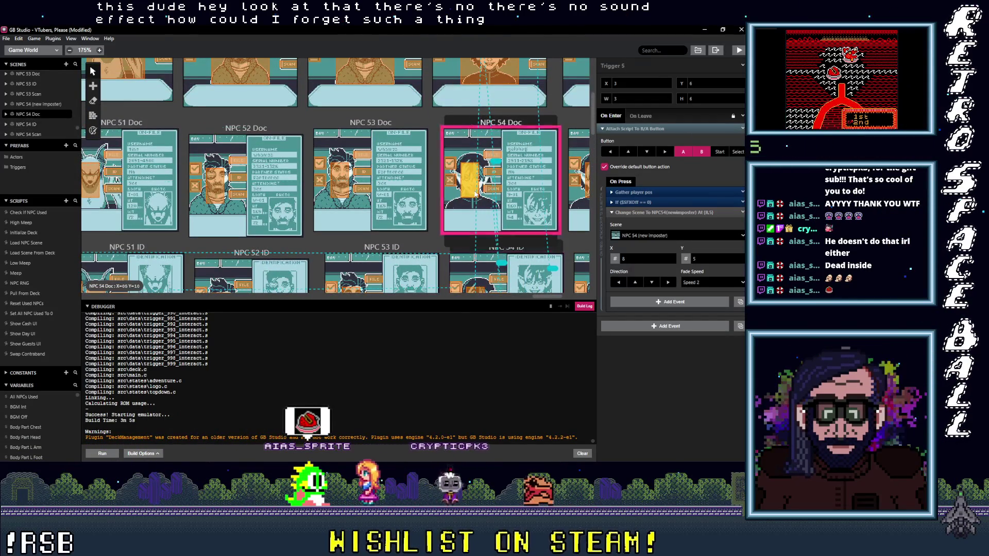
{"action": "scroll", "coordinate": [476, 195], "scroll_direction": "up", "scroll_amount": 6}
{"action": "scroll", "coordinate": [413, 193], "scroll_direction": "down", "scroll_amount": 6}
{"action": "scroll", "coordinate": [391, 191], "scroll_direction": "right", "scroll_amount": 5}
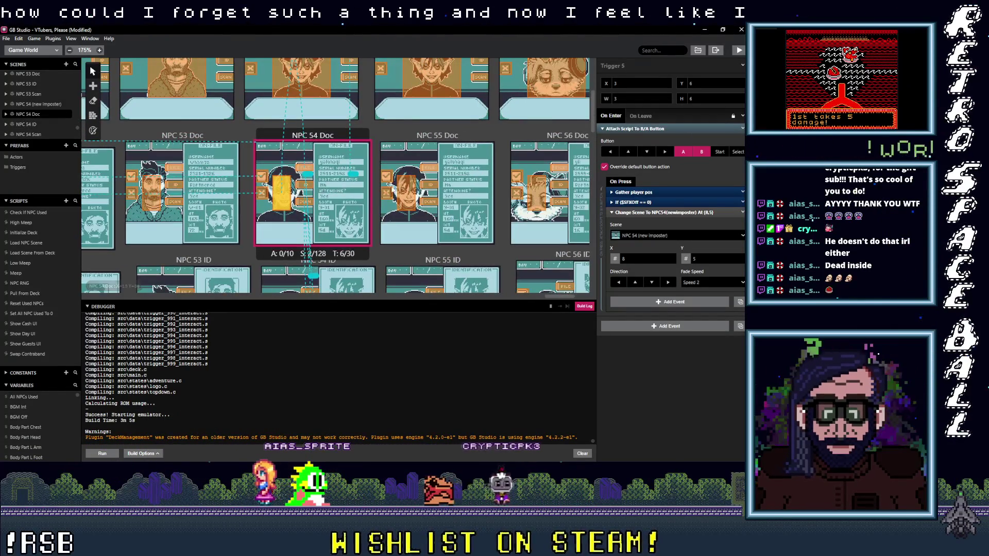
Step: Open NPC 55 Doc's trigger and drag If ($SFXOff == 0) above Gather player pos
{"action": "left_click", "coordinate": [406, 191]}
{"action": "scroll", "coordinate": [439, 220], "scroll_direction": "down", "scroll_amount": 2}
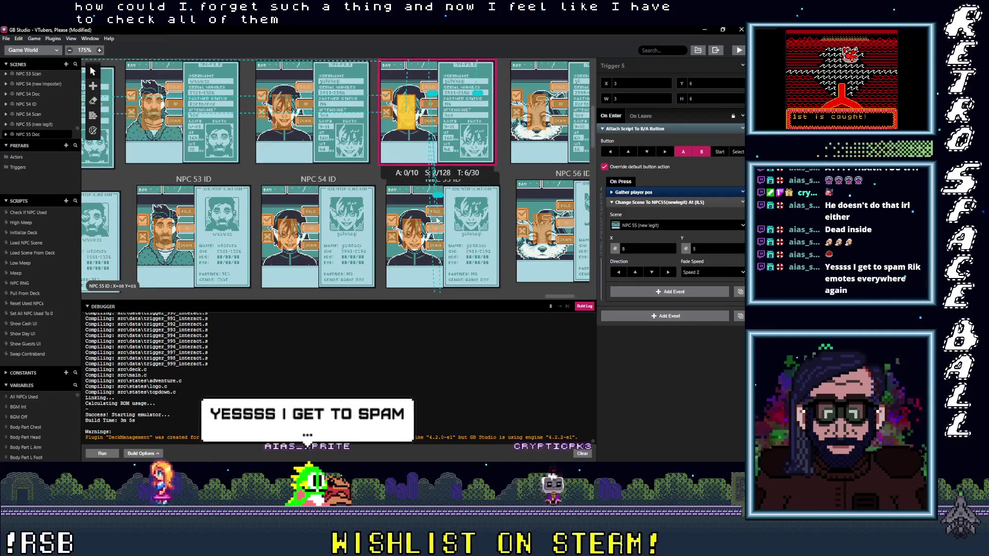
{"action": "scroll", "coordinate": [513, 200], "scroll_direction": "up", "scroll_amount": 1}
{"action": "scroll", "coordinate": [478, 194], "scroll_direction": "up", "scroll_amount": 1}
{"action": "mouse_move", "coordinate": [651, 203]}
{"action": "left_mouse_down"}
{"action": "mouse_move", "coordinate": [652, 217]}
{"action": "mouse_move", "coordinate": [654, 158]}
{"action": "mouse_move", "coordinate": [656, 201]}
{"action": "left_mouse_up"}
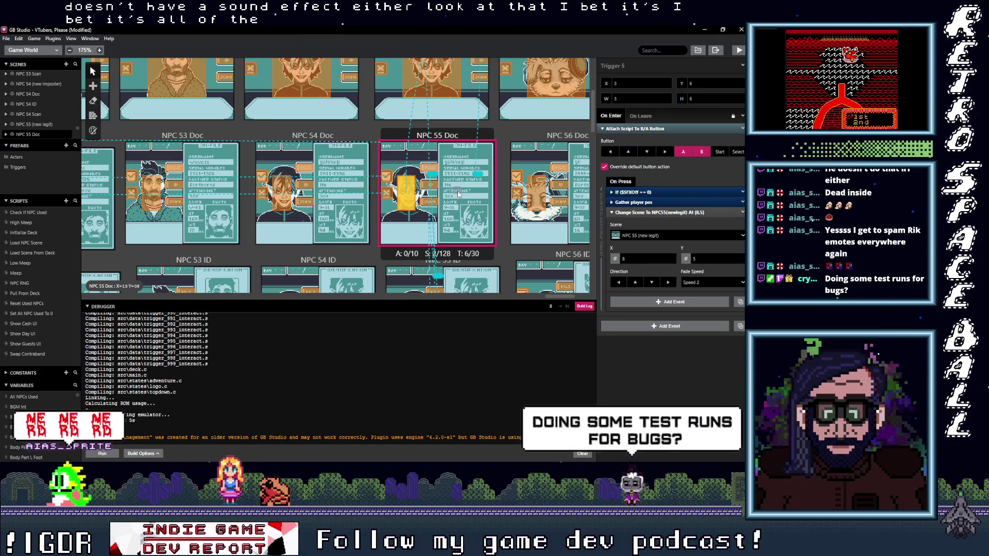
{"action": "scroll", "coordinate": [465, 193], "scroll_direction": "right", "scroll_amount": 5}
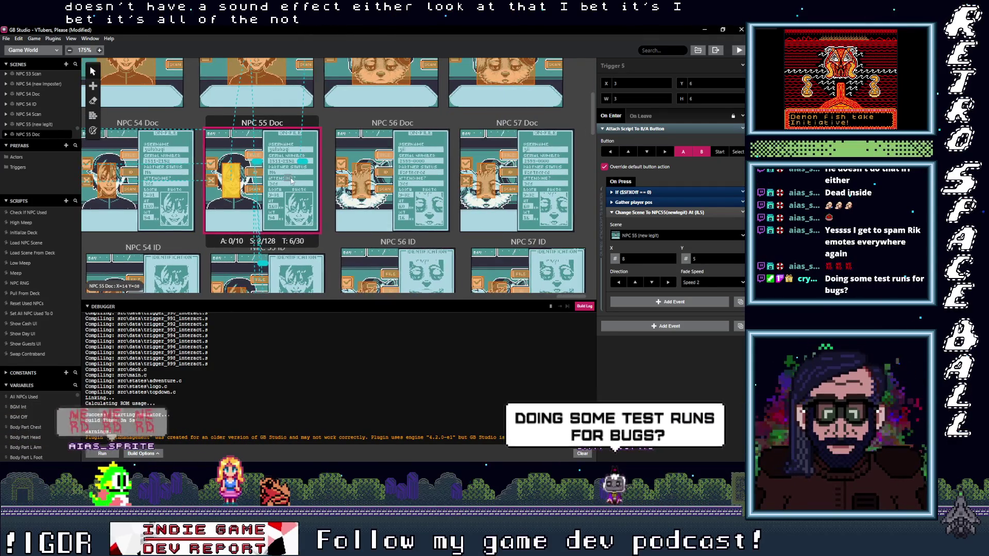
Step: Paste the If ($SFXOff == 0) check into the NPC 57 Doc trigger's On Press script
{"action": "left_click", "coordinate": [370, 183]}
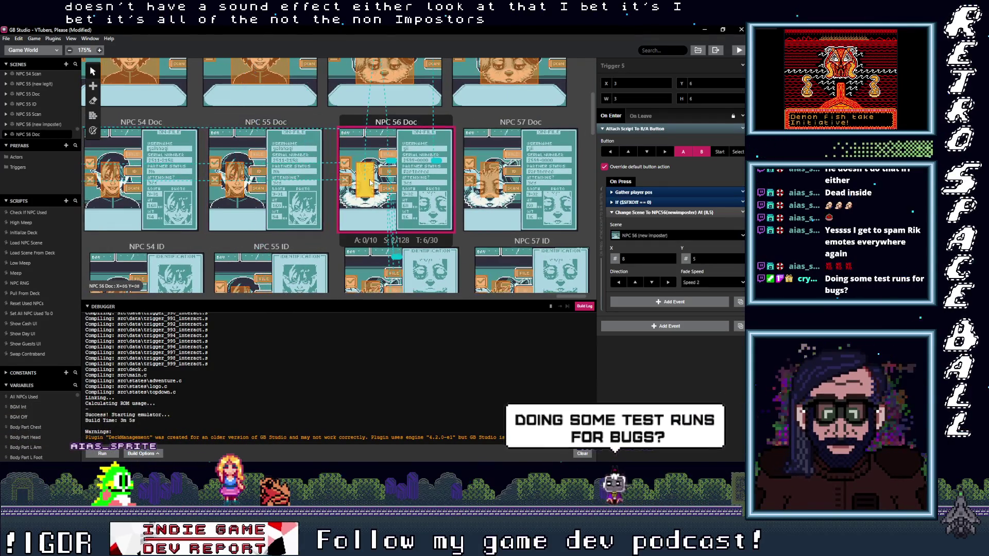
{"action": "left_click", "coordinate": [491, 179]}
{"action": "left_click", "coordinate": [650, 293], "text": "alt"}
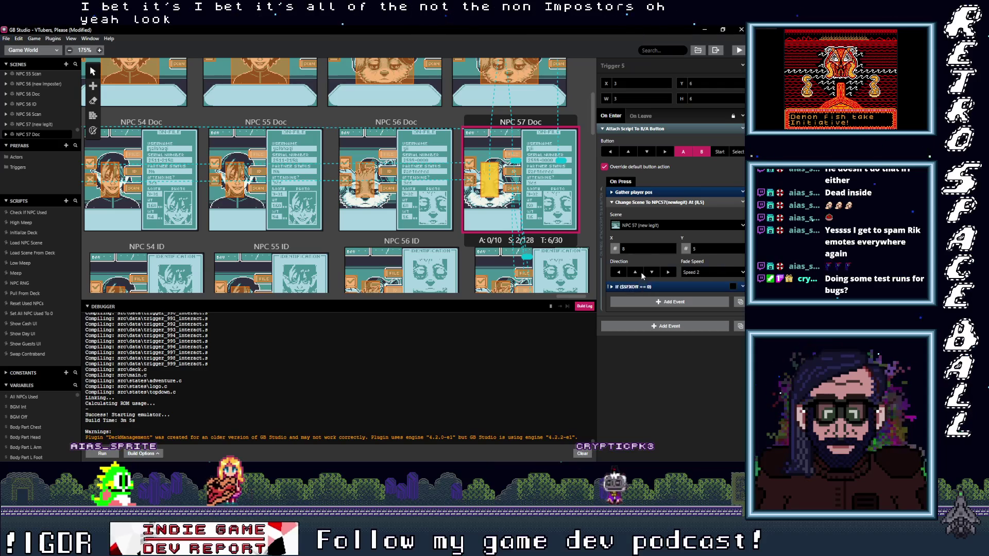
Step: Review the NPC 56 ID, NPC 57 Scan and NPC 56 Scan trigger scripts
{"action": "scroll", "coordinate": [455, 238], "scroll_direction": "down", "scroll_amount": 3}
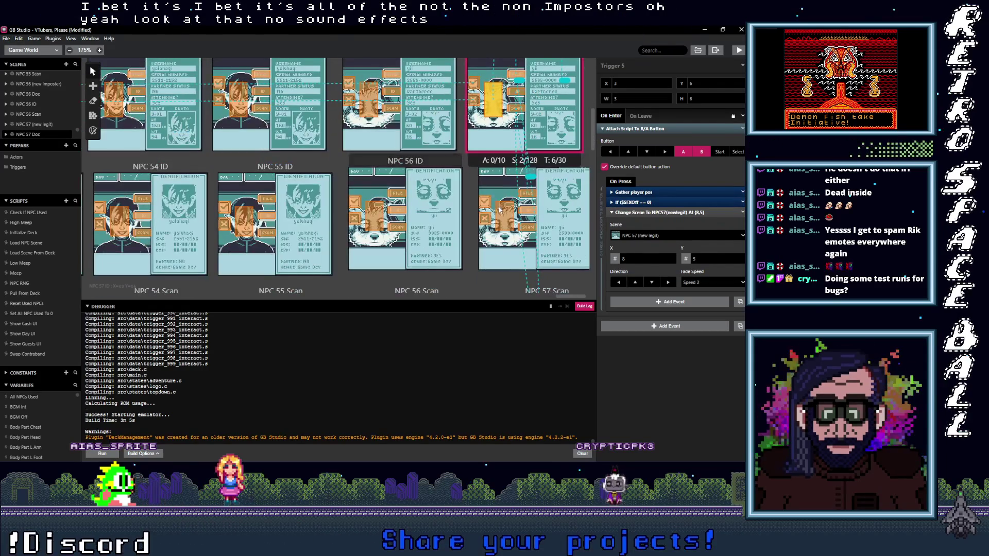
{"action": "left_click", "coordinate": [375, 226]}
{"action": "scroll", "coordinate": [413, 222], "scroll_direction": "down", "scroll_amount": 5}
{"action": "left_click", "coordinate": [513, 222]}
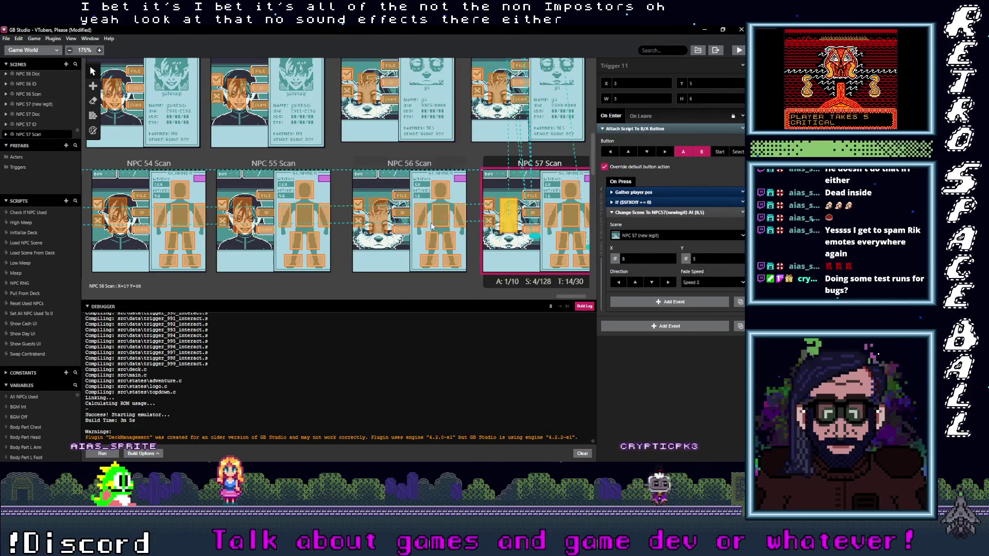
{"action": "left_click", "coordinate": [387, 227]}
{"action": "scroll", "coordinate": [375, 207], "scroll_direction": "left", "scroll_amount": 5}
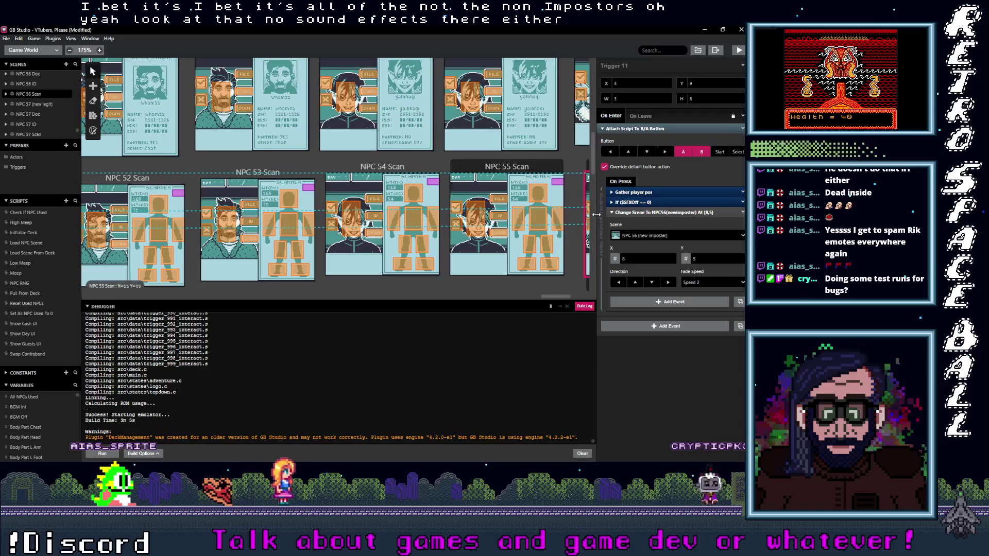
{"action": "scroll", "coordinate": [374, 206], "scroll_direction": "right", "scroll_amount": 3}
{"action": "left_click", "coordinate": [459, 196]}
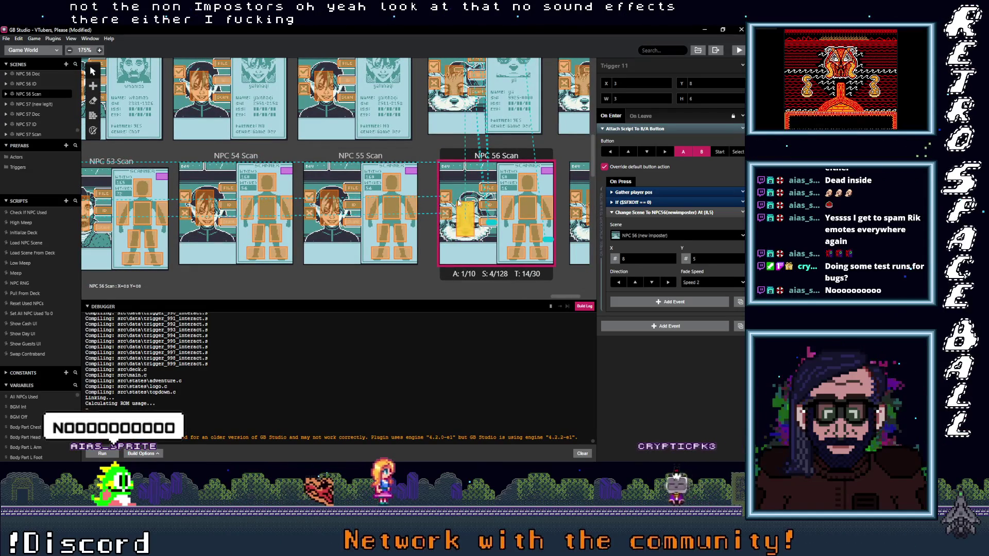
Step: Scroll back left and open the NPC 51 Doc trigger's script
{"action": "scroll", "coordinate": [459, 197], "scroll_direction": "up", "scroll_amount": 5}
{"action": "scroll", "coordinate": [425, 244], "scroll_direction": "left", "scroll_amount": 6}
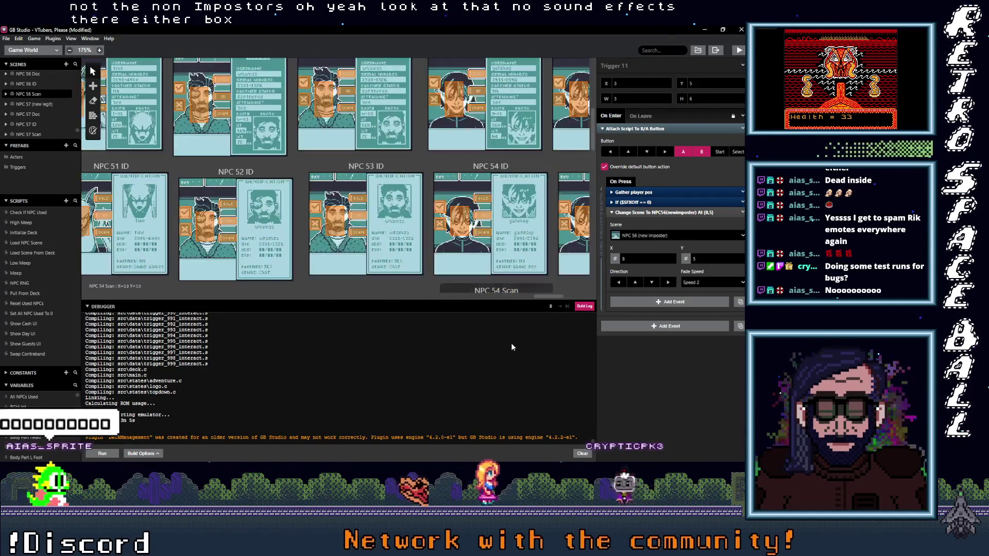
{"action": "scroll", "coordinate": [425, 244], "scroll_direction": "up", "scroll_amount": 3}
{"action": "scroll", "coordinate": [357, 227], "scroll_direction": "left", "scroll_amount": 3}
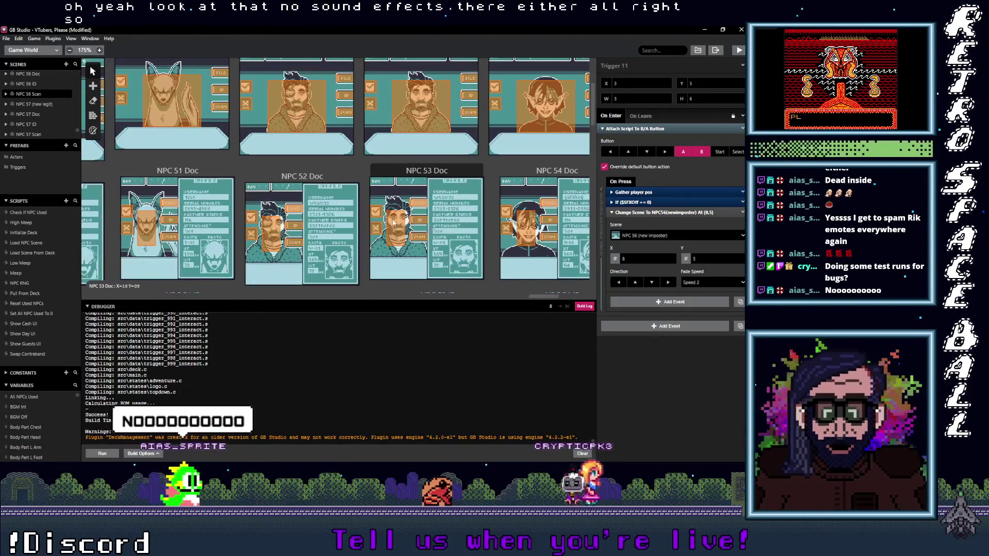
{"action": "left_click", "coordinate": [147, 229]}
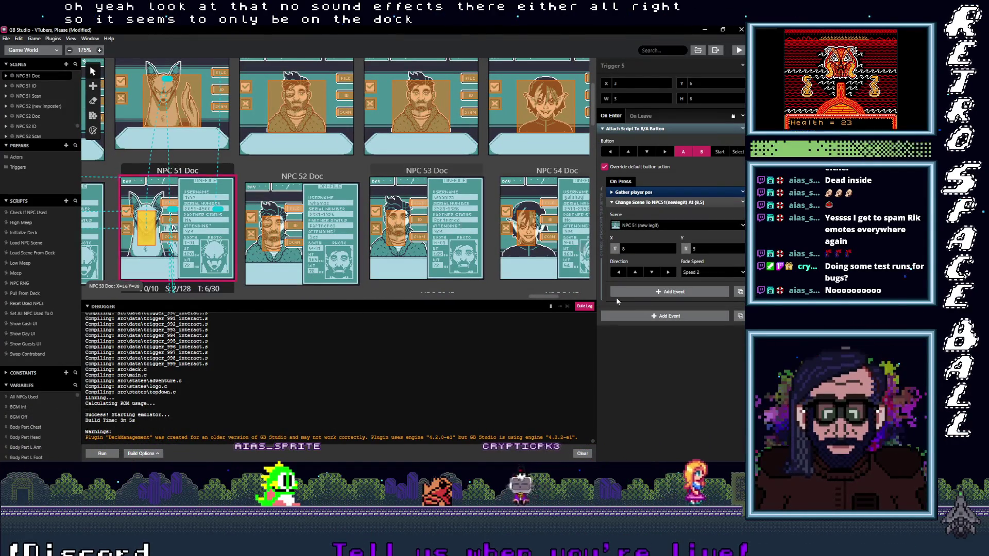
Step: Paste the sound-effect check into the NPC 51 and NPC 49 Doc triggers, below Gather player pos
{"action": "left_click", "coordinate": [641, 292]}
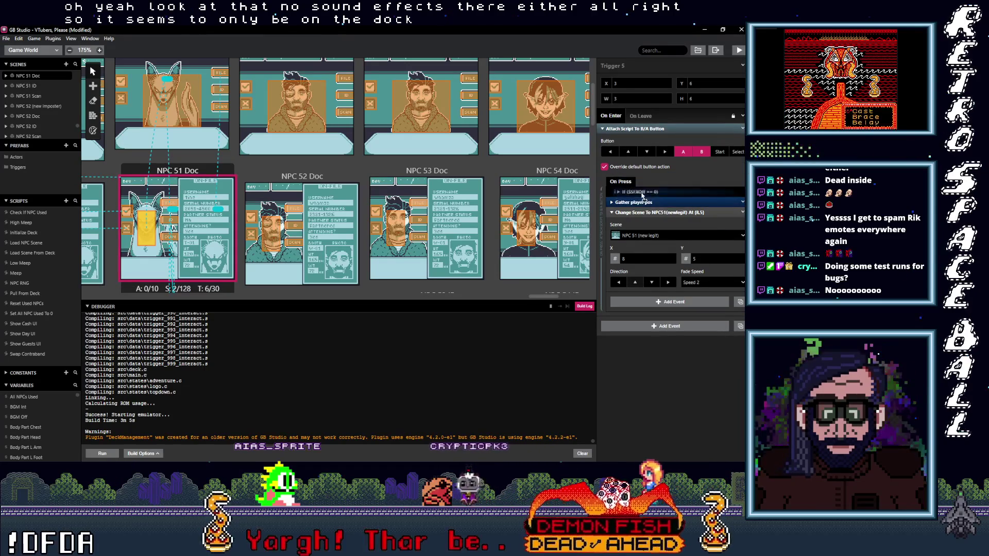
{"action": "scroll", "coordinate": [555, 201], "scroll_direction": "left", "scroll_amount": 5}
{"action": "scroll", "coordinate": [555, 201], "scroll_direction": "down", "scroll_amount": 1}
{"action": "scroll", "coordinate": [555, 201], "scroll_direction": "left", "scroll_amount": 2}
{"action": "left_click", "coordinate": [352, 212]}
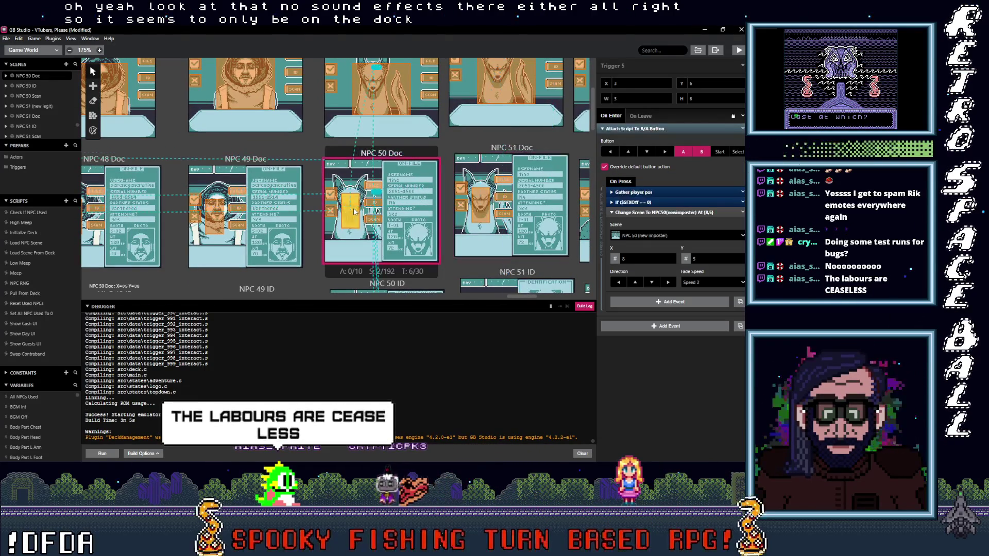
{"action": "left_click", "coordinate": [215, 214]}
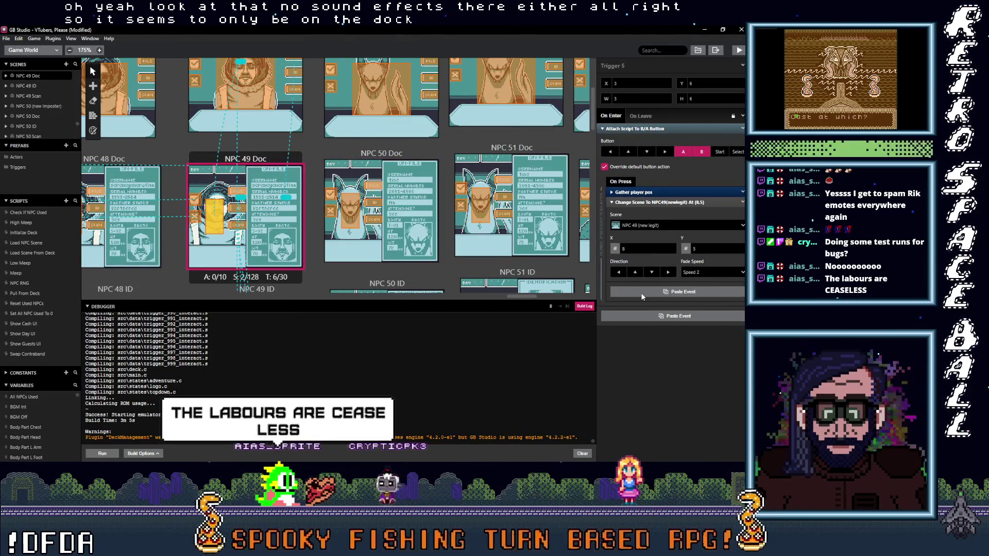
{"action": "left_click", "coordinate": [641, 292]}
{"action": "left_click_drag", "start_coordinate": [638, 286], "coordinate": [636, 200]}
Step: Paste the sound-effect check into the NPC 47, 45 and 43 Doc trigger scripts
{"action": "scroll", "coordinate": [564, 211], "scroll_direction": "left", "scroll_amount": 5}
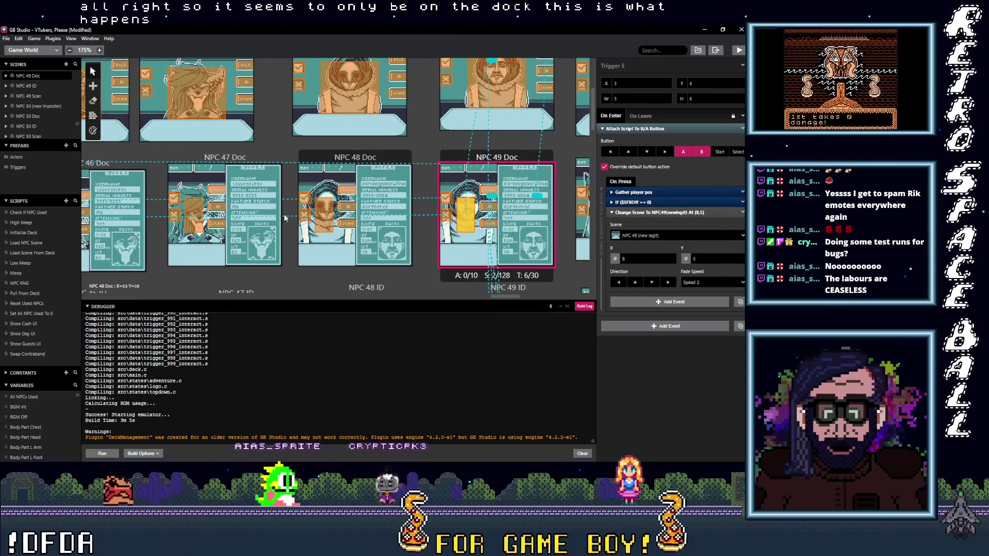
{"action": "left_click", "coordinate": [195, 210]}
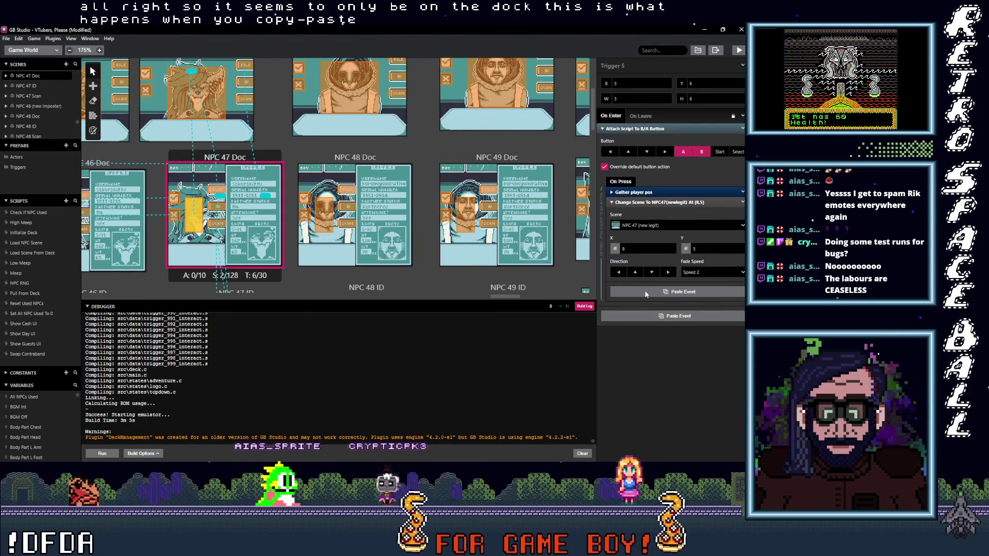
{"action": "left_click", "coordinate": [645, 292]}
{"action": "scroll", "coordinate": [288, 222], "scroll_direction": "left", "scroll_amount": 5}
{"action": "left_click", "coordinate": [194, 235]}
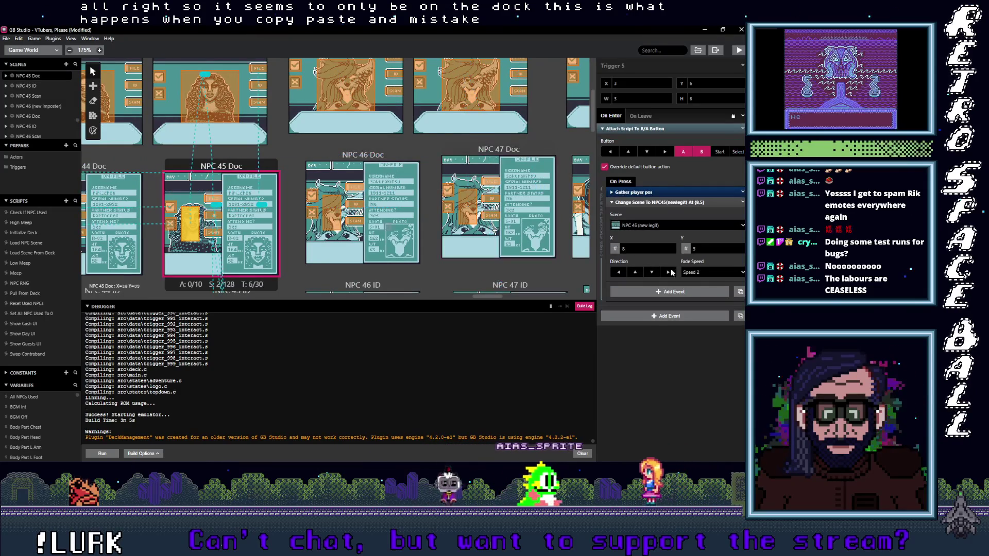
{"action": "left_click", "coordinate": [654, 292]}
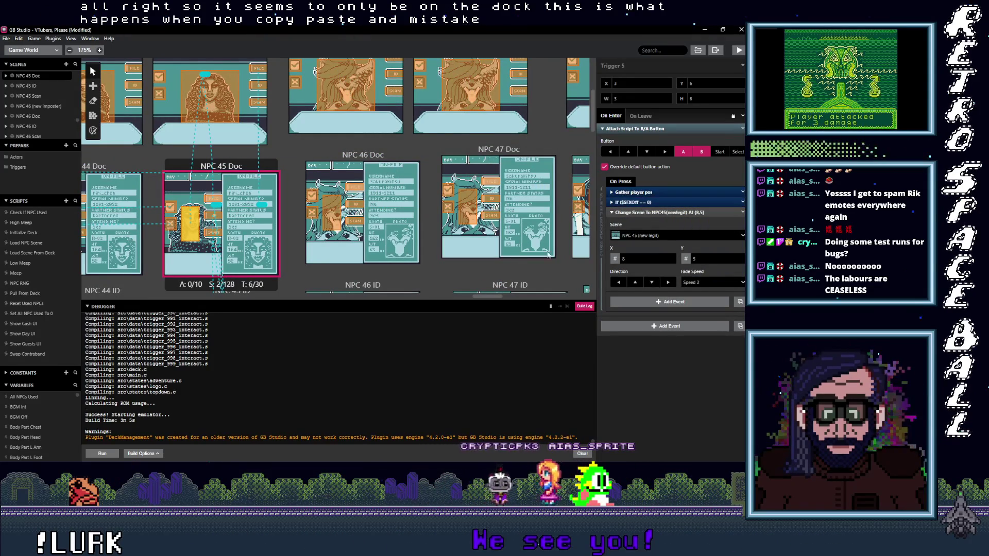
{"action": "scroll", "coordinate": [316, 248], "scroll_direction": "left", "scroll_amount": 5}
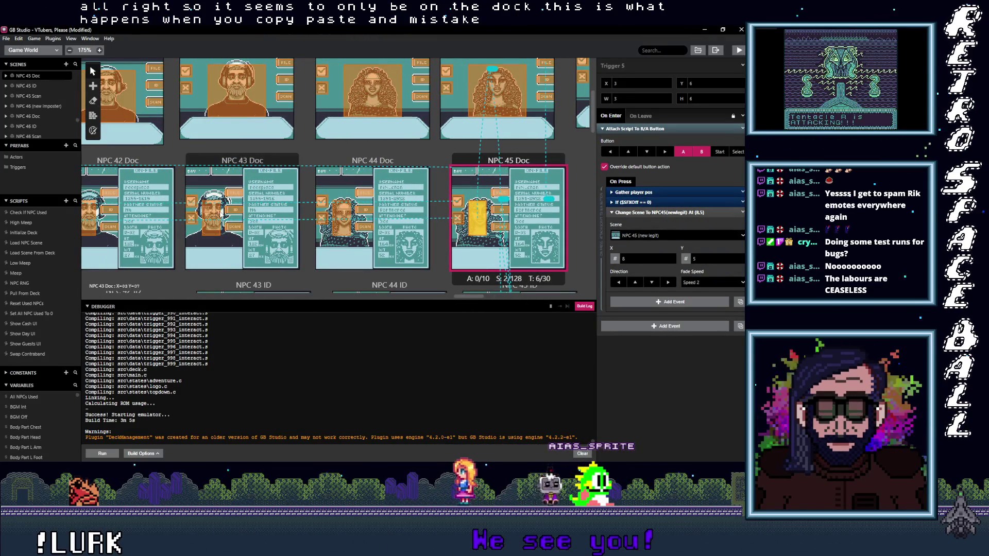
{"action": "left_click", "coordinate": [214, 213]}
{"action": "left_click", "coordinate": [669, 293]}
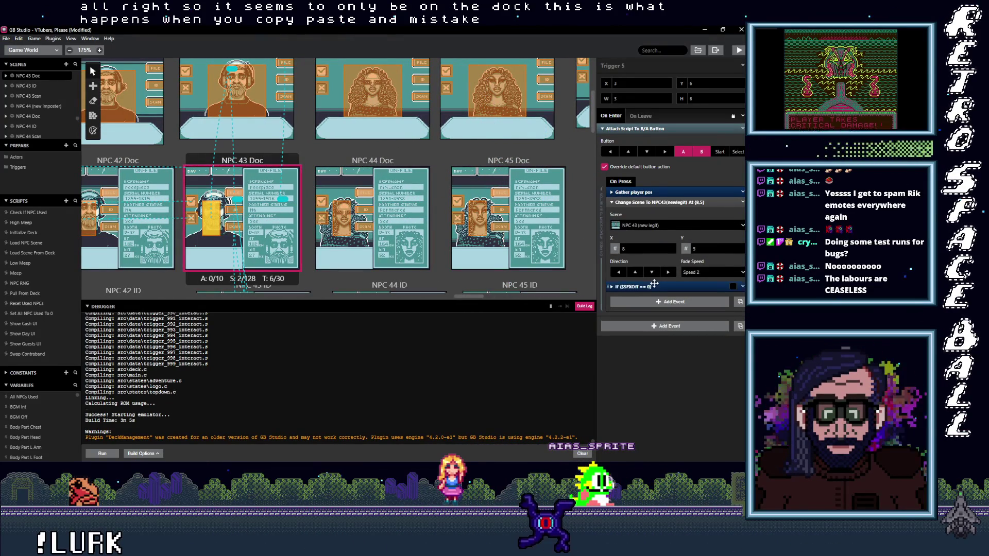
Step: Paste the sound-effect check into the NPC 41, 39 and 37 Doc trigger scripts
{"action": "scroll", "coordinate": [287, 273], "scroll_direction": "left", "scroll_amount": 5}
{"action": "left_click", "coordinate": [231, 211]}
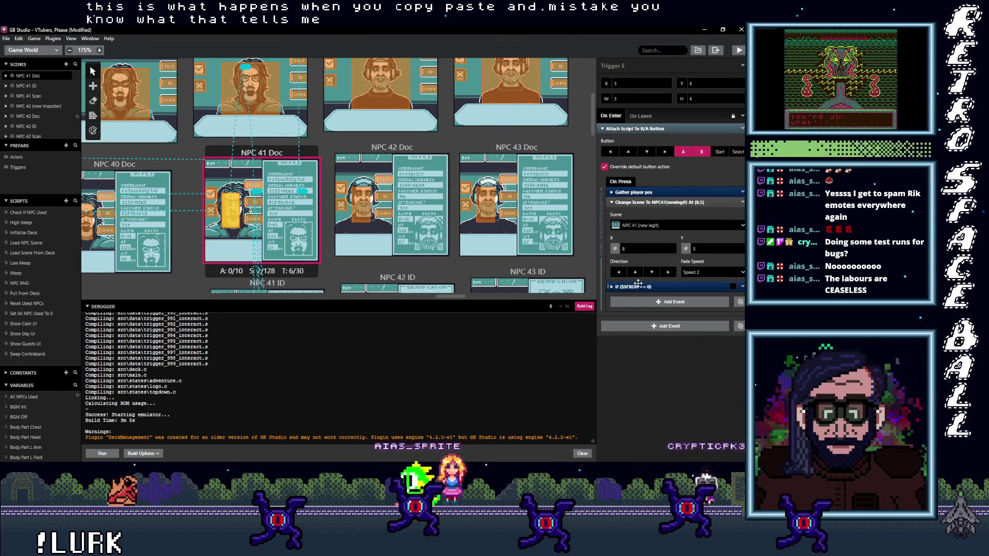
{"action": "left_click", "coordinate": [644, 291], "text": "alt"}
{"action": "scroll", "coordinate": [289, 229], "scroll_direction": "left", "scroll_amount": 4}
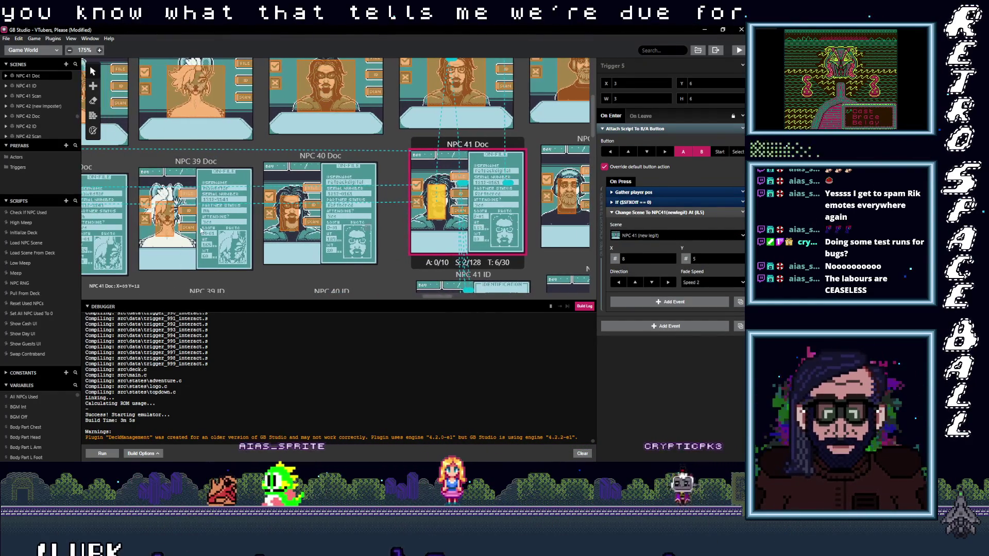
{"action": "left_click", "coordinate": [165, 222]}
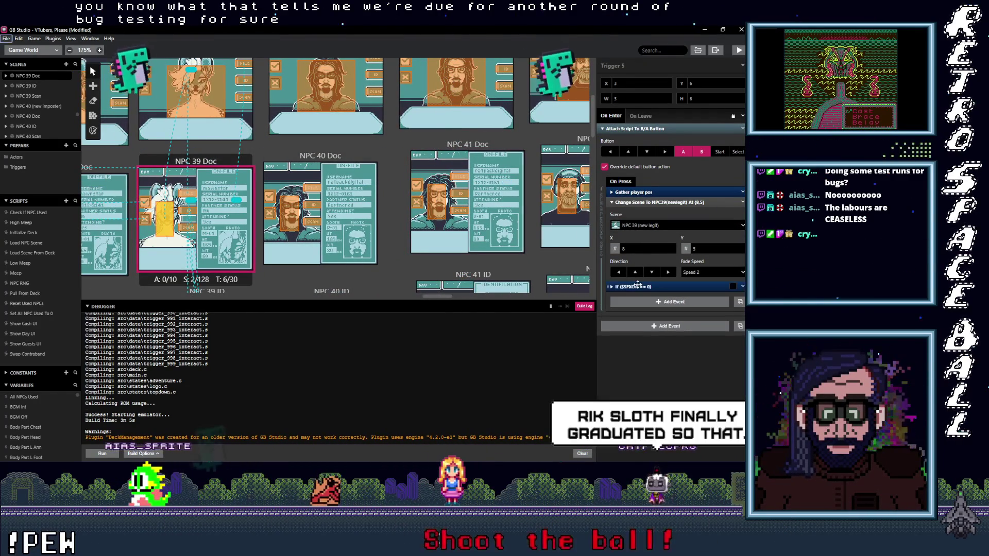
{"action": "left_click", "coordinate": [639, 292], "text": "alt"}
{"action": "scroll", "coordinate": [436, 213], "scroll_direction": "left", "scroll_amount": 5}
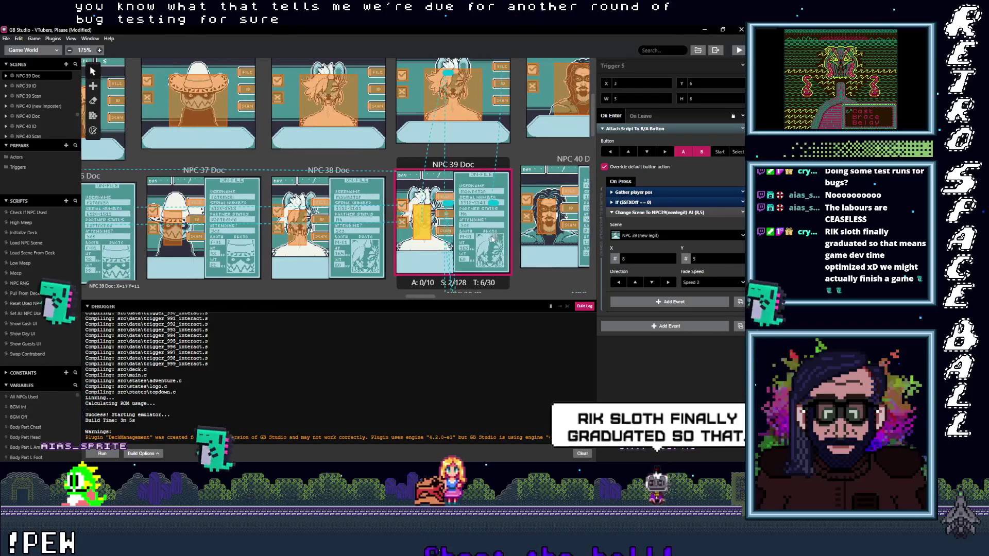
{"action": "left_click", "coordinate": [173, 230]}
{"action": "left_click", "coordinate": [627, 292], "text": "alt"}
Step: Move the If ($SFXOff == 0) check below Gather player pos in NPC 35 and NPC 33 Doc
{"action": "scroll", "coordinate": [510, 249], "scroll_direction": "left", "scroll_amount": 5}
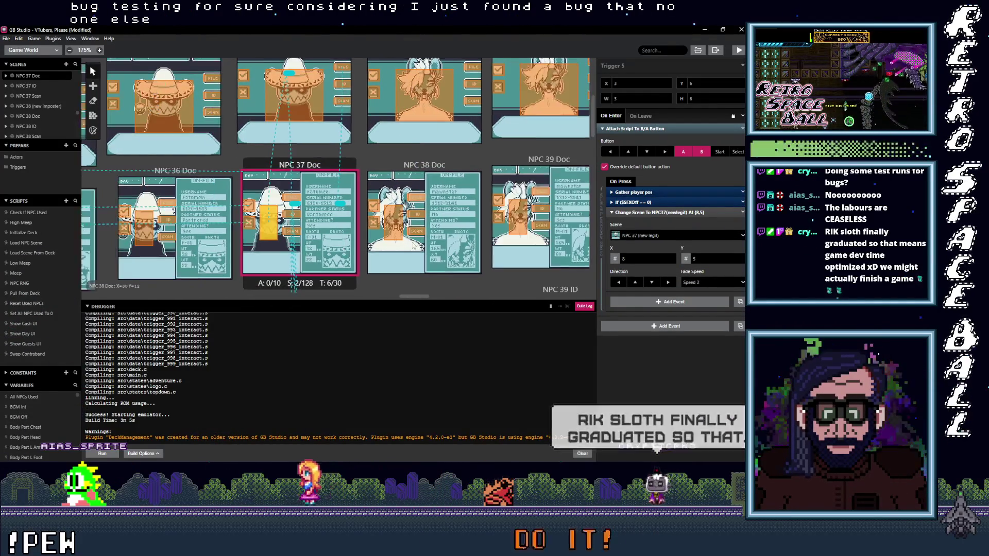
{"action": "left_click", "coordinate": [181, 246]}
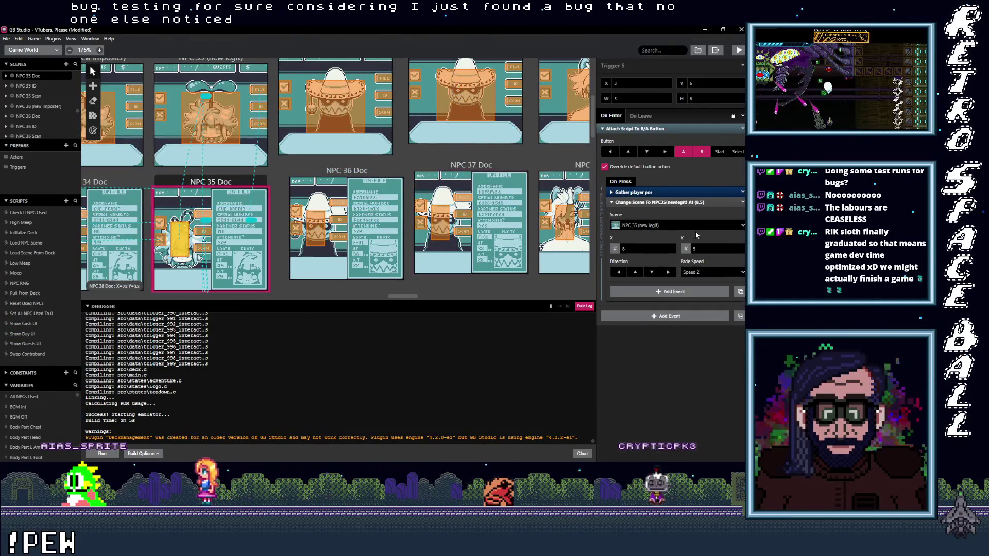
{"action": "left_click_drag", "start_coordinate": [651, 286], "coordinate": [663, 201]}
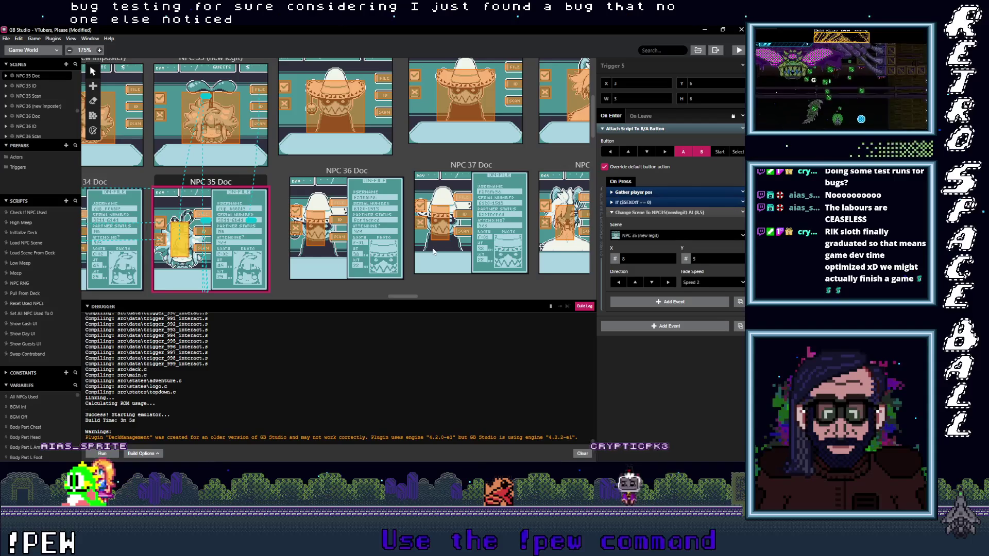
{"action": "scroll", "coordinate": [513, 241], "scroll_direction": "left", "scroll_amount": 5}
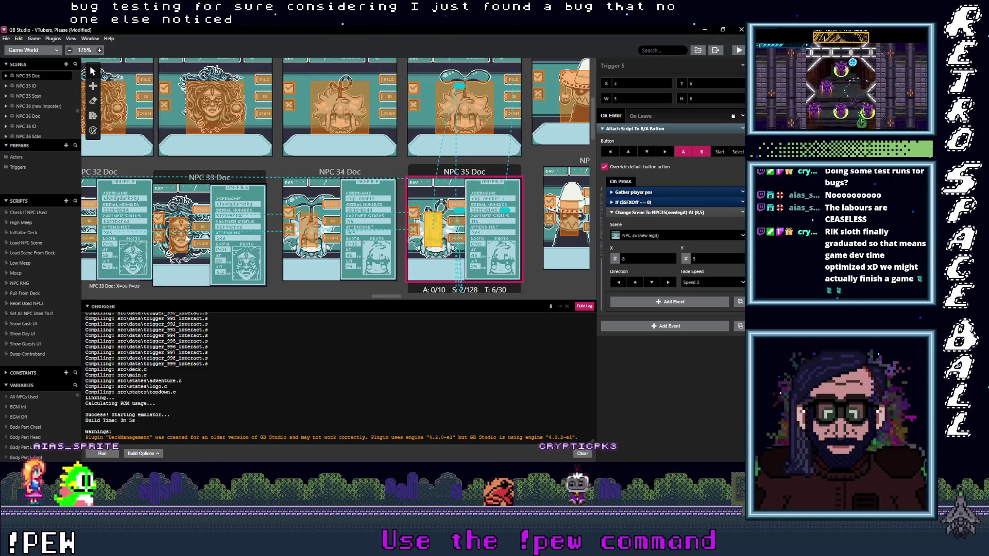
{"action": "left_click", "coordinate": [186, 238]}
{"action": "left_click_drag", "start_coordinate": [650, 287], "coordinate": [655, 203]}
Step: Add the If ($SFXOff == 0) event to NPC 31 and NPC 29 Doc, above the scene change
{"action": "scroll", "coordinate": [268, 247], "scroll_direction": "left", "scroll_amount": 5}
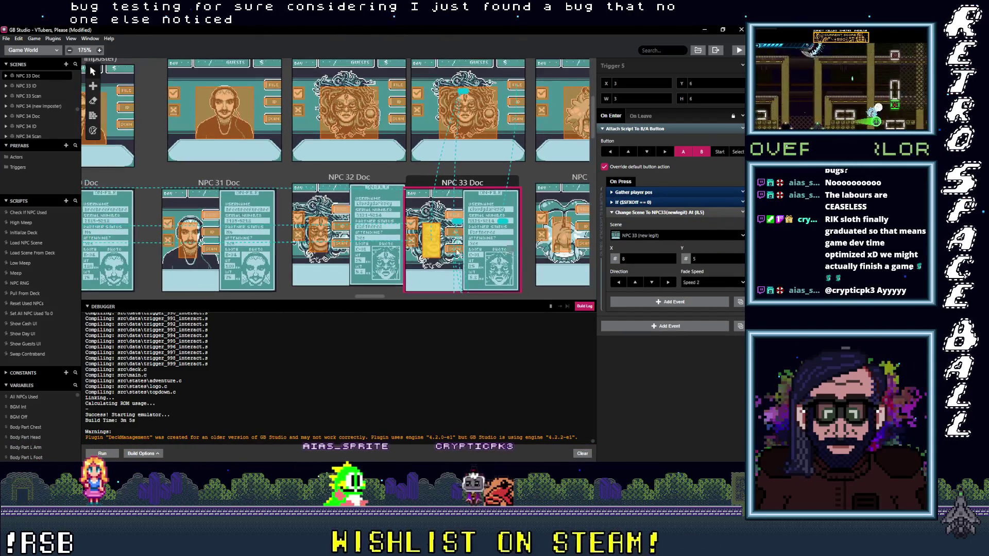
{"action": "left_click", "coordinate": [324, 246]}
{"action": "left_click", "coordinate": [188, 239]}
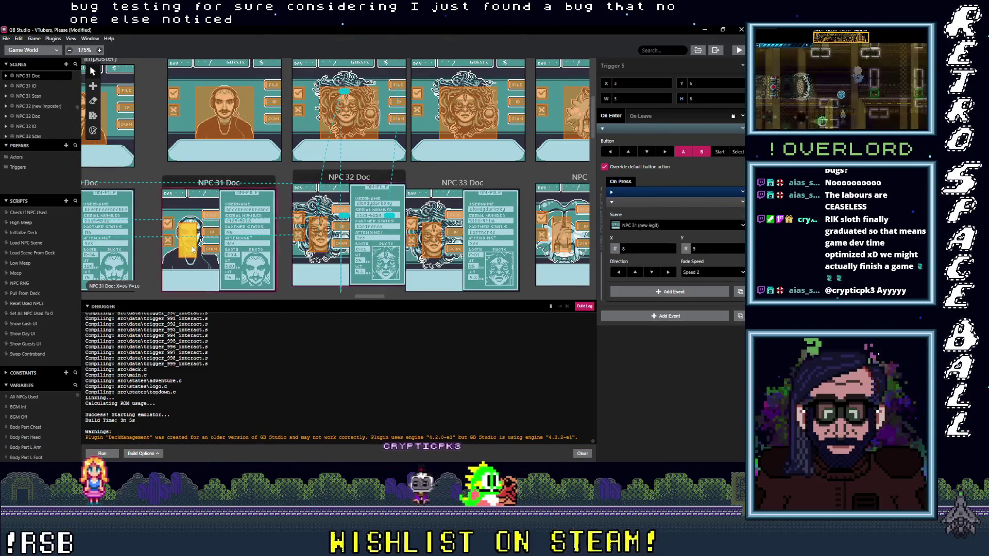
{"action": "left_click", "coordinate": [647, 200], "text": "alt"}
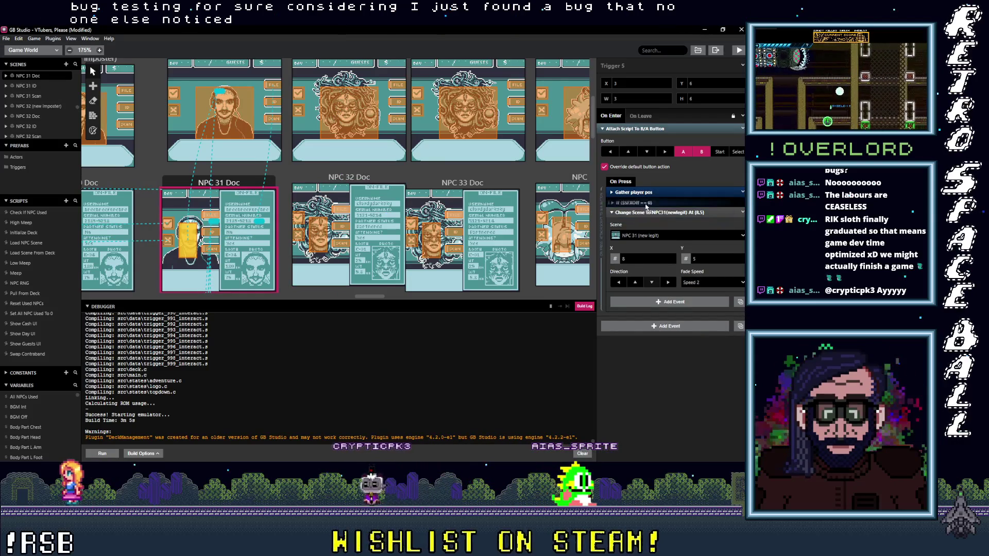
{"action": "scroll", "coordinate": [315, 238], "scroll_direction": "left", "scroll_amount": 5}
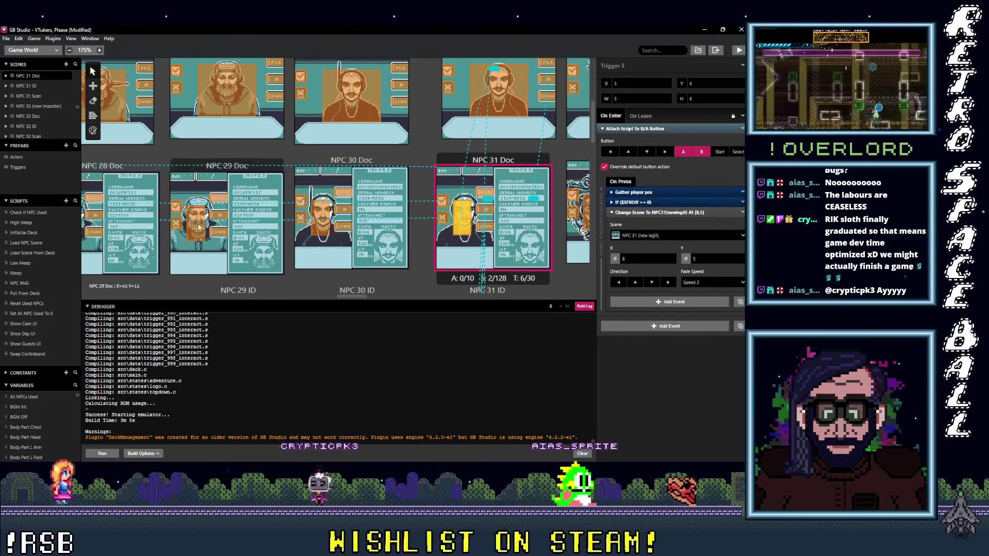
{"action": "left_click", "coordinate": [197, 224]}
{"action": "left_click", "coordinate": [642, 298], "text": "alt"}
{"action": "left_click_drag", "start_coordinate": [642, 304], "coordinate": [652, 207]}
Step: Add the If ($SFXOff == 0) event above Change Scene in NPC 27 and NPC 25 Doc
{"action": "scroll", "coordinate": [205, 221], "scroll_direction": "left", "scroll_amount": 5}
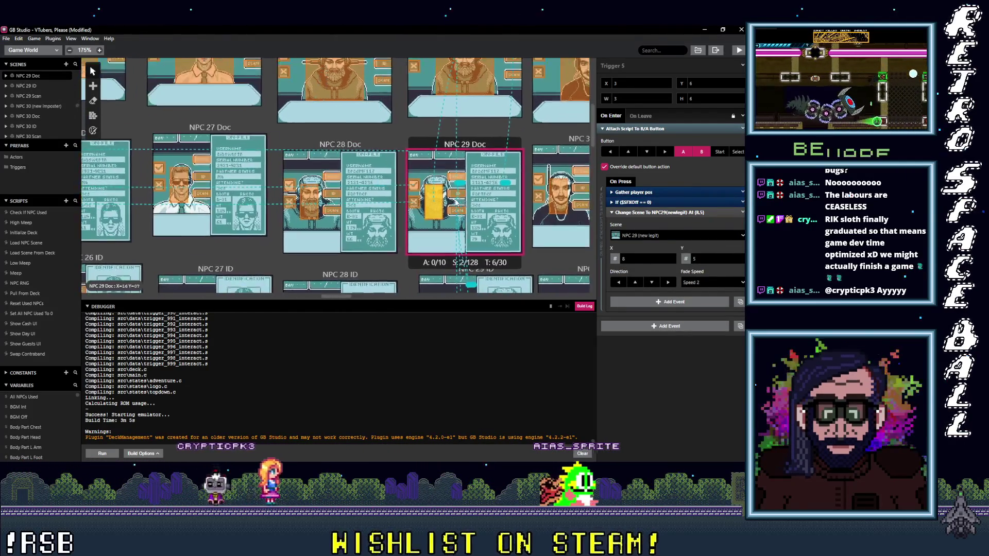
{"action": "left_click", "coordinate": [209, 187]}
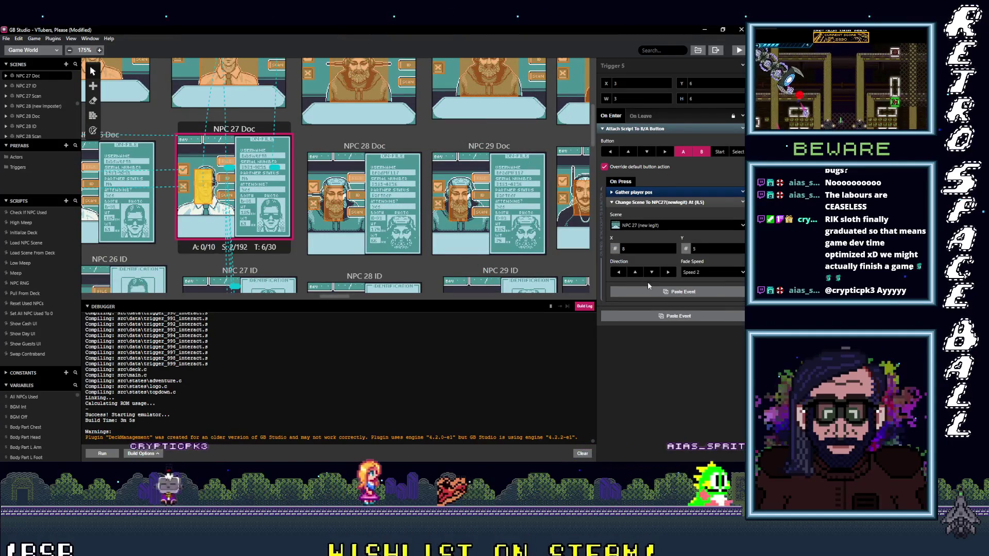
{"action": "left_click", "coordinate": [649, 291], "text": "alt"}
{"action": "left_click_drag", "start_coordinate": [647, 292], "coordinate": [640, 216]}
{"action": "scroll", "coordinate": [181, 220], "scroll_direction": "left", "scroll_amount": 6}
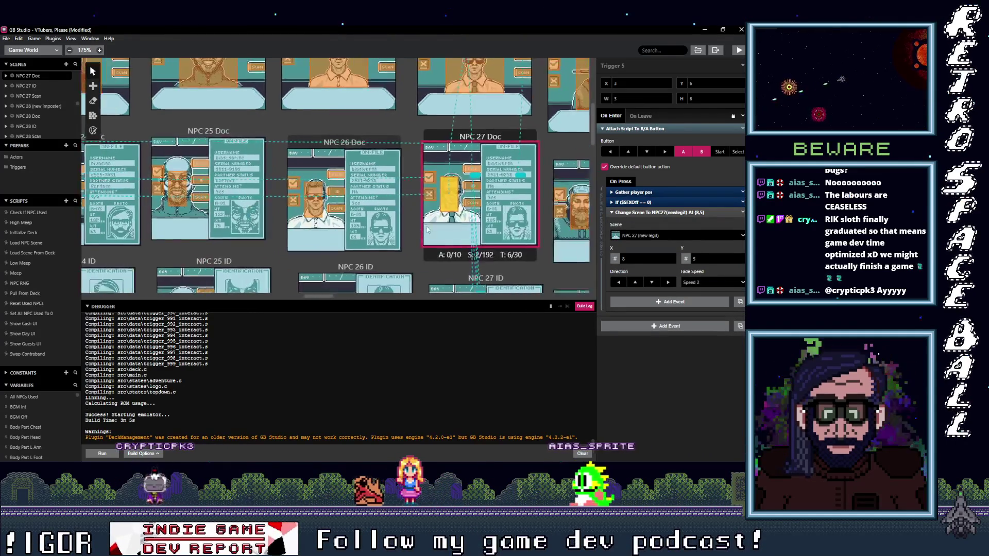
{"action": "left_click", "coordinate": [151, 210]}
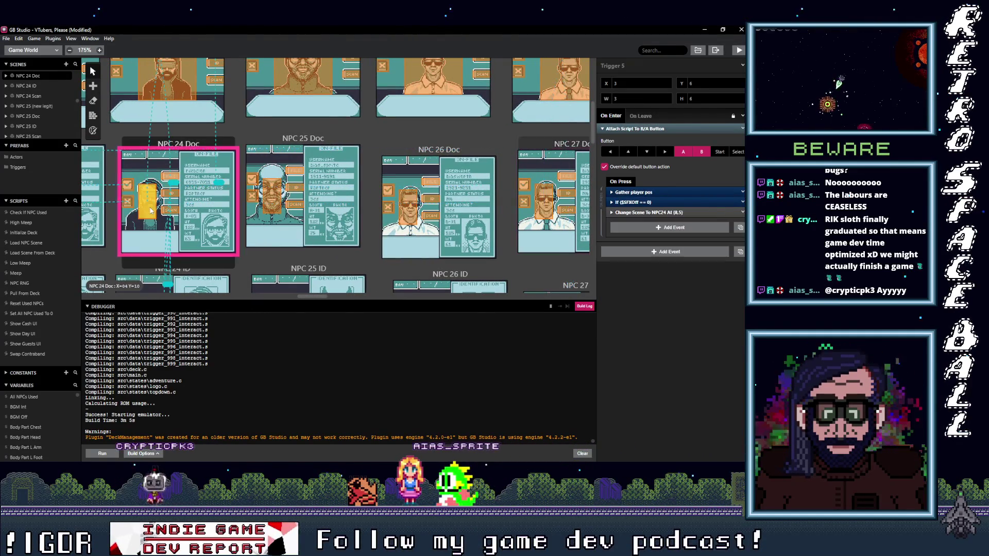
{"action": "left_click", "coordinate": [271, 200]}
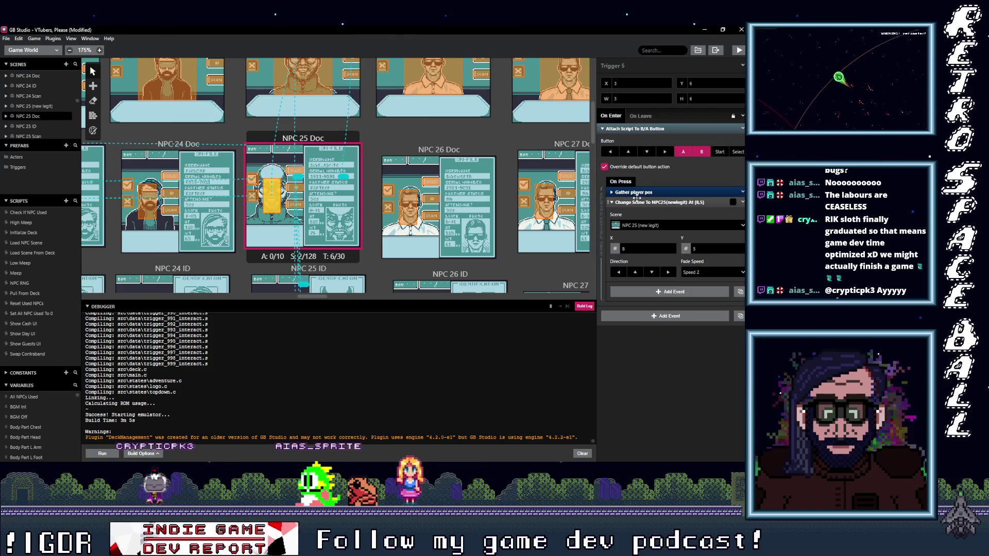
{"action": "left_click", "coordinate": [665, 290]}
{"action": "left_click_drag", "start_coordinate": [650, 287], "coordinate": [654, 210]}
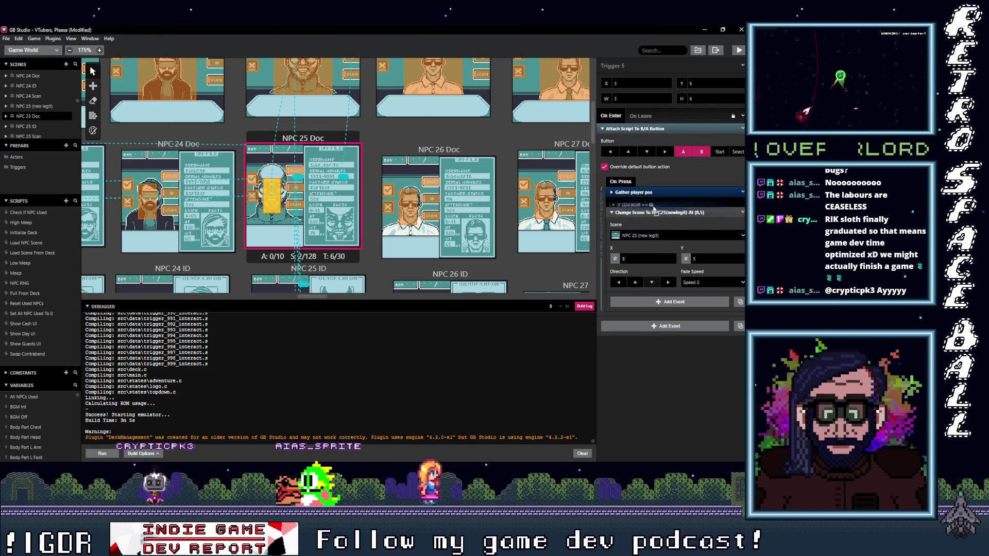
{"action": "scroll", "coordinate": [216, 207], "scroll_direction": "left", "scroll_amount": 5}
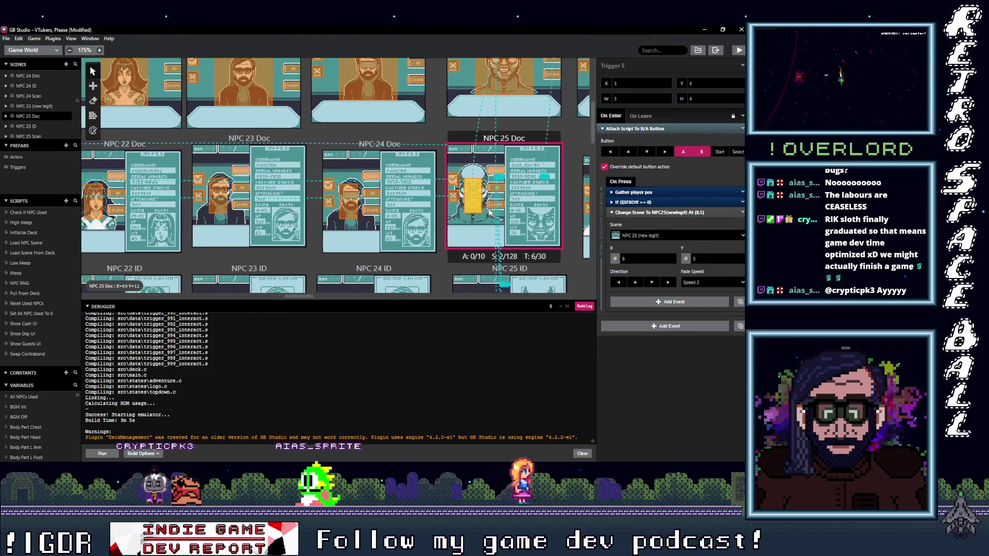
{"action": "left_click", "coordinate": [222, 205]}
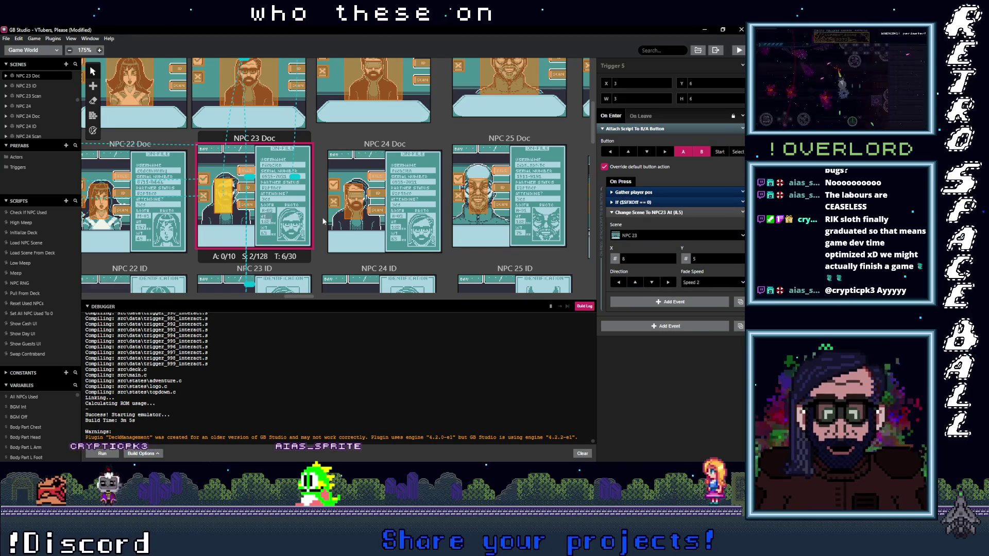
Step: Review the NPC 22, 21 and 23 Doc triggers plus the NPC 23 ID and Scan triggers
{"action": "scroll", "coordinate": [312, 221], "scroll_direction": "left", "scroll_amount": 4}
{"action": "left_click", "coordinate": [283, 204]}
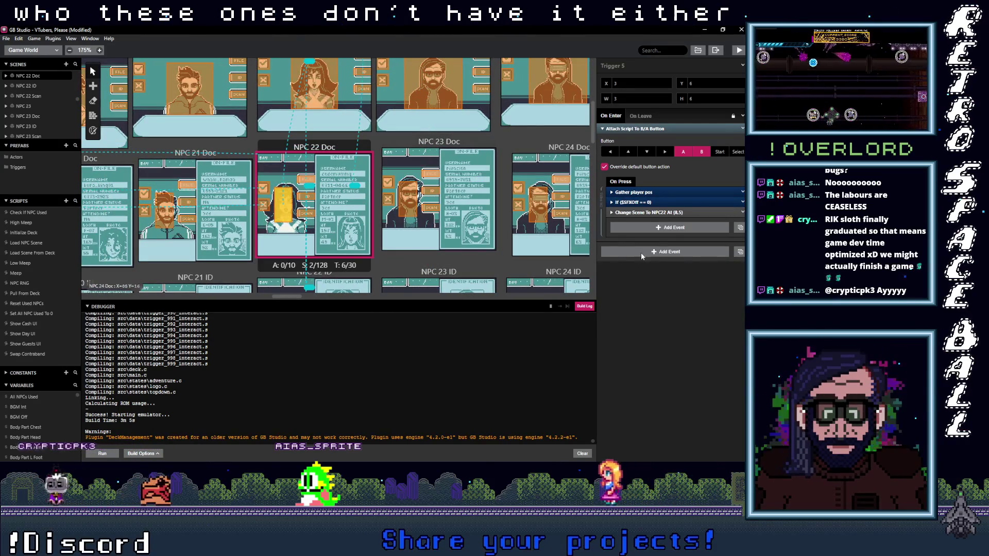
{"action": "left_click", "coordinate": [164, 208]}
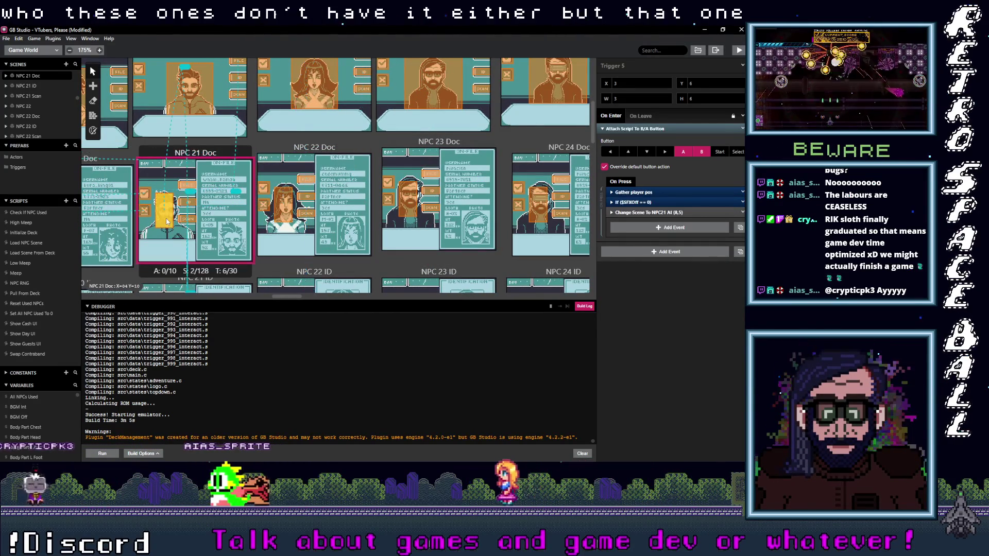
{"action": "left_click", "coordinate": [409, 201]}
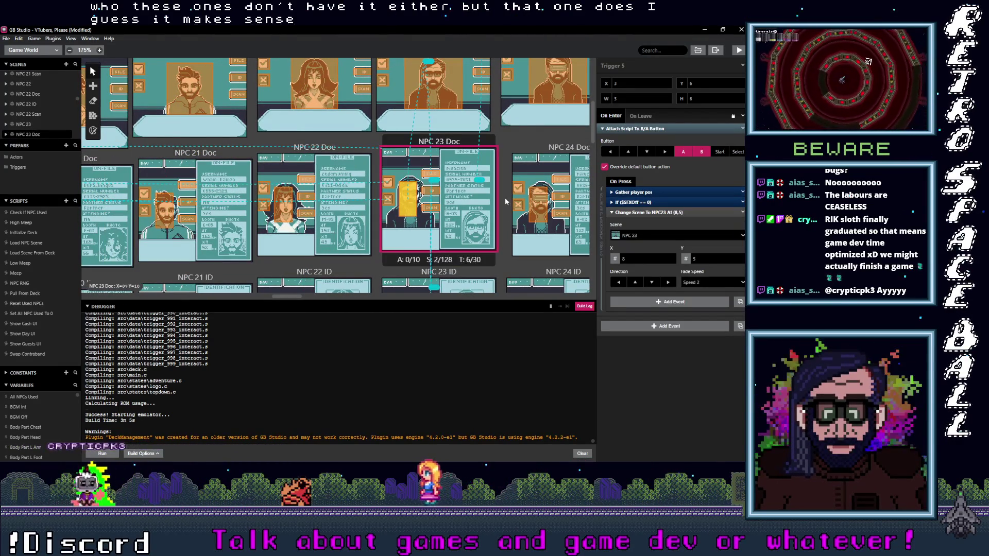
{"action": "scroll", "coordinate": [387, 251], "scroll_direction": "down", "scroll_amount": 3}
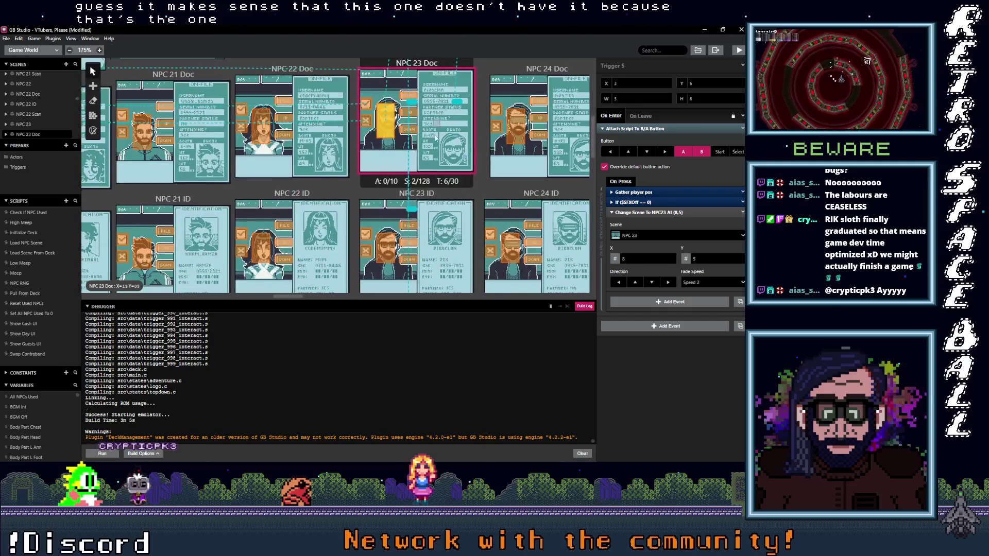
{"action": "left_click", "coordinate": [388, 251]}
{"action": "scroll", "coordinate": [410, 231], "scroll_direction": "down", "scroll_amount": 3}
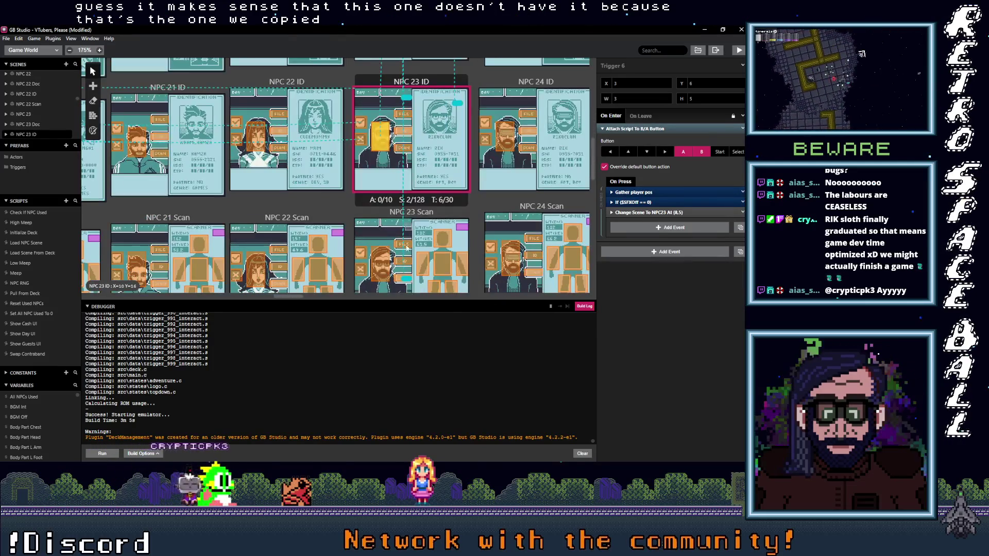
{"action": "left_click", "coordinate": [381, 264]}
{"action": "scroll", "coordinate": [380, 265], "scroll_direction": "down", "scroll_amount": 2}
{"action": "scroll", "coordinate": [464, 282], "scroll_direction": "left", "scroll_amount": 5}
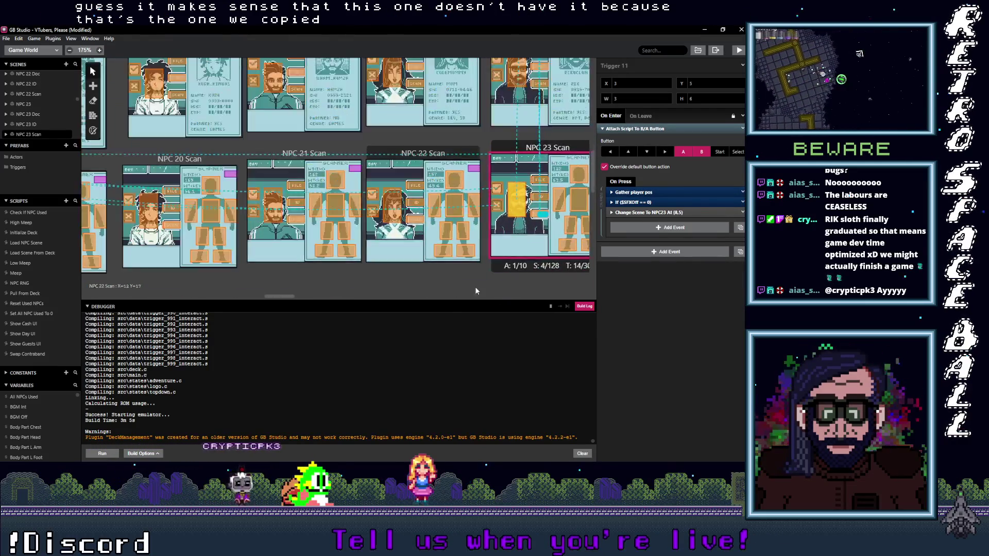
{"action": "scroll", "coordinate": [302, 254], "scroll_direction": "left", "scroll_amount": 3}
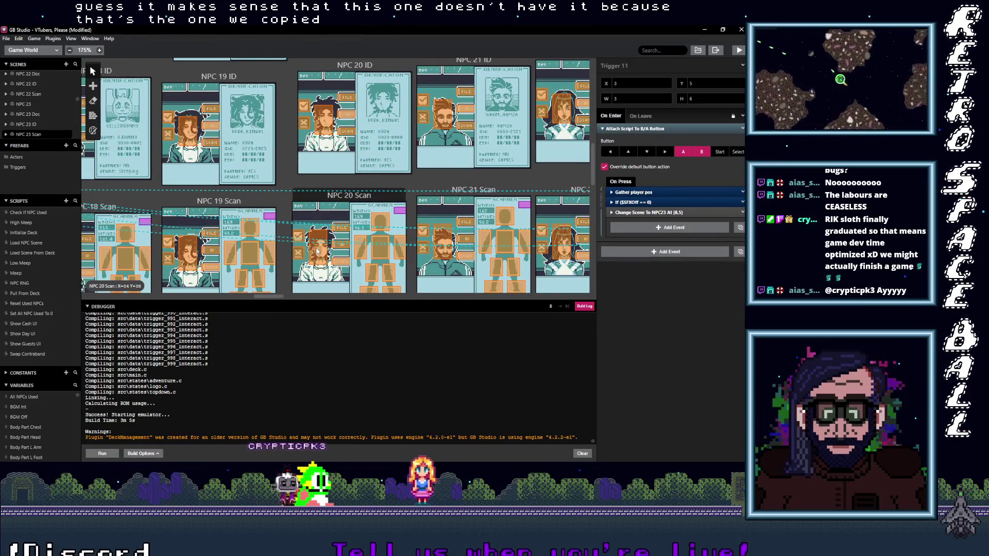
{"action": "scroll", "coordinate": [324, 231], "scroll_direction": "down", "scroll_amount": 3}
Step: Review the NPC 20, 19, 17 and 15 Doc trigger scripts
{"action": "left_click", "coordinate": [334, 205]}
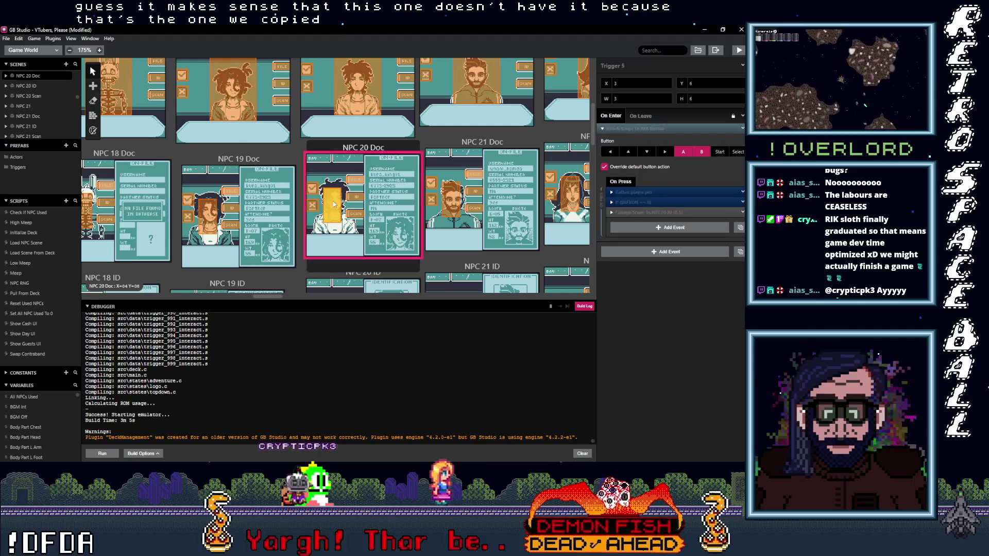
{"action": "left_click", "coordinate": [211, 212]}
{"action": "scroll", "coordinate": [253, 211], "scroll_direction": "left", "scroll_amount": 8}
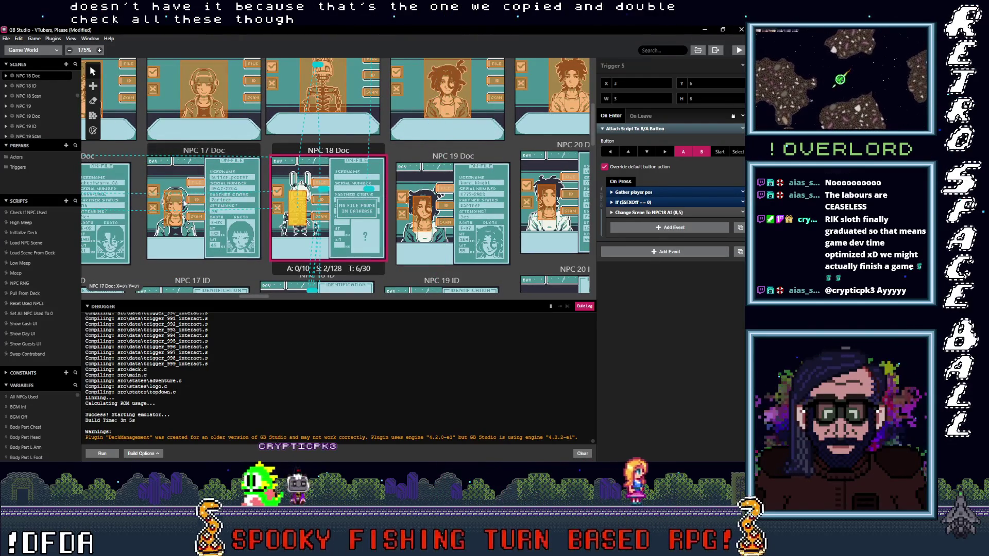
{"action": "left_click", "coordinate": [256, 206]}
{"action": "scroll", "coordinate": [309, 208], "scroll_direction": "left", "scroll_amount": 9}
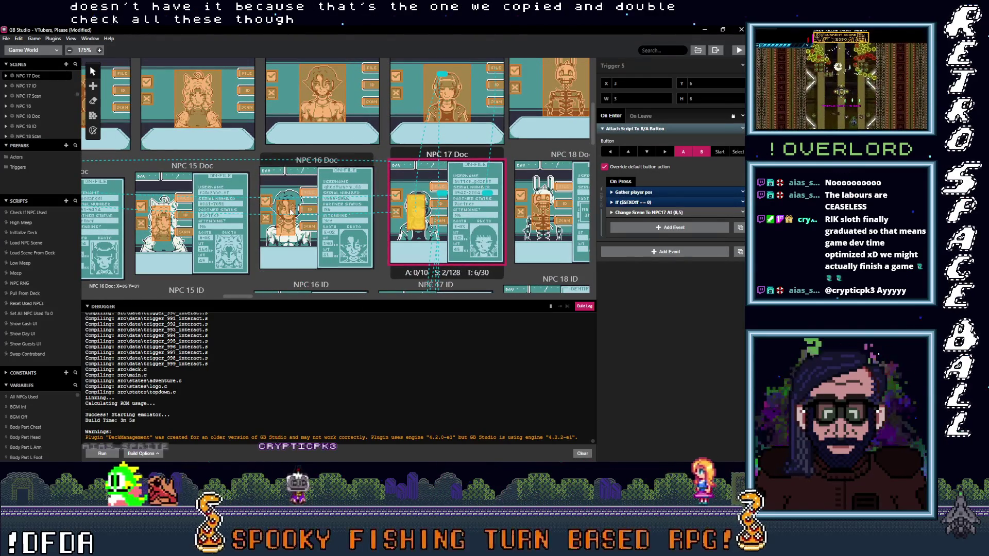
{"action": "left_click", "coordinate": [291, 212]}
{"action": "left_click", "coordinate": [161, 222]}
{"action": "scroll", "coordinate": [338, 219], "scroll_direction": "left", "scroll_amount": 1}
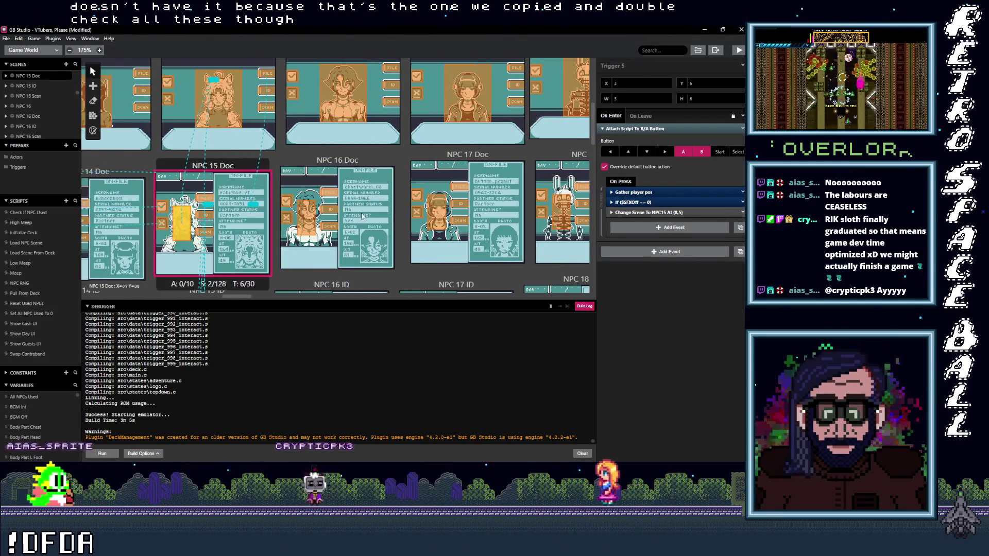
{"action": "scroll", "coordinate": [338, 219], "scroll_direction": "left", "scroll_amount": 8}
Step: Review the NPC 14, 12, 11, 10, 9 and 7 Doc trigger scripts
{"action": "left_click", "coordinate": [287, 223]}
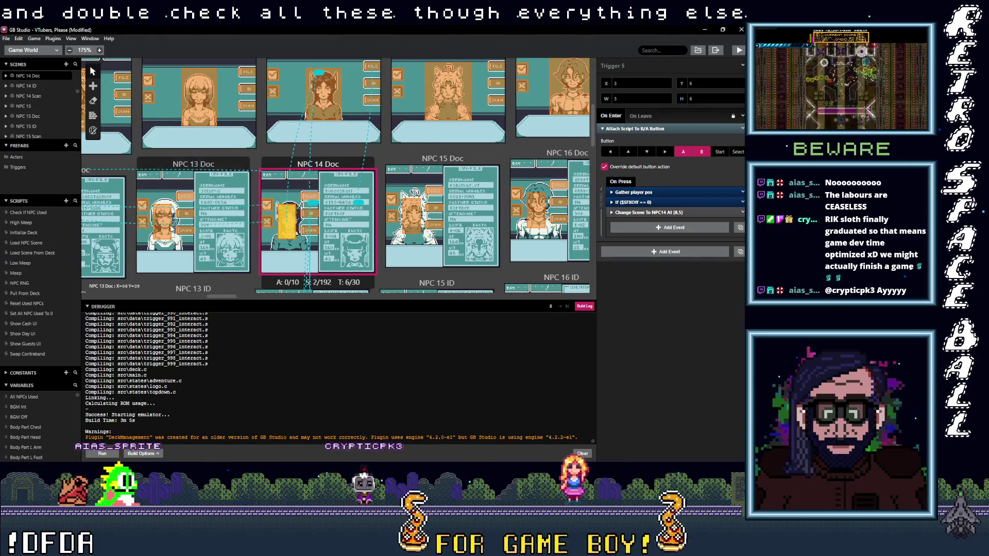
{"action": "scroll", "coordinate": [268, 224], "scroll_direction": "left", "scroll_amount": 7}
{"action": "left_click", "coordinate": [251, 225]}
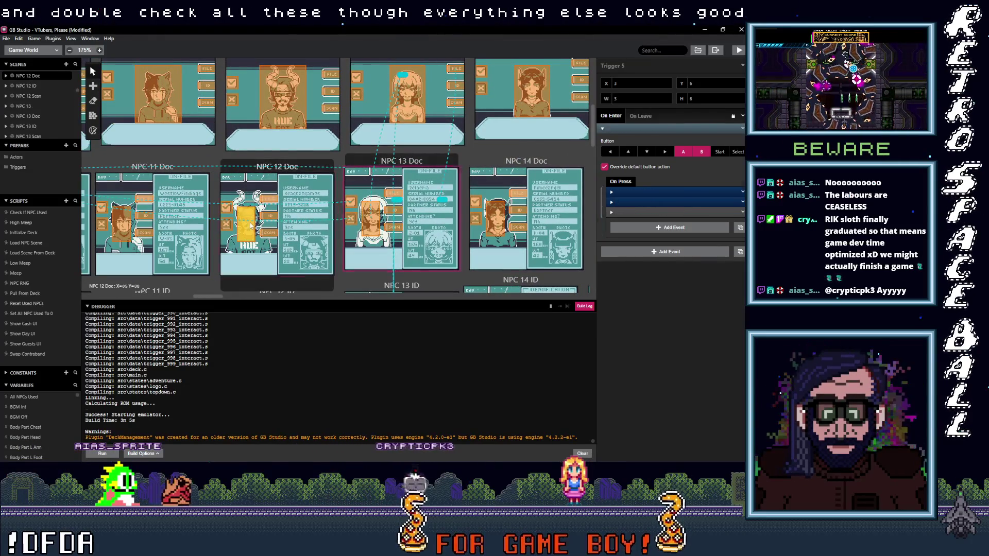
{"action": "scroll", "coordinate": [252, 226], "scroll_direction": "left", "scroll_amount": 4}
{"action": "left_click", "coordinate": [247, 228]}
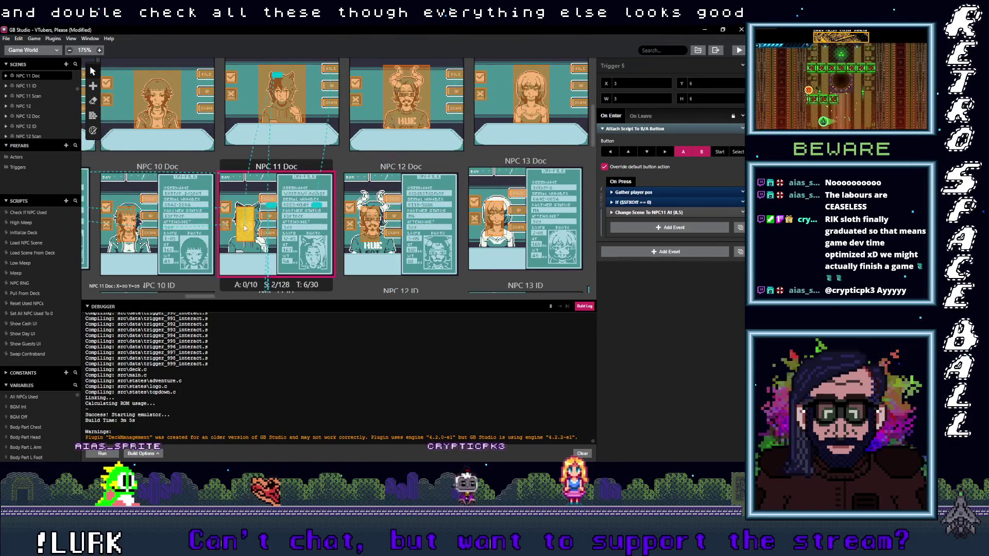
{"action": "scroll", "coordinate": [324, 234], "scroll_direction": "left", "scroll_amount": 5}
{"action": "left_click", "coordinate": [262, 234]}
{"action": "scroll", "coordinate": [273, 229], "scroll_direction": "left", "scroll_amount": 5}
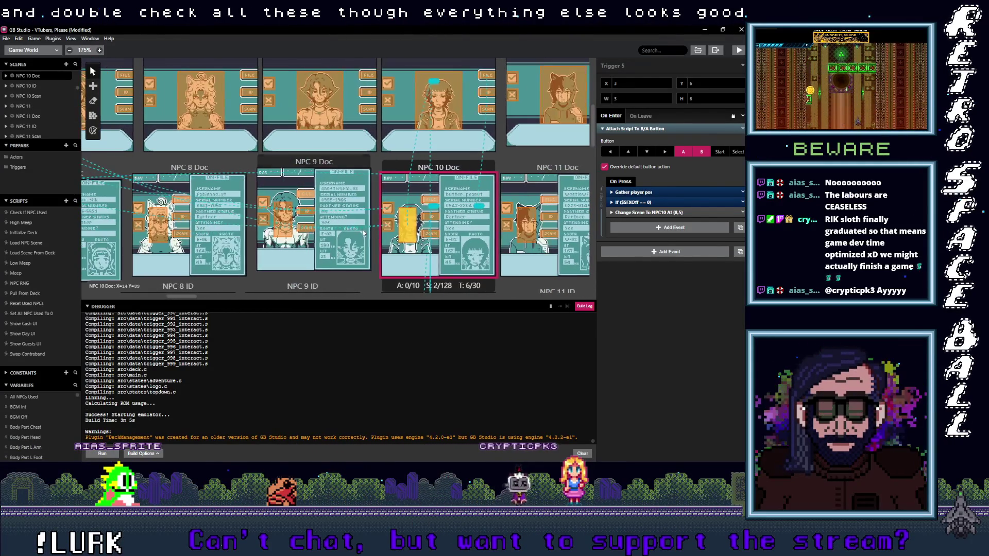
{"action": "left_click", "coordinate": [286, 222]}
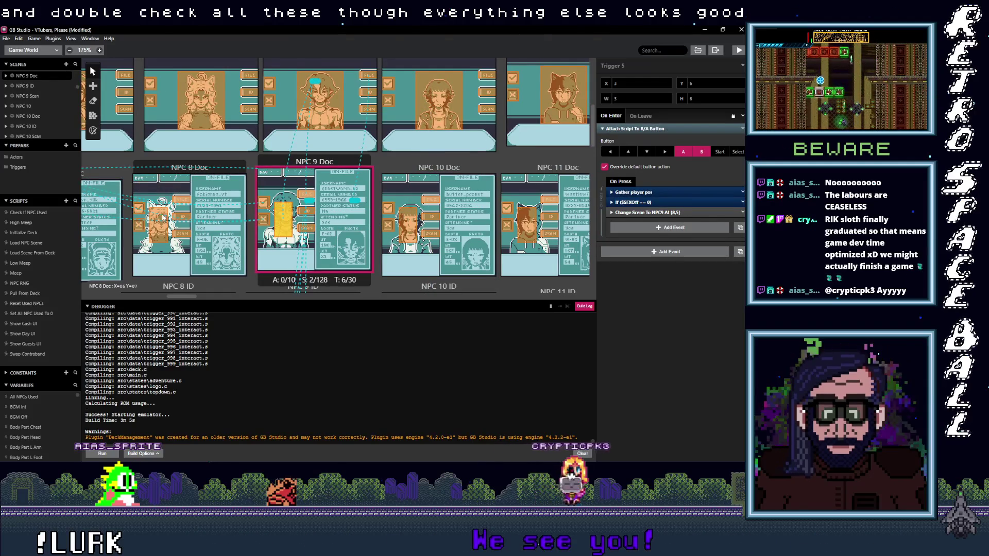
{"action": "scroll", "coordinate": [186, 222], "scroll_direction": "left", "scroll_amount": 10}
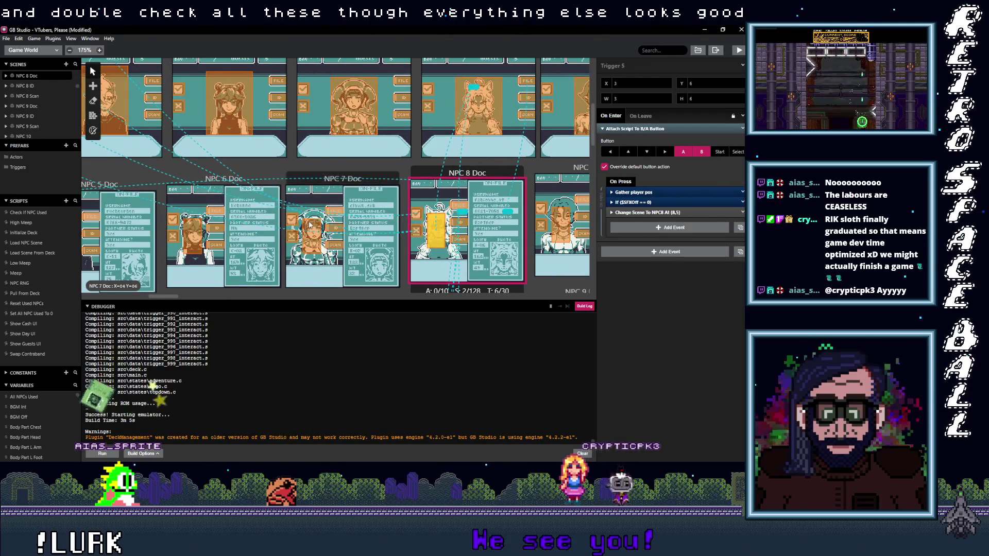
{"action": "left_click", "coordinate": [310, 225]}
Step: Check the NPC 6, 5 and 4 Doc triggers and move NPC 3 Doc's trigger to X 3, Y 5
{"action": "left_click", "coordinate": [198, 240]}
{"action": "scroll", "coordinate": [197, 240], "scroll_direction": "left", "scroll_amount": 8}
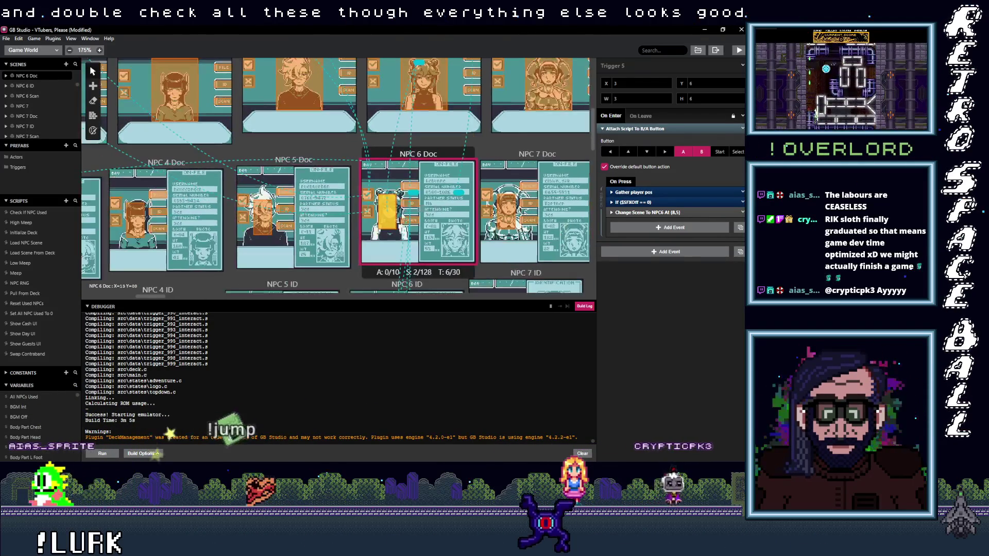
{"action": "left_click", "coordinate": [294, 214]}
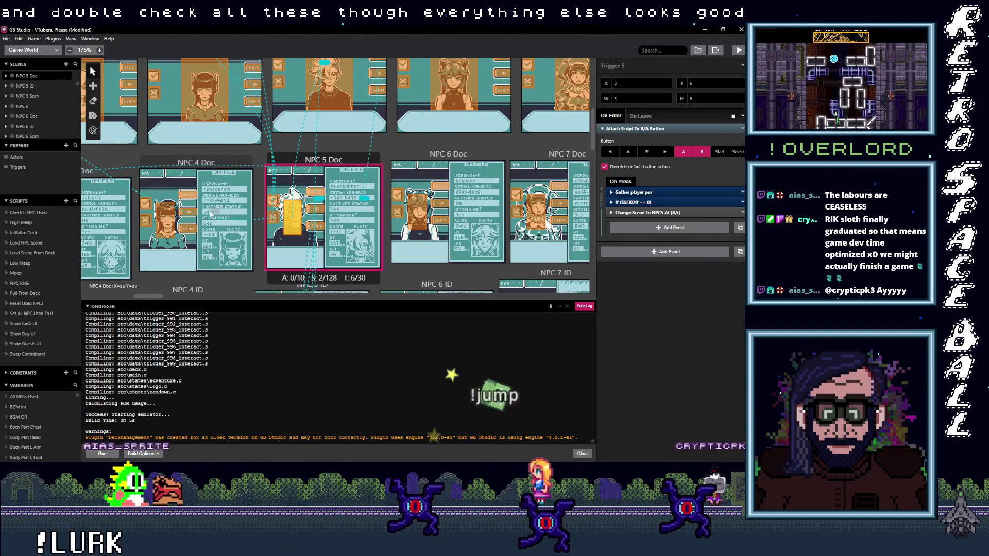
{"action": "left_click", "coordinate": [166, 217]}
{"action": "scroll", "coordinate": [291, 216], "scroll_direction": "left", "scroll_amount": 9}
{"action": "left_click", "coordinate": [291, 216]}
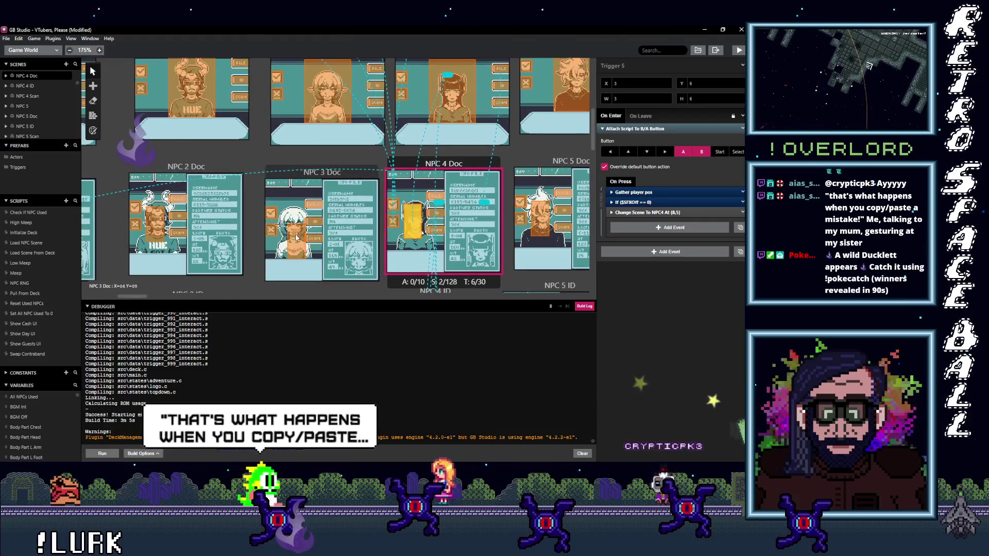
{"action": "left_click_drag", "start_coordinate": [292, 216], "coordinate": [284, 209]}
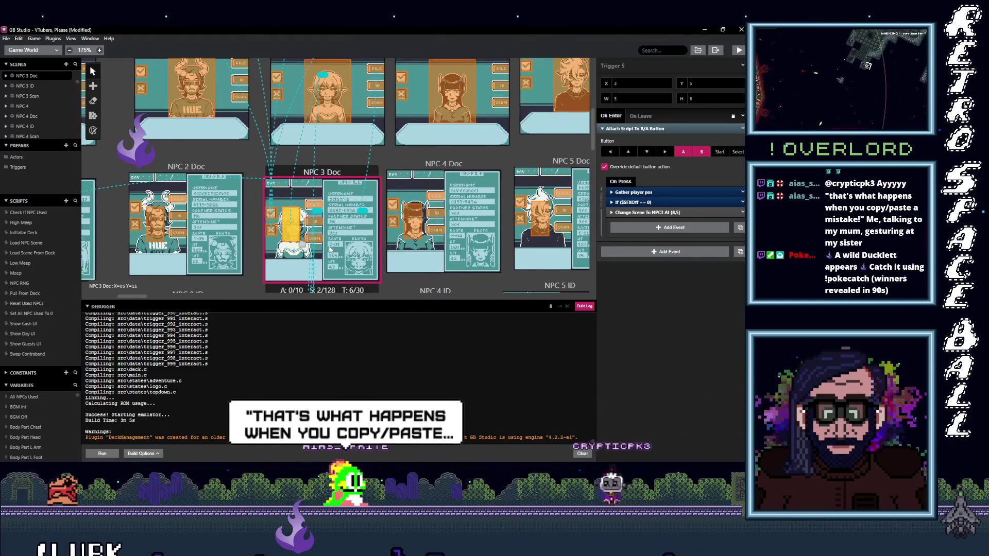
Step: Inspect the NPC 2 and NPC 1 Doc triggers, expanding Gather player pos to see the sound check
{"action": "scroll", "coordinate": [288, 217], "scroll_direction": "left", "scroll_amount": 6}
{"action": "left_click", "coordinate": [316, 234]}
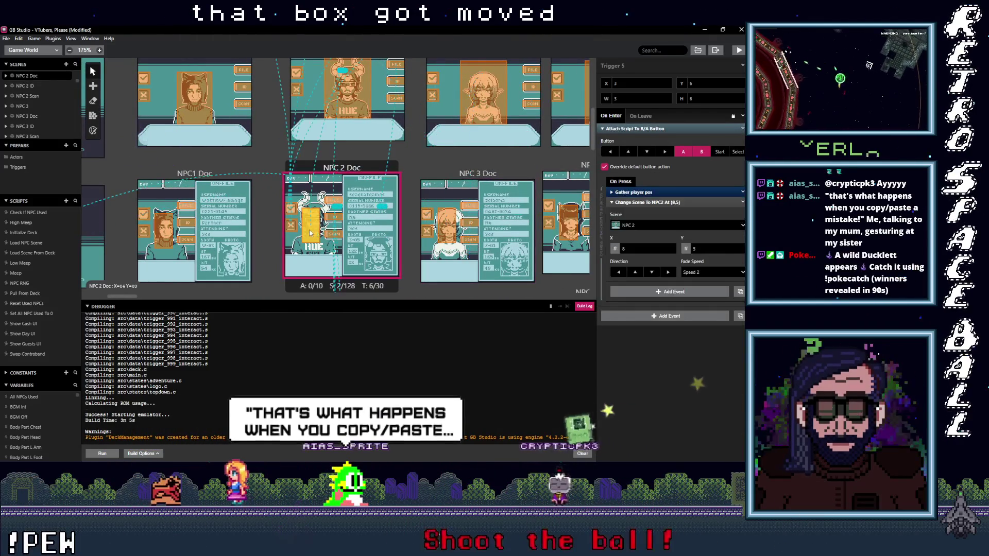
{"action": "scroll", "coordinate": [435, 232], "scroll_direction": "left", "scroll_amount": 6}
{"action": "scroll", "coordinate": [336, 230], "scroll_direction": "left", "scroll_amount": 1}
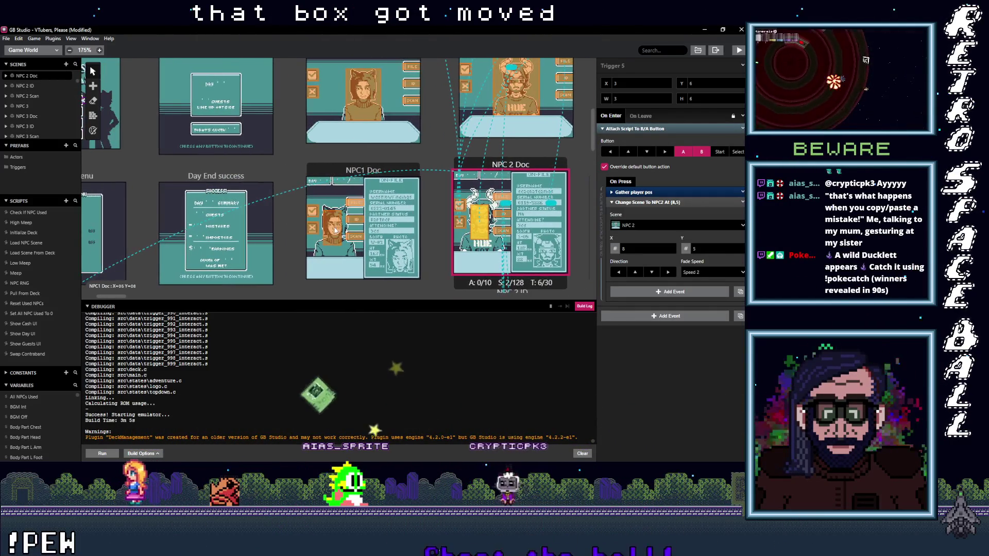
{"action": "left_click", "coordinate": [335, 230]}
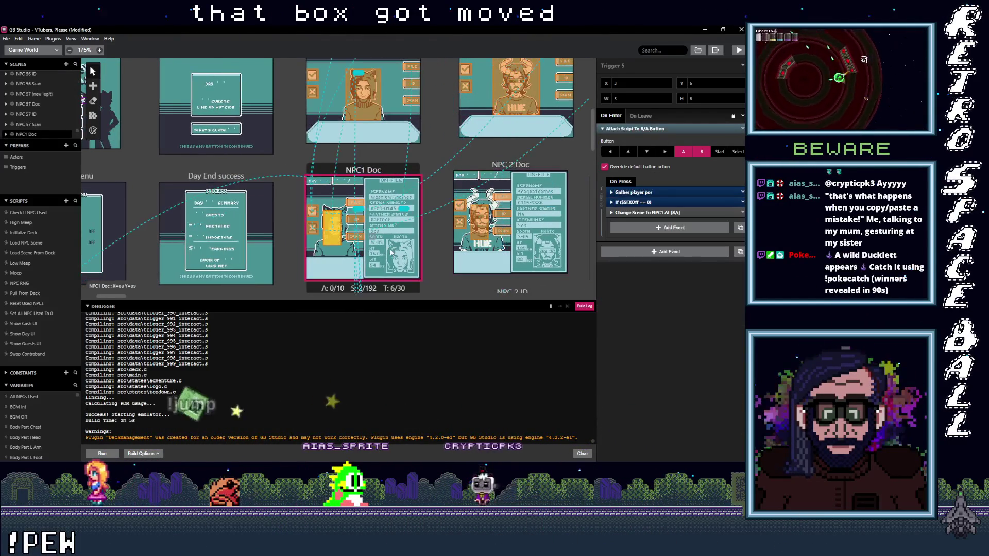
{"action": "left_click", "coordinate": [478, 216]}
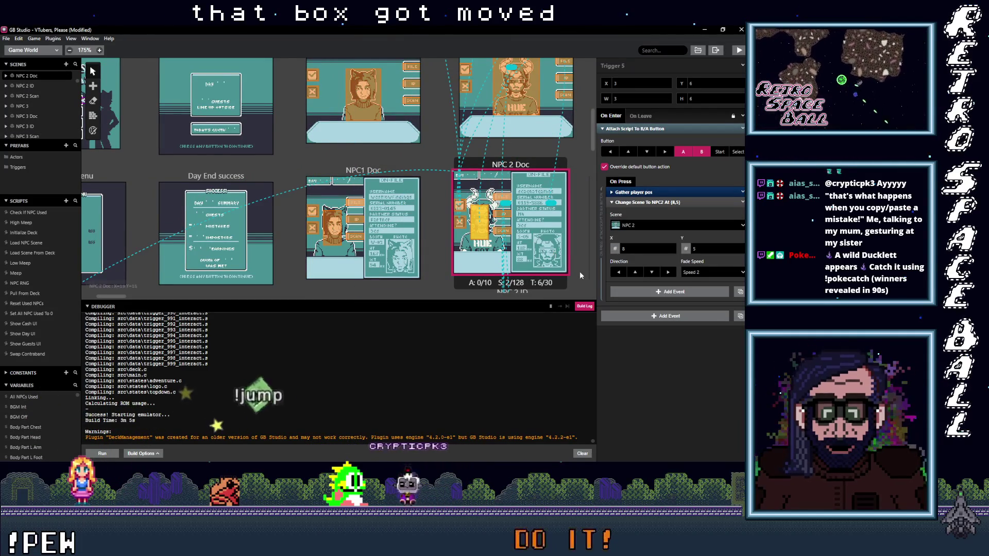
{"action": "left_click", "coordinate": [647, 192]}
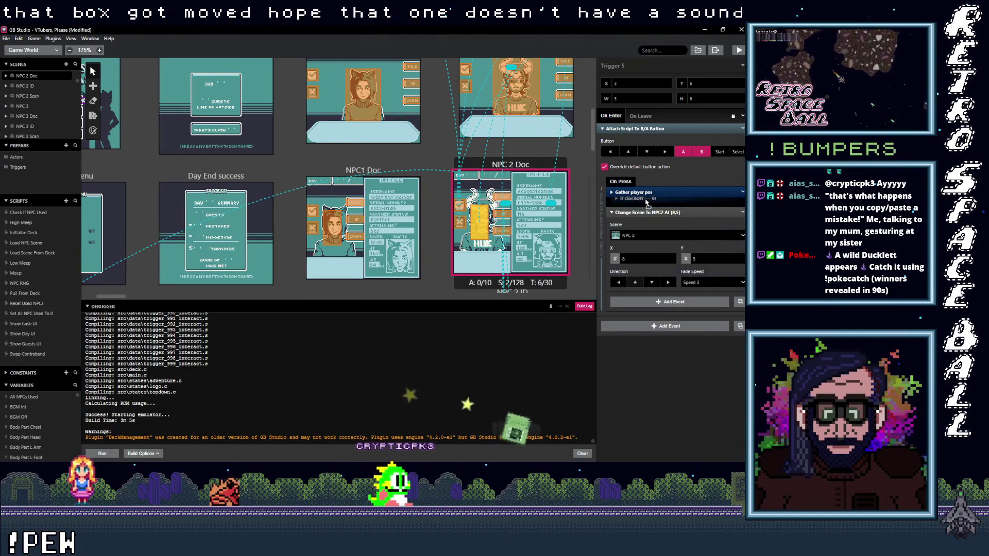
{"action": "left_click", "coordinate": [339, 222]}
Step: Inspect the NPC 3 and 4 Doc triggers and the NPC 2 and 3 ID triggers
{"action": "mouse_move", "coordinate": [582, 272]}
{"action": "left_mouse_down"}
{"action": "mouse_move", "coordinate": [460, 268]}
{"action": "mouse_move", "coordinate": [408, 215]}
{"action": "left_mouse_up"}
{"action": "left_click", "coordinate": [408, 216]}
{"action": "mouse_move", "coordinate": [453, 255]}
{"action": "left_mouse_down"}
{"action": "mouse_move", "coordinate": [282, 255]}
{"action": "mouse_move", "coordinate": [553, 112]}
{"action": "left_mouse_up"}
{"action": "left_click", "coordinate": [363, 211]}
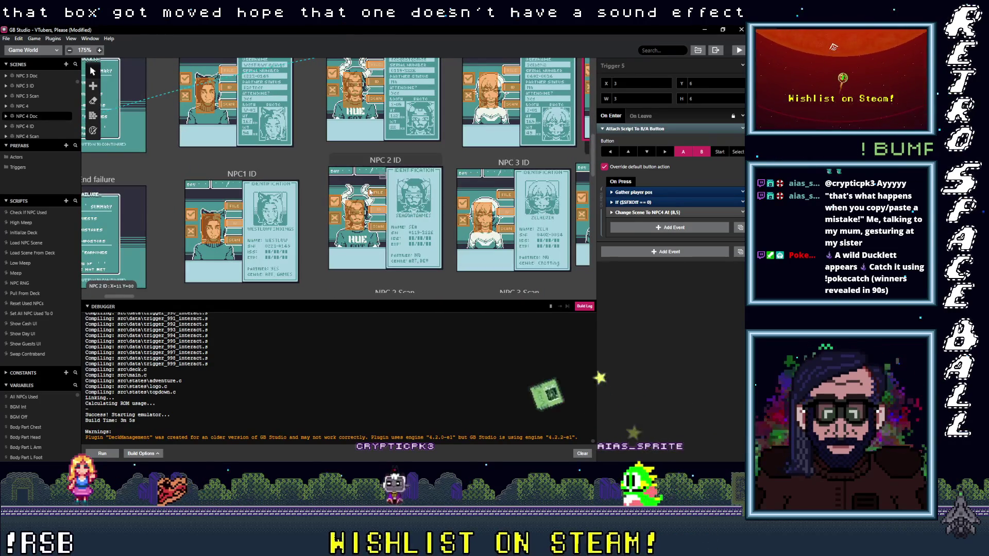
{"action": "left_click", "coordinate": [358, 217]}
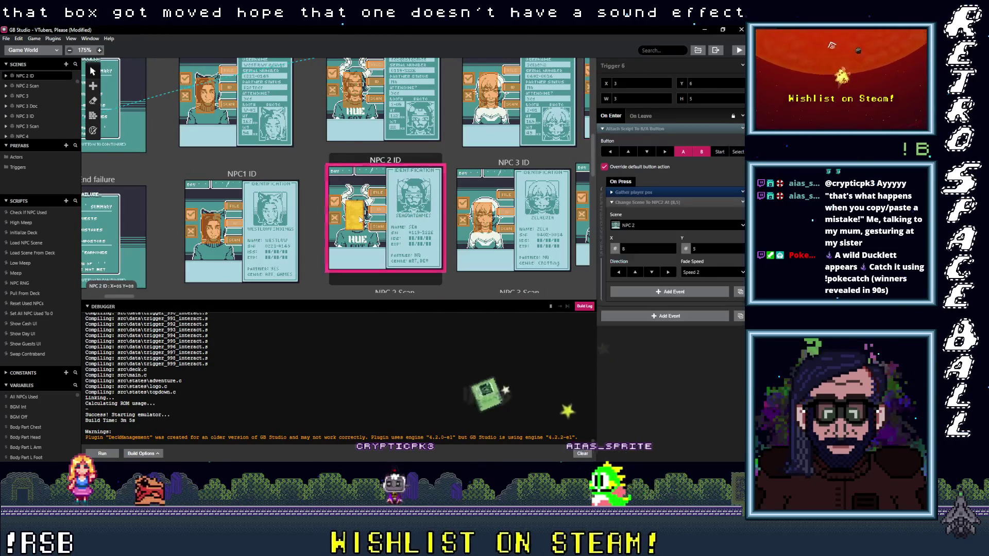
{"action": "left_click", "coordinate": [647, 203]}
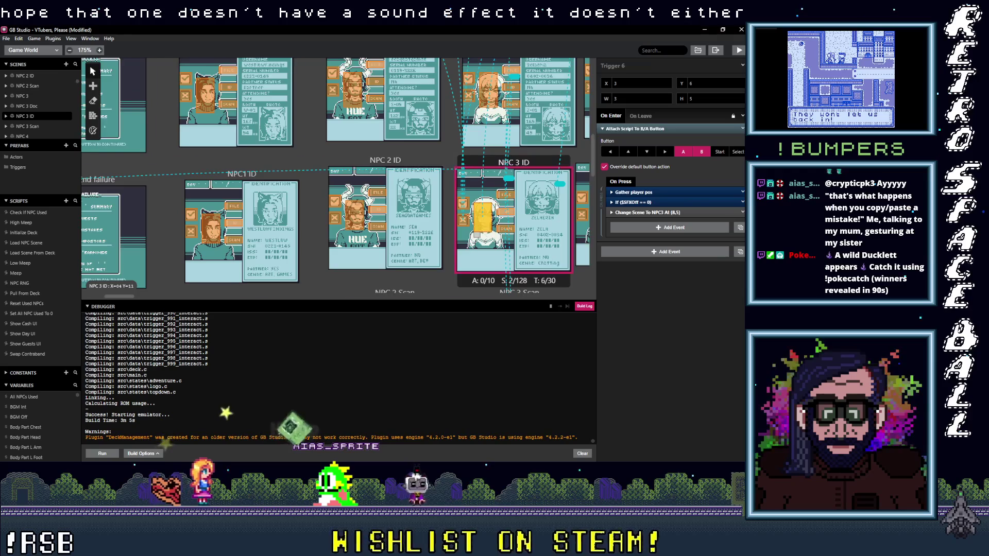
{"action": "left_click", "coordinate": [482, 220]}
Step: Inspect the NPC 2, 1, 4, 5 and 6 Scan scene triggers
{"action": "left_click_drag", "start_coordinate": [235, 243], "coordinate": [267, 180]}
{"action": "left_click", "coordinate": [244, 173]}
{"action": "left_click_drag", "start_coordinate": [376, 228], "coordinate": [390, 168]}
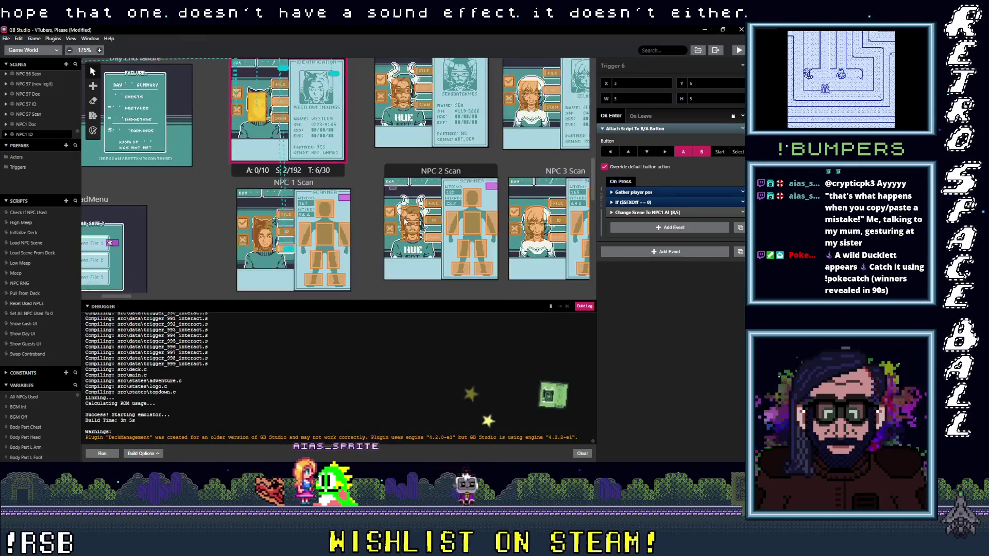
{"action": "left_click", "coordinate": [417, 231]}
{"action": "left_click", "coordinate": [649, 202]}
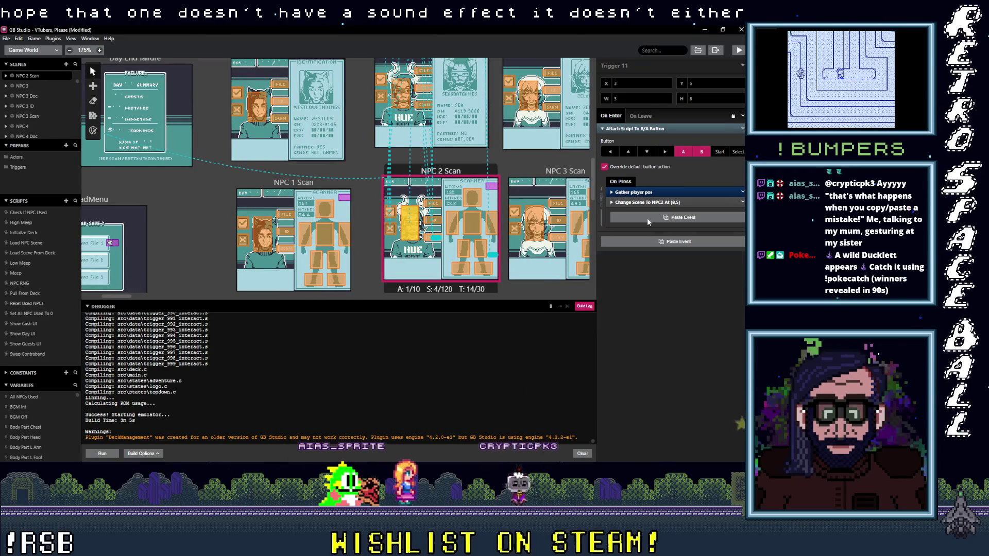
{"action": "left_click", "coordinate": [263, 234]}
{"action": "scroll", "coordinate": [417, 233], "scroll_direction": "right", "scroll_amount": 3}
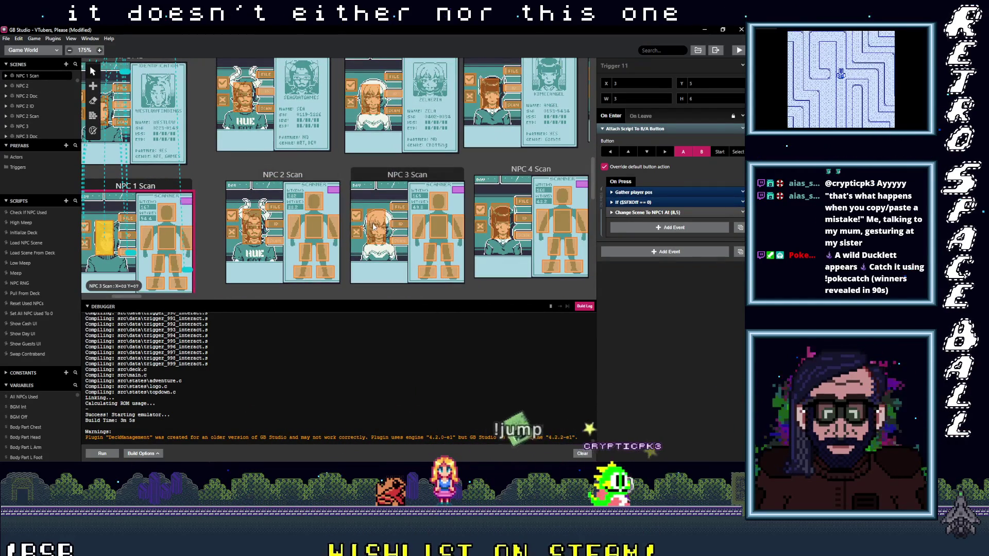
{"action": "left_click", "coordinate": [502, 225]}
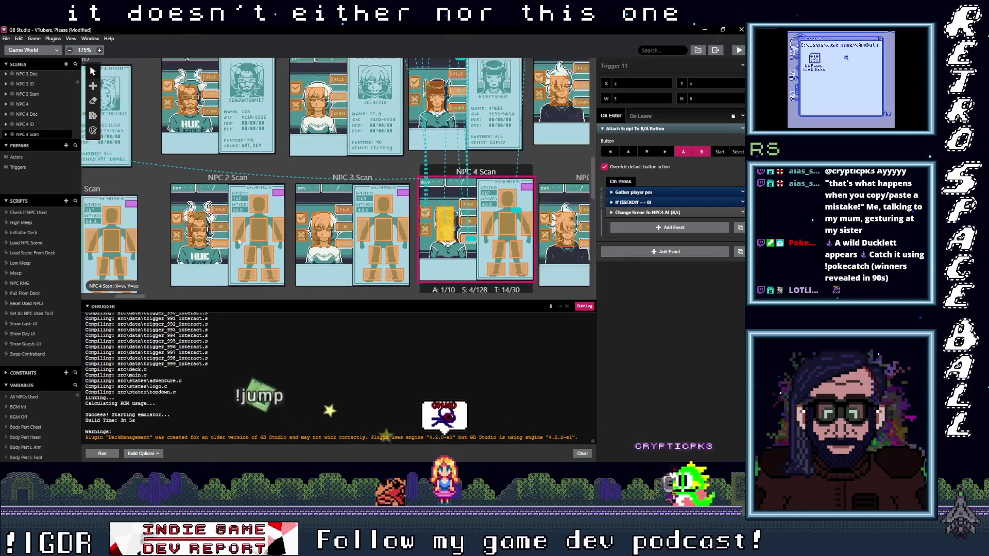
{"action": "scroll", "coordinate": [464, 232], "scroll_direction": "right", "scroll_amount": 5}
{"action": "left_click", "coordinate": [335, 237]}
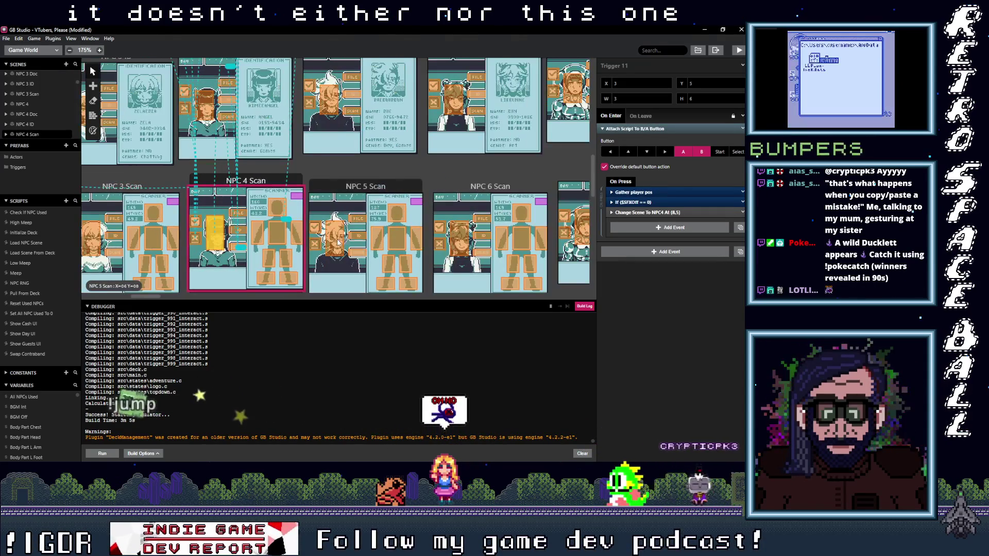
{"action": "left_click", "coordinate": [460, 237]}
Step: Inspect the NPC 7, 8 and 9 Scan scene triggers
{"action": "scroll", "coordinate": [460, 237], "scroll_direction": "right", "scroll_amount": 5}
{"action": "left_click", "coordinate": [343, 222]}
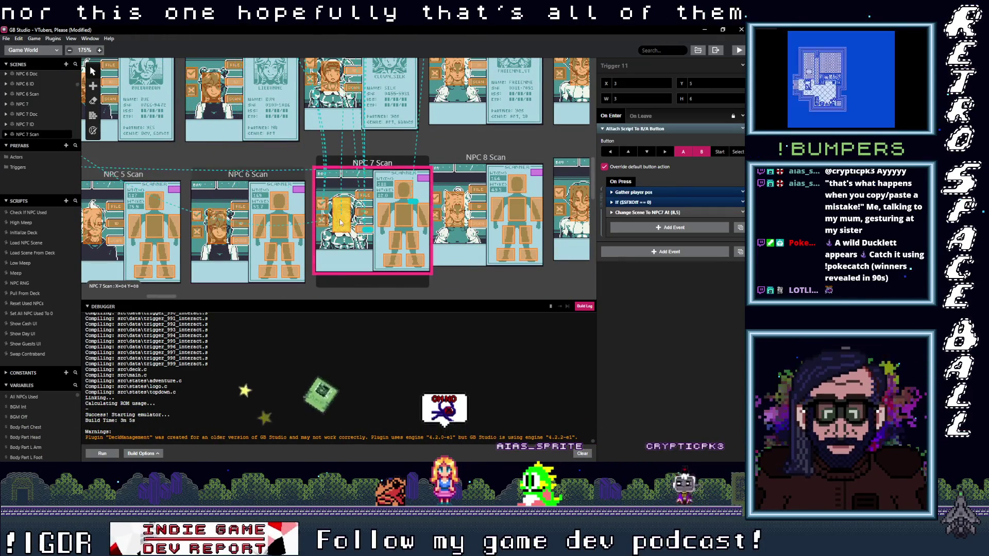
{"action": "left_click", "coordinate": [456, 221]}
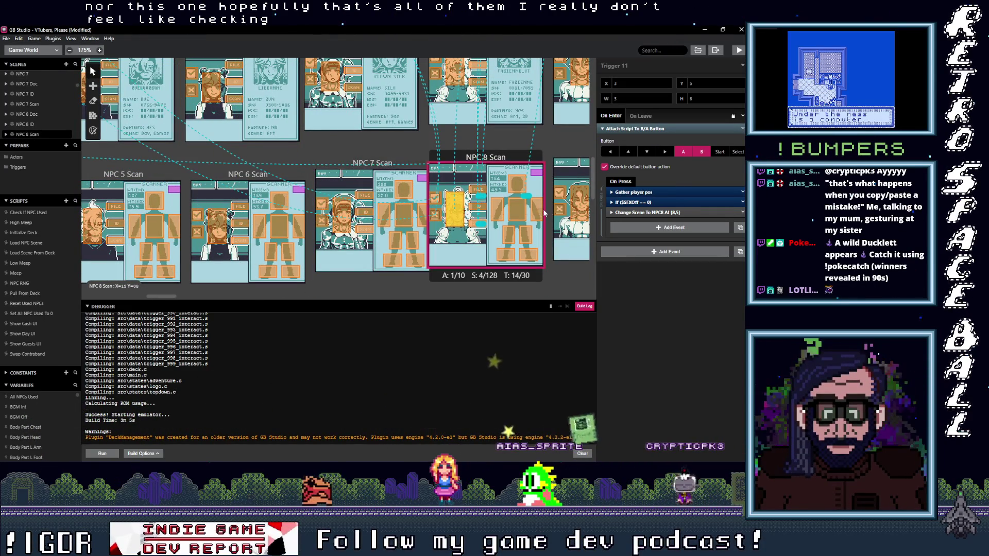
{"action": "left_click", "coordinate": [577, 206]}
{"action": "scroll", "coordinate": [315, 210], "scroll_direction": "right", "scroll_amount": 4}
{"action": "scroll", "coordinate": [315, 210], "scroll_direction": "right", "scroll_amount": 1}
Step: Inspect the NPC 10, 11 and 12 Scan triggers, then the NPC 12 Doc trigger
{"action": "left_click", "coordinate": [454, 206]}
{"action": "left_click", "coordinate": [584, 206]}
{"action": "scroll", "coordinate": [418, 203], "scroll_direction": "right", "scroll_amount": 5}
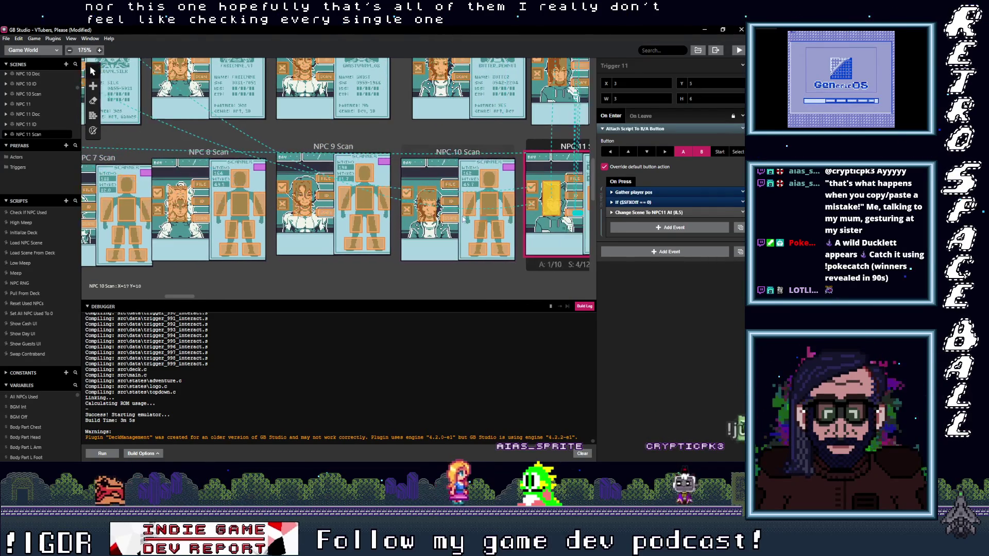
{"action": "left_click", "coordinate": [438, 202]}
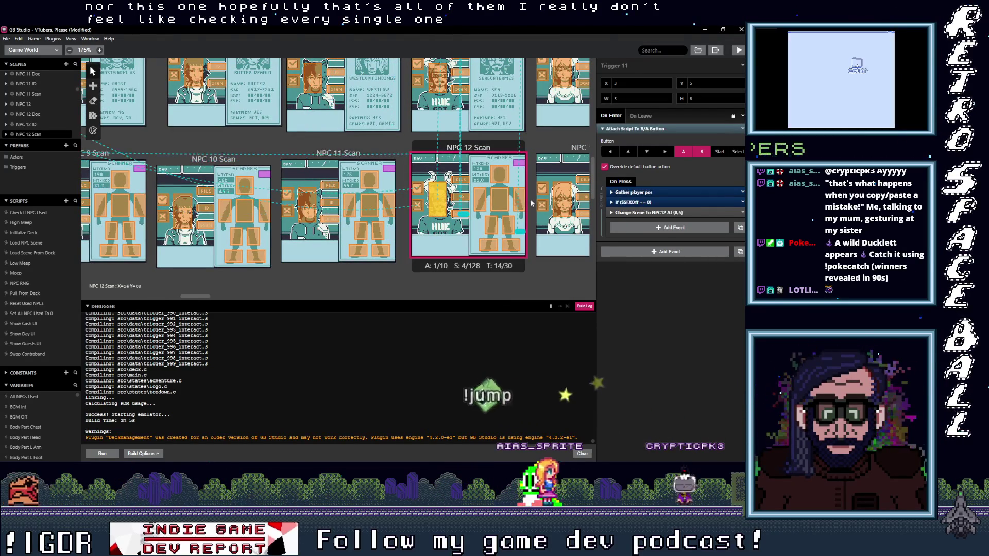
{"action": "scroll", "coordinate": [421, 161], "scroll_direction": "up", "scroll_amount": 2}
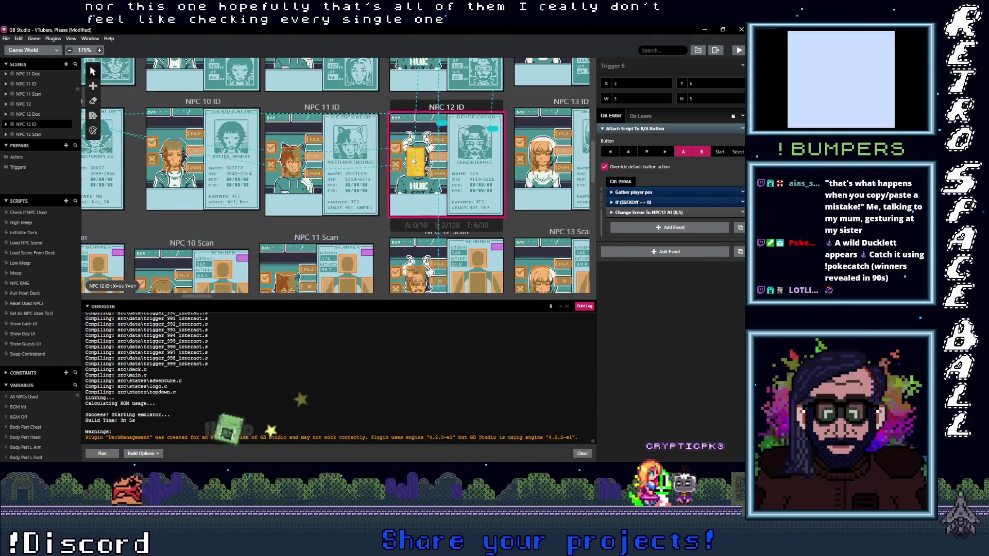
{"action": "scroll", "coordinate": [421, 162], "scroll_direction": "up", "scroll_amount": 2}
{"action": "left_click", "coordinate": [412, 147]}
{"action": "scroll", "coordinate": [432, 211], "scroll_direction": "up", "scroll_amount": 2}
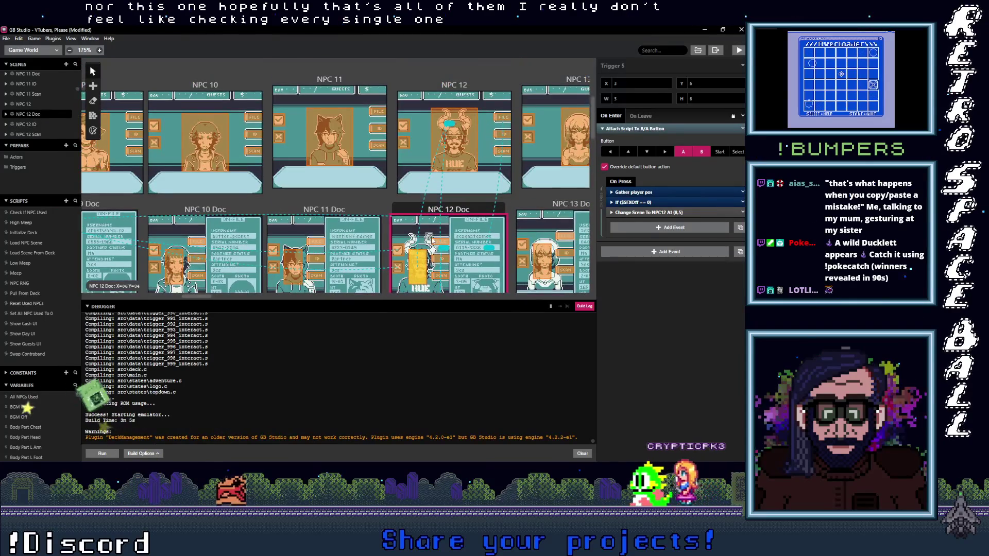
{"action": "scroll", "coordinate": [458, 153], "scroll_direction": "left", "scroll_amount": 1}
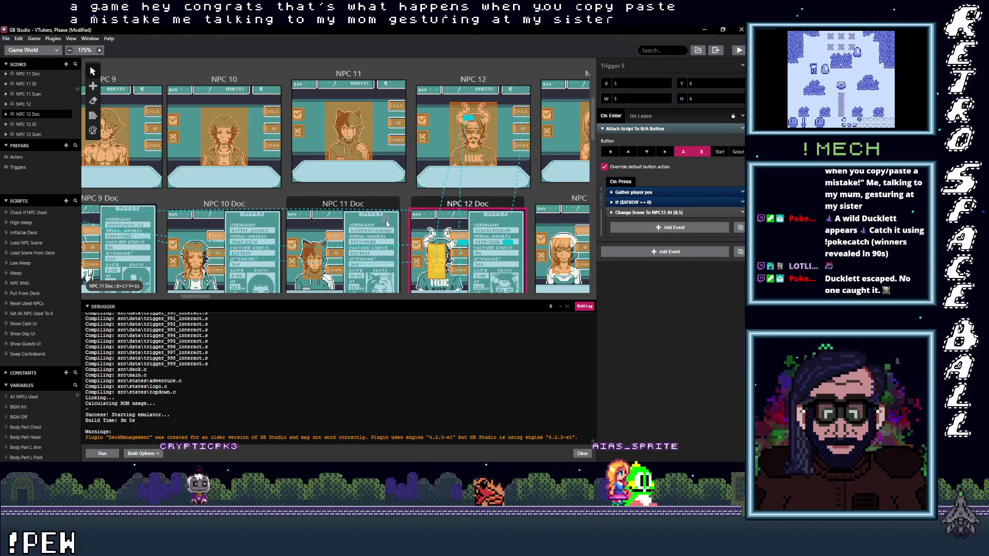
{"action": "left_click", "coordinate": [329, 253]}
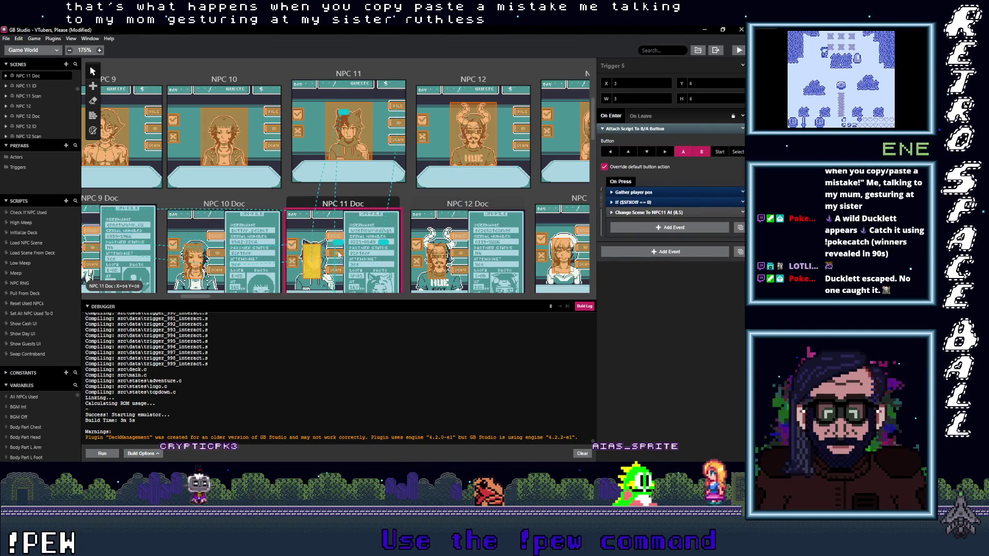
{"action": "scroll", "coordinate": [332, 190], "scroll_direction": "down", "scroll_amount": 3}
{"action": "left_click", "coordinate": [311, 250]}
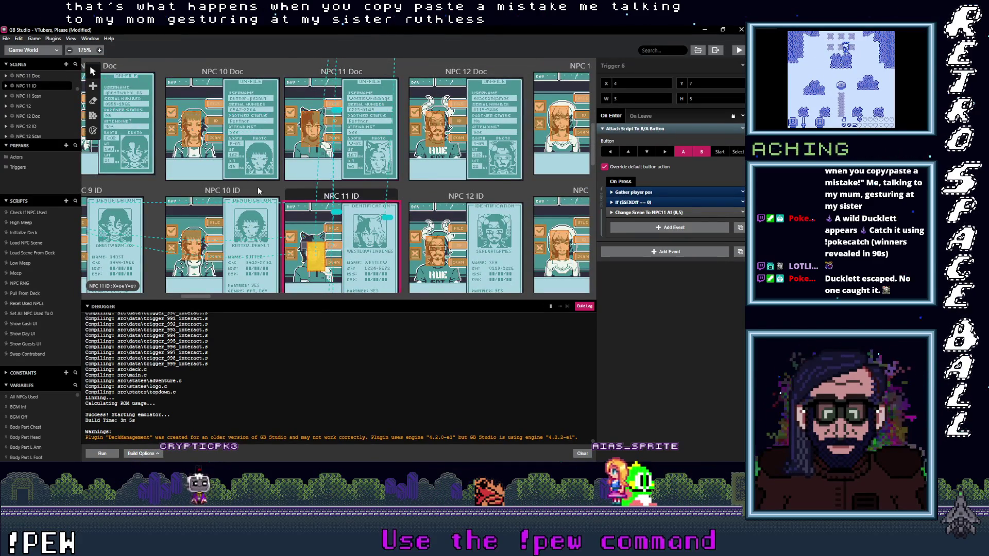
{"action": "left_click", "coordinate": [191, 242]}
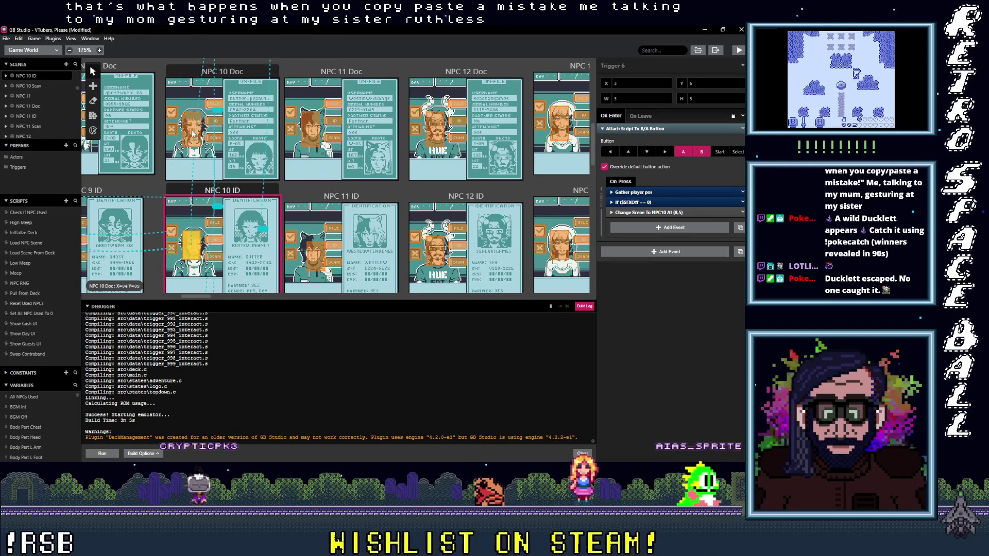
{"action": "scroll", "coordinate": [194, 139], "scroll_direction": "left", "scroll_amount": 3}
{"action": "left_click", "coordinate": [197, 145]}
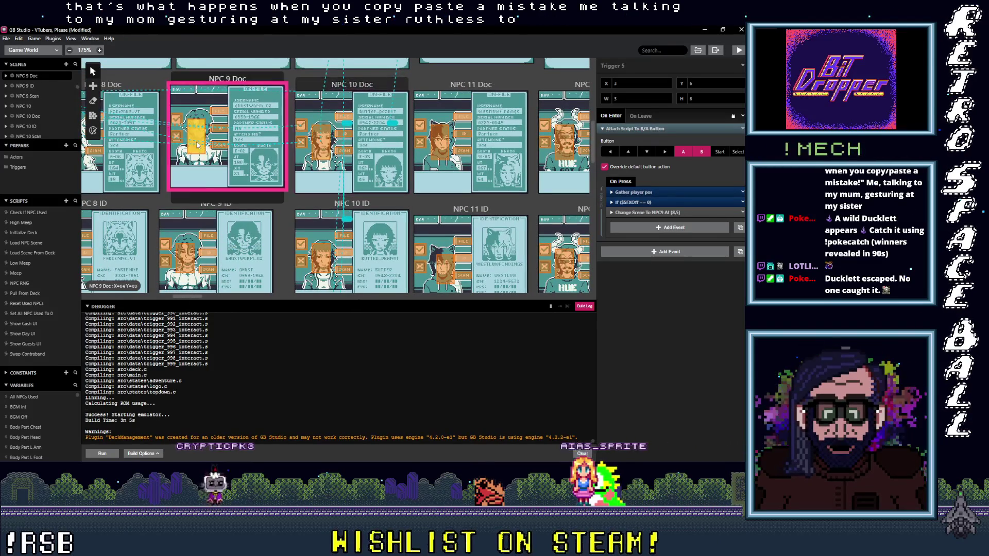
{"action": "left_click", "coordinate": [188, 252]}
{"action": "scroll", "coordinate": [133, 153], "scroll_direction": "right", "scroll_amount": 9}
{"action": "scroll", "coordinate": [132, 153], "scroll_direction": "down", "scroll_amount": 2}
{"action": "scroll", "coordinate": [132, 153], "scroll_direction": "right", "scroll_amount": 10}
{"action": "scroll", "coordinate": [132, 153], "scroll_direction": "down", "scroll_amount": 2}
{"action": "left_click", "coordinate": [297, 222]}
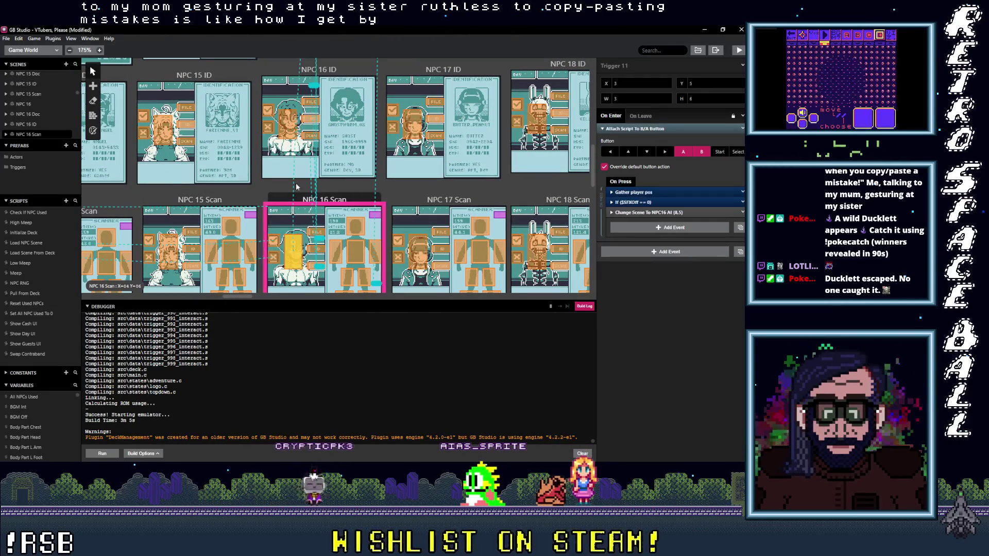
{"action": "left_click", "coordinate": [291, 124]}
{"action": "scroll", "coordinate": [252, 206], "scroll_direction": "right", "scroll_amount": 12}
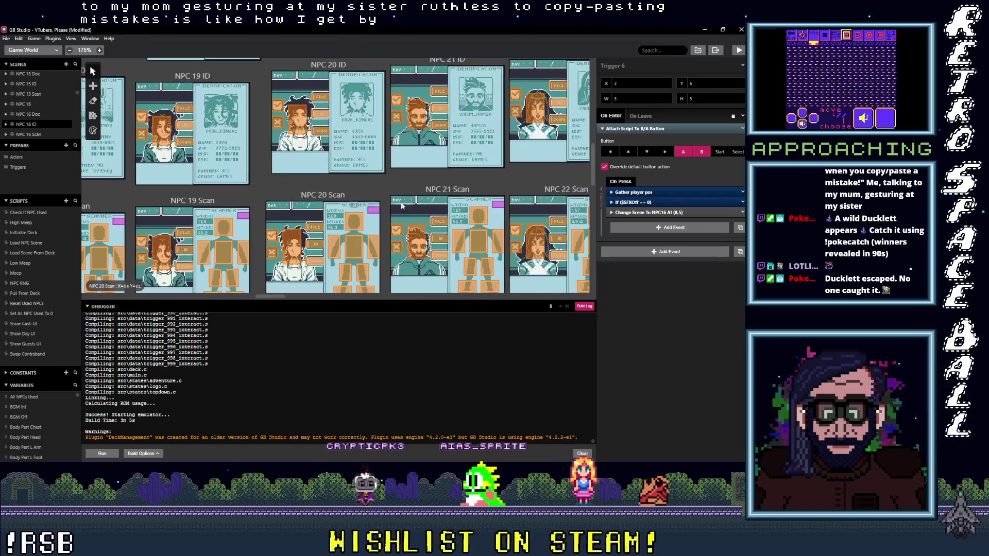
{"action": "left_click", "coordinate": [219, 245]}
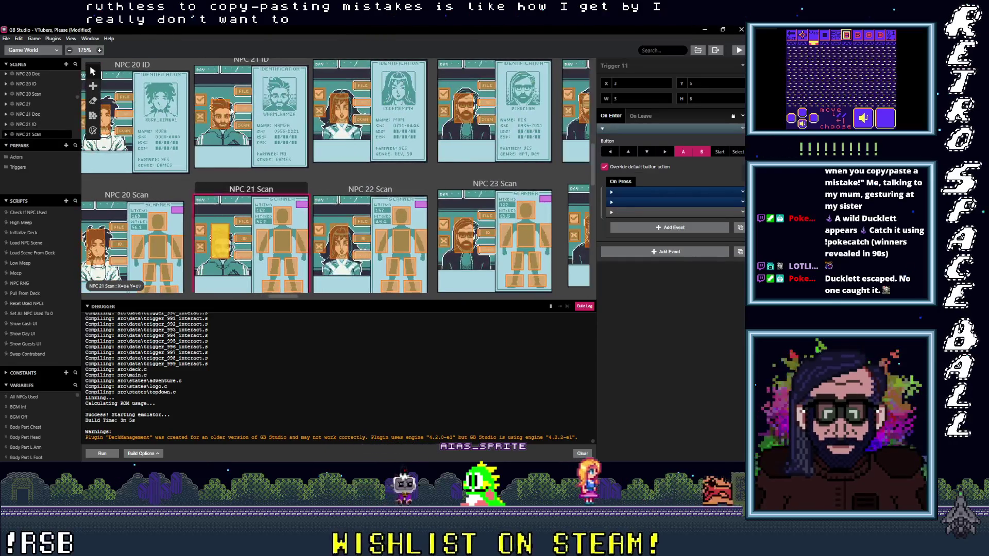
{"action": "left_click", "coordinate": [227, 117]}
{"action": "left_click", "coordinate": [337, 113]}
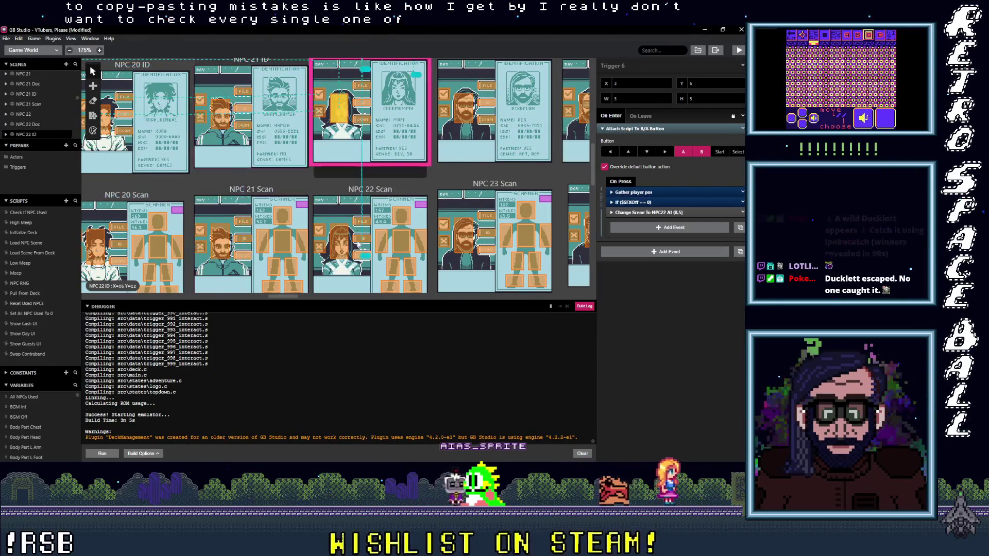
{"action": "left_click", "coordinate": [338, 240]}
{"action": "left_click", "coordinate": [460, 246]}
{"action": "left_click", "coordinate": [464, 109]}
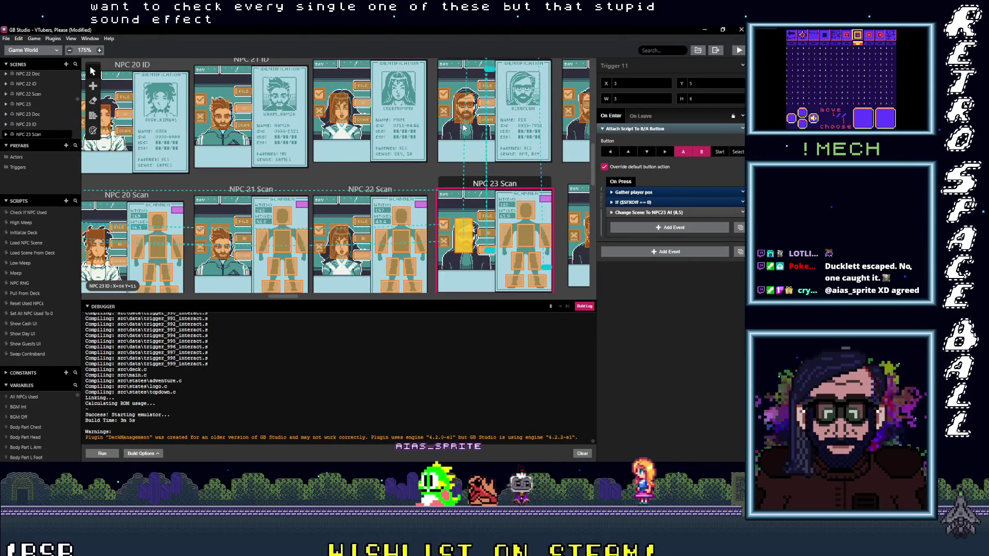
{"action": "scroll", "coordinate": [491, 193], "scroll_direction": "right", "scroll_amount": 5}
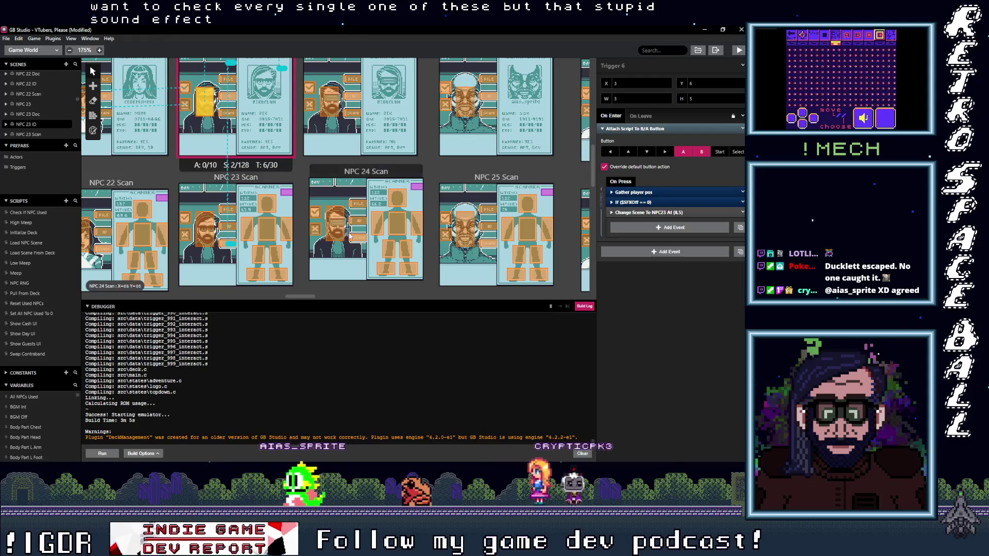
{"action": "left_click", "coordinate": [335, 226]}
{"action": "left_click", "coordinate": [332, 108]}
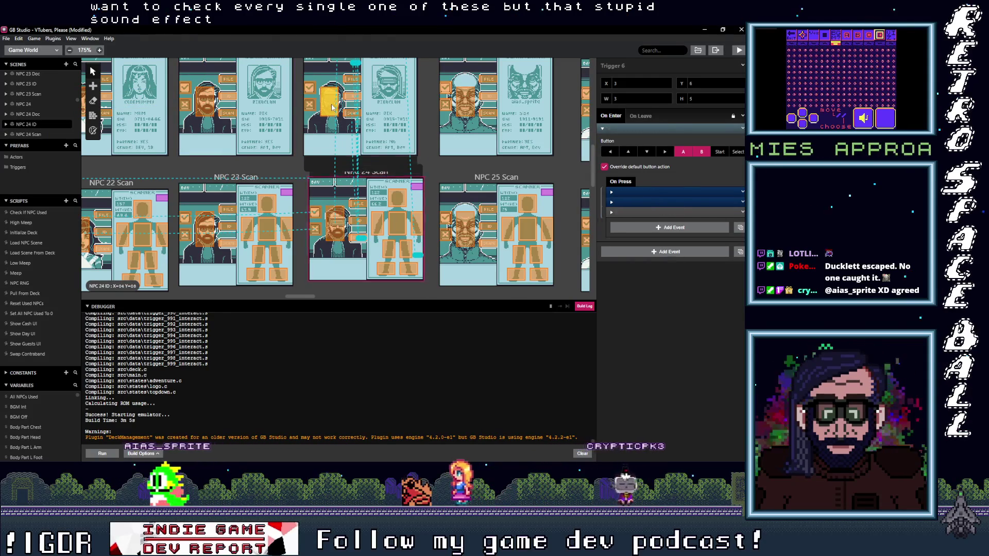
{"action": "left_click", "coordinate": [466, 234]}
{"action": "left_click", "coordinate": [466, 102]}
{"action": "scroll", "coordinate": [283, 156], "scroll_direction": "right", "scroll_amount": 5}
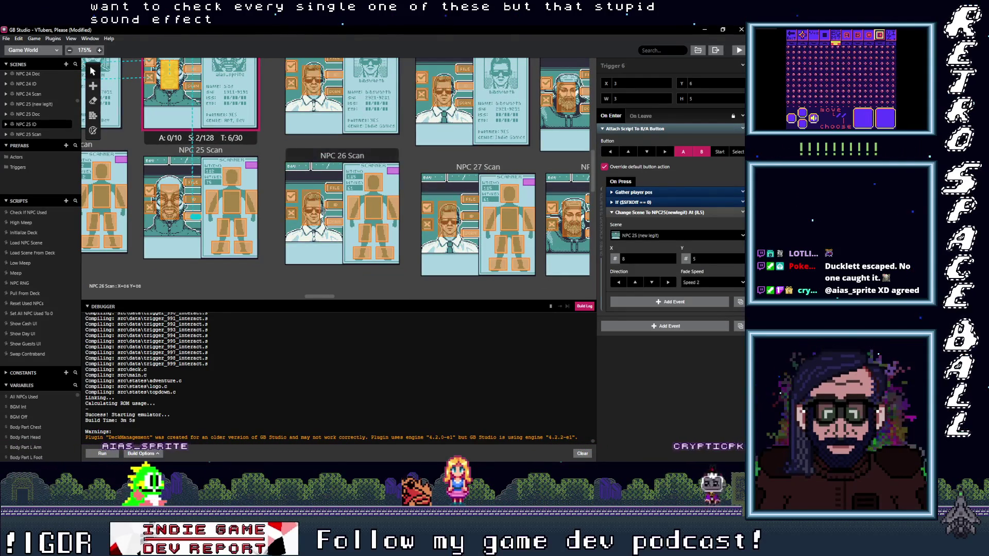
{"action": "left_click", "coordinate": [311, 208]}
{"action": "left_click", "coordinate": [313, 88]}
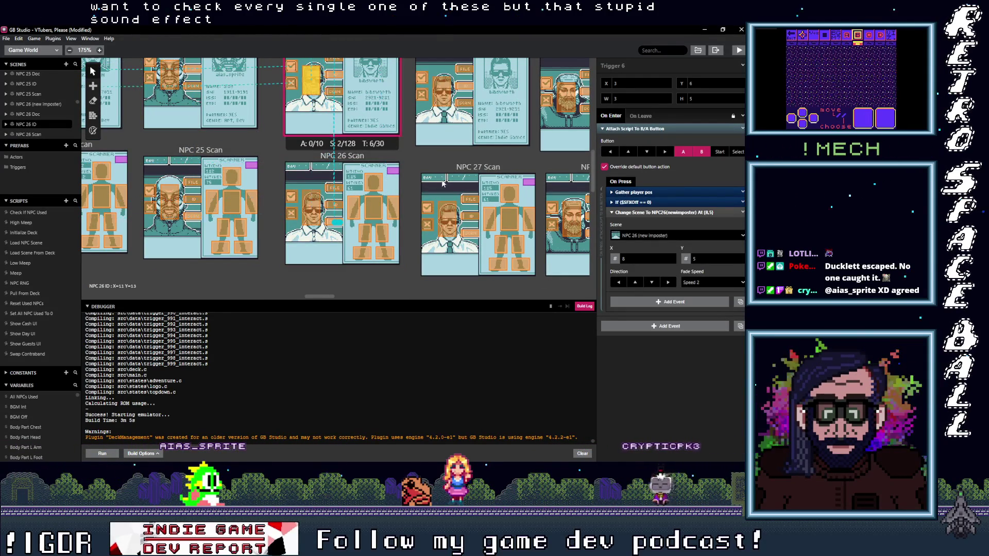
{"action": "left_click", "coordinate": [448, 221]}
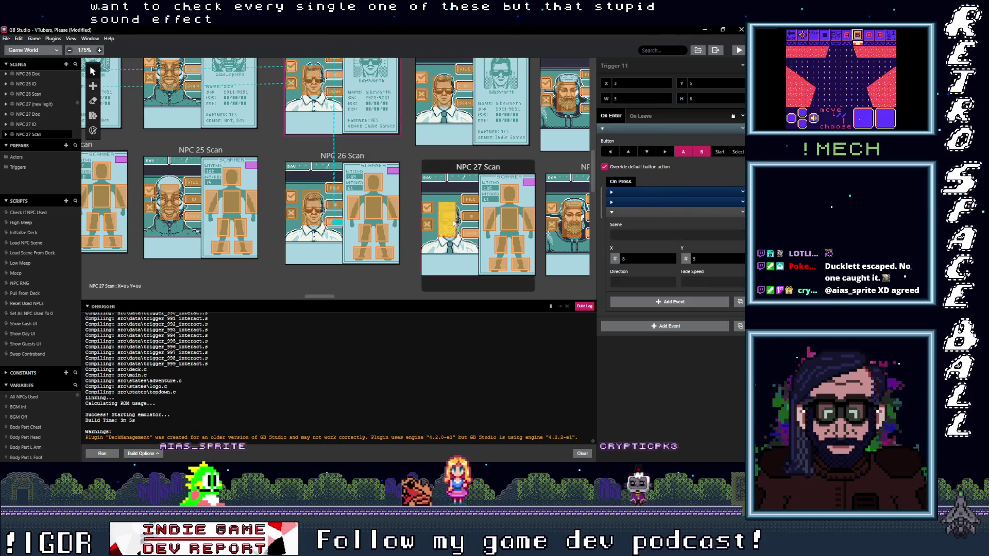
{"action": "left_click", "coordinate": [448, 103]}
{"action": "scroll", "coordinate": [447, 102], "scroll_direction": "right", "scroll_amount": 5}
{"action": "scroll", "coordinate": [448, 103], "scroll_direction": "up", "scroll_amount": 1}
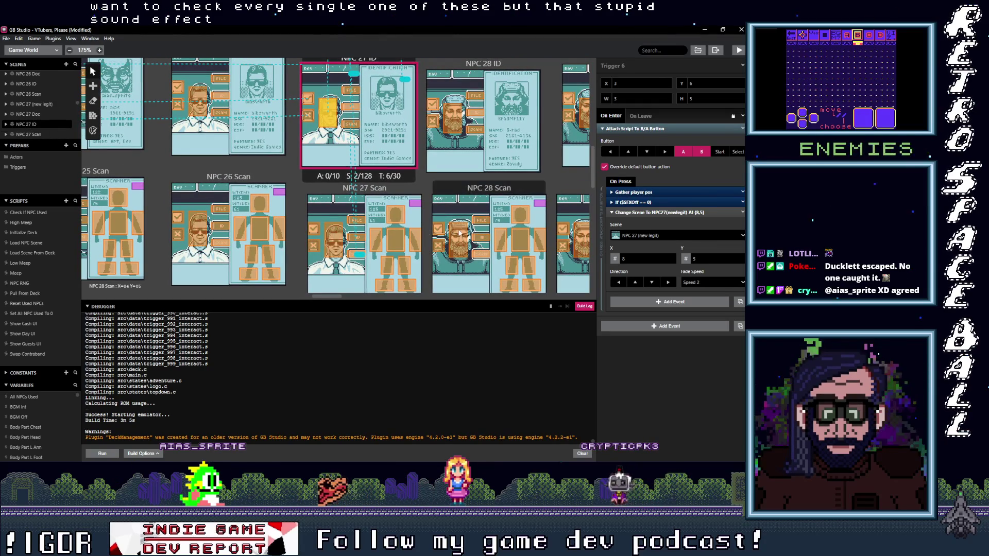
{"action": "left_click", "coordinate": [459, 233]}
{"action": "left_click", "coordinate": [453, 114]}
{"action": "scroll", "coordinate": [280, 213], "scroll_direction": "right", "scroll_amount": 5}
{"action": "scroll", "coordinate": [280, 213], "scroll_direction": "right", "scroll_amount": 15}
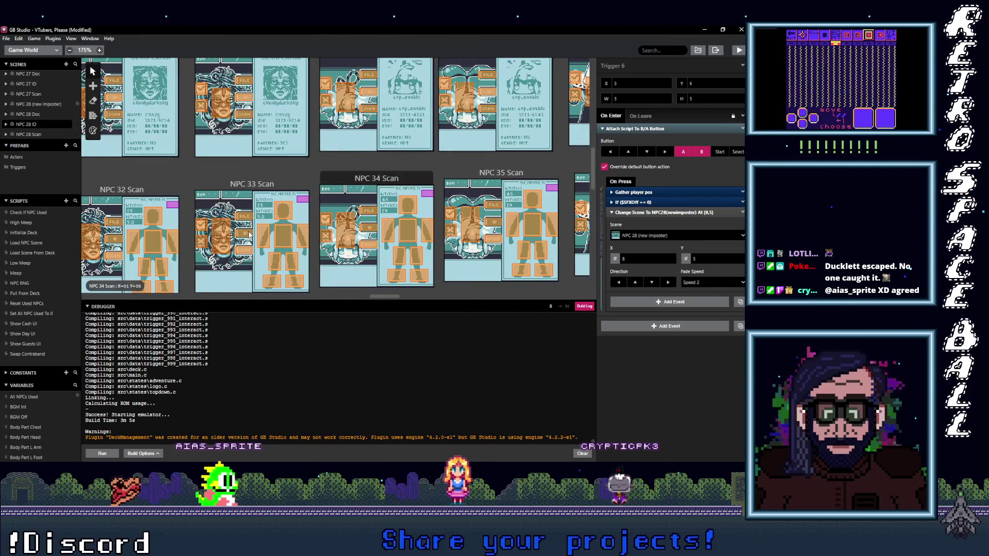
{"action": "left_click", "coordinate": [222, 237]}
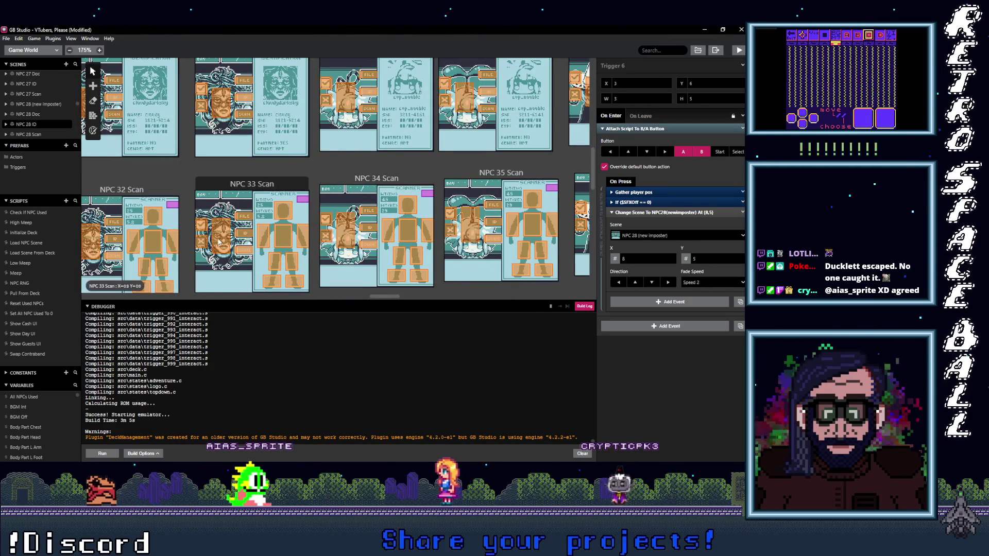
{"action": "left_click", "coordinate": [221, 103]}
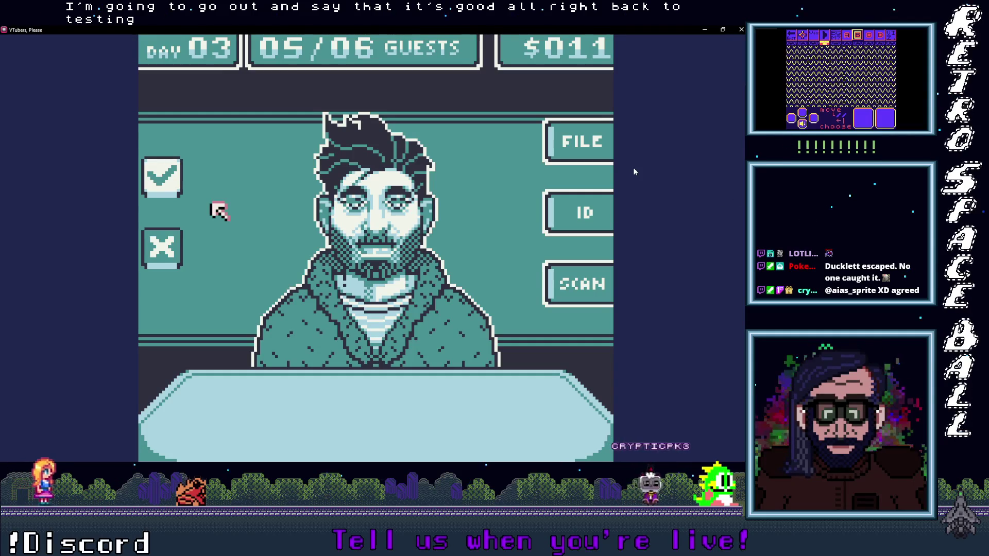
Step: Run the body scanner over the bearded guest's head, neck, legs and torso
{"action": "key", "text": "Right"}
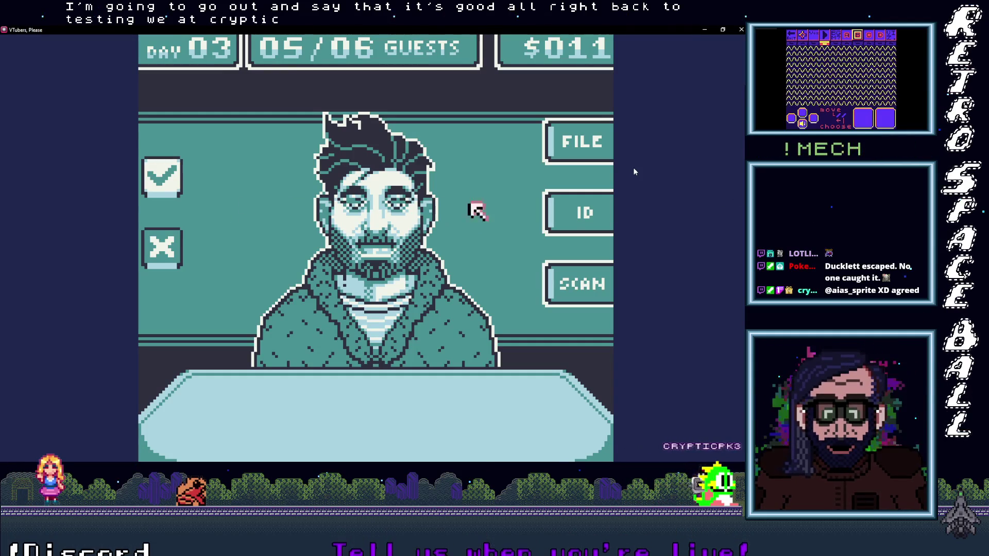
{"action": "key", "text": "Down"}
{"action": "key", "text": "z"}
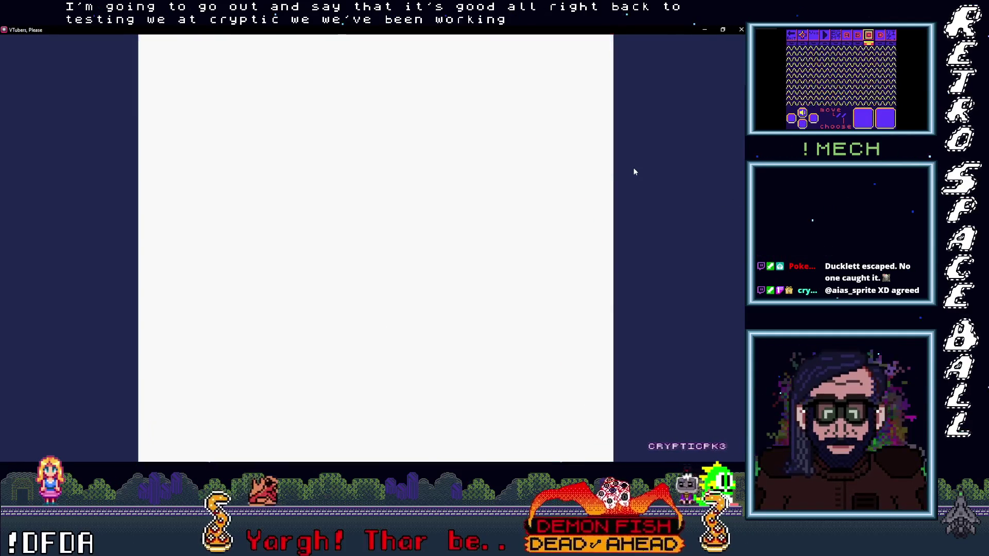
{"action": "key", "text": "Up"}
{"action": "key", "text": "Left"}
{"action": "key", "text": "Right"}
{"action": "key", "text": "Down"}
{"action": "key", "text": "Right"}
{"action": "key", "text": "Left"}
{"action": "key", "text": "Up"}
{"action": "key", "text": "Up"}
{"action": "key", "text": "Left"}
{"action": "key", "text": "Right"}
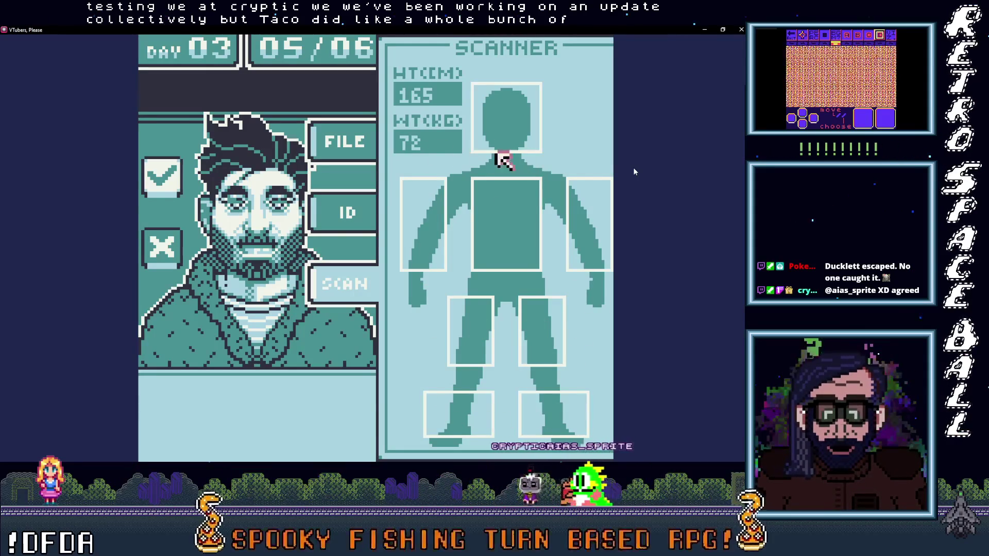
{"action": "key", "text": "Left"}
Step: Compare the bearded guest's identification card against his on-file record
{"action": "key", "text": "Up"}
{"action": "key", "text": "z"}
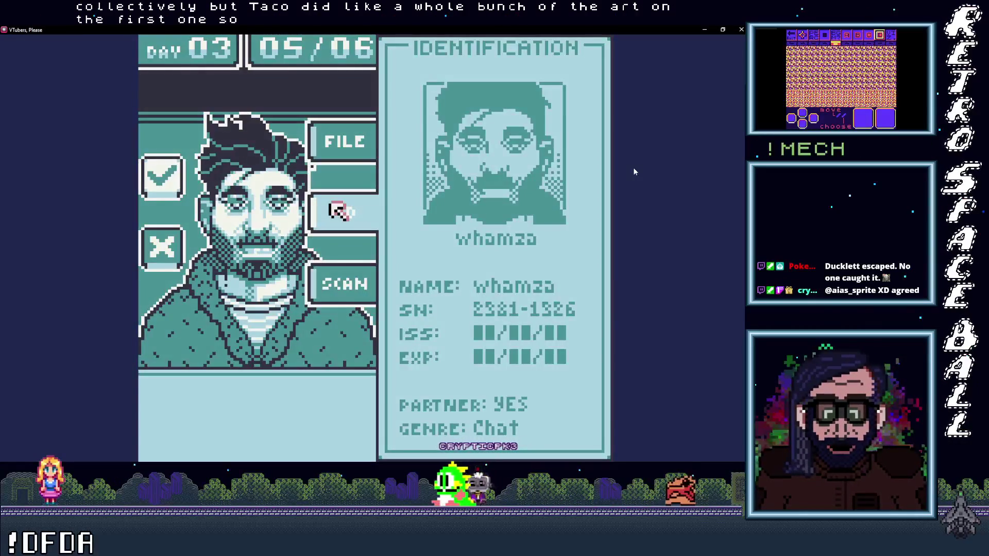
{"action": "key", "text": "Up"}
{"action": "key", "text": "Up"}
{"action": "key", "text": "z"}
{"action": "key", "text": "Up"}
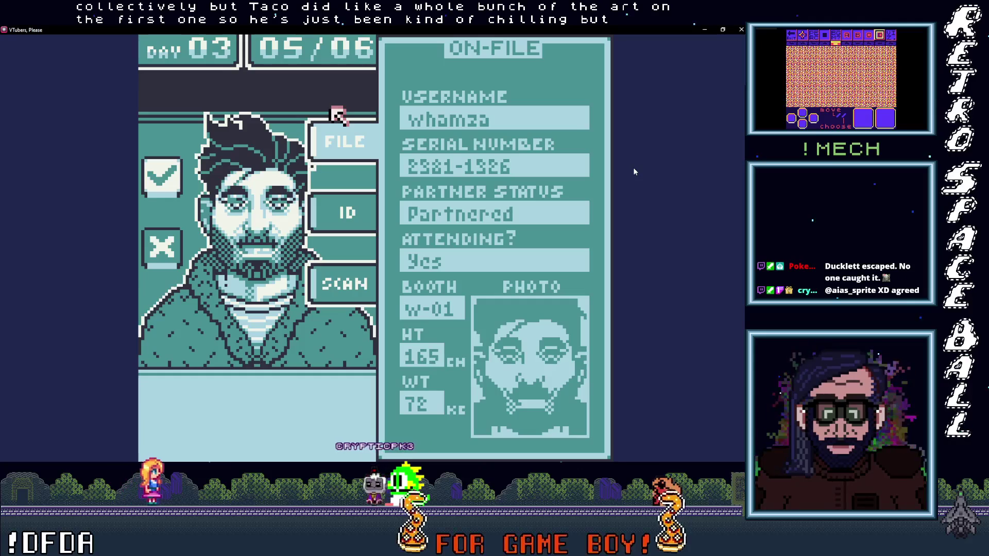
{"action": "key", "text": "Up"}
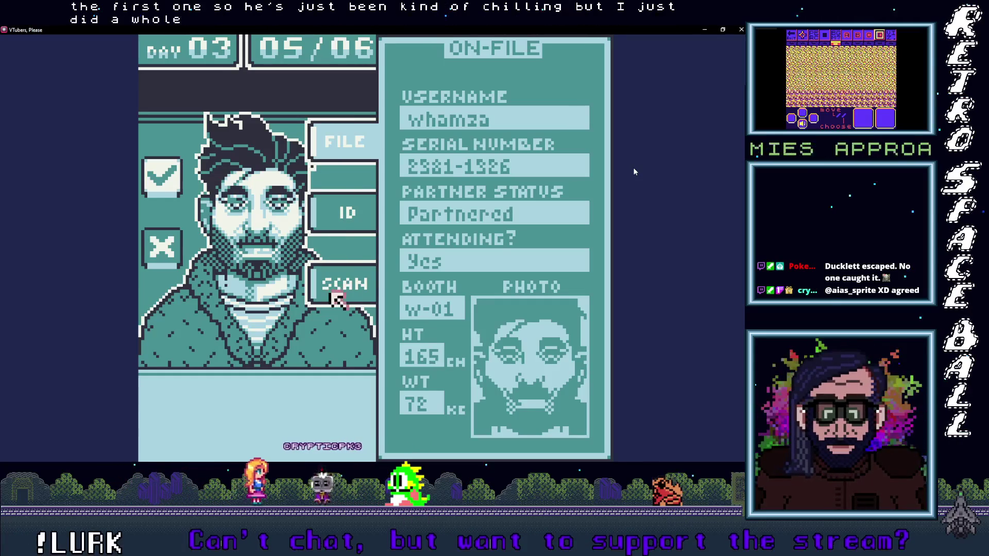
{"action": "key", "text": "z"}
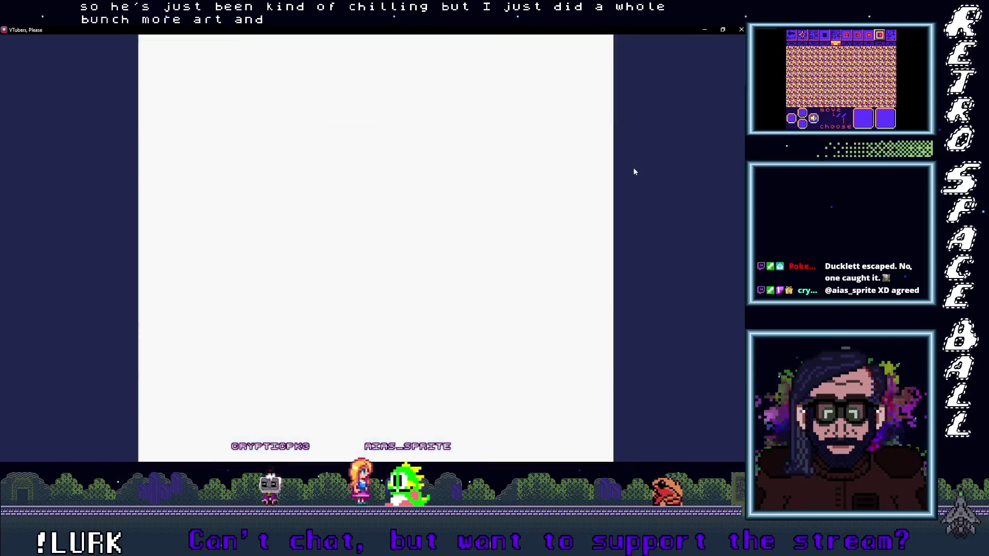
{"action": "key", "text": "Right"}
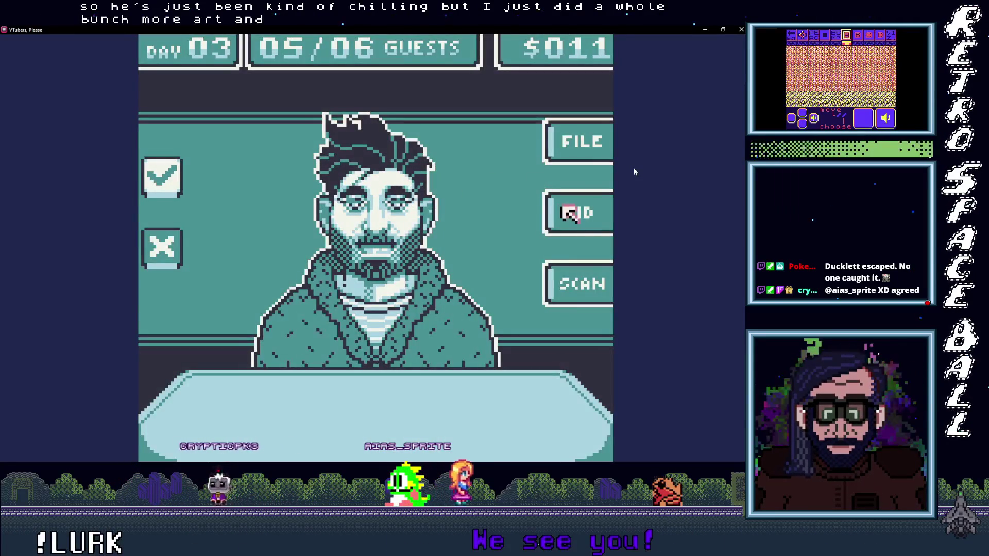
{"action": "key", "text": "z"}
{"action": "key", "text": "Left"}
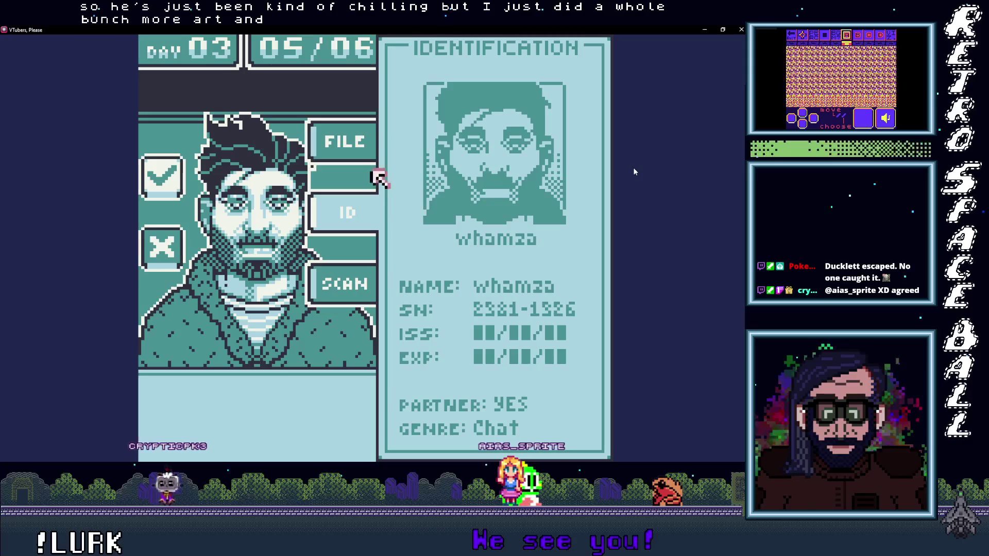
{"action": "key", "text": "z"}
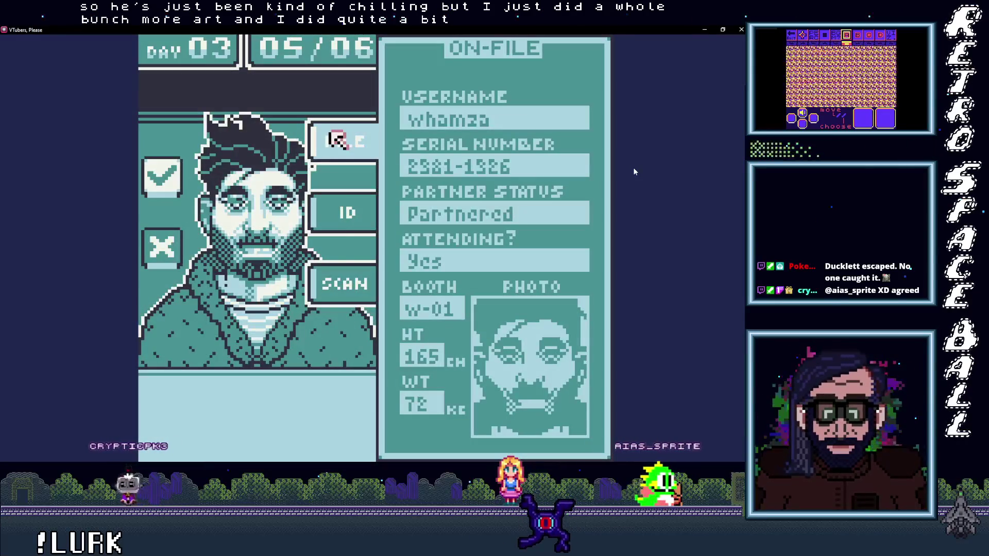
{"action": "key", "text": "Down"}
{"action": "key", "text": "Down"}
Step: Rescan the guest's arms, head and torso, then recheck his ID card and record
{"action": "key", "text": "z"}
{"action": "key", "text": "Right"}
{"action": "key", "text": "Right"}
{"action": "key", "text": "Right"}
{"action": "key", "text": "Up"}
{"action": "key", "text": "Down"}
{"action": "key", "text": "Down"}
{"action": "key", "text": "Right"}
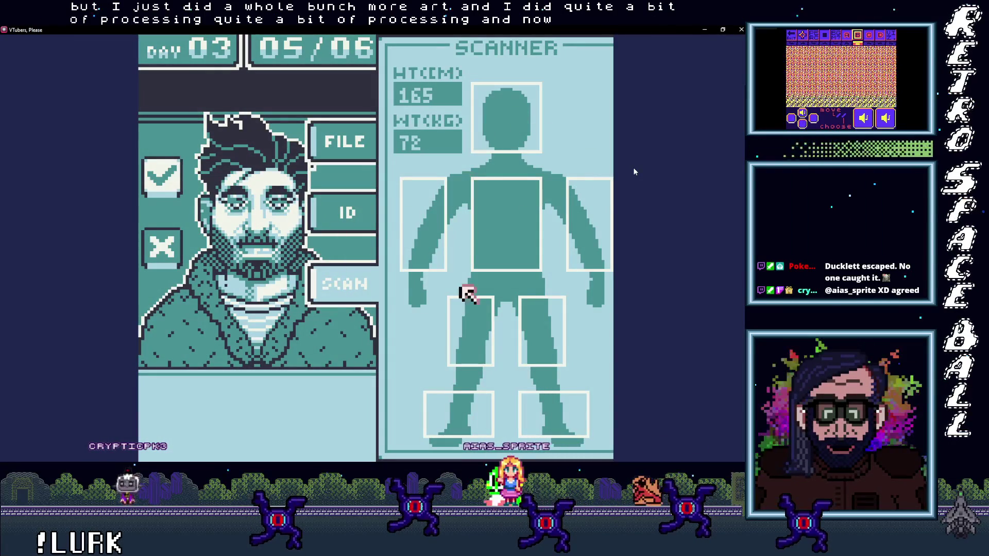
{"action": "key", "text": "Left"}
{"action": "key", "text": "Left"}
{"action": "key", "text": "Up"}
{"action": "key", "text": "z"}
{"action": "key", "text": "Up"}
{"action": "key", "text": "z"}
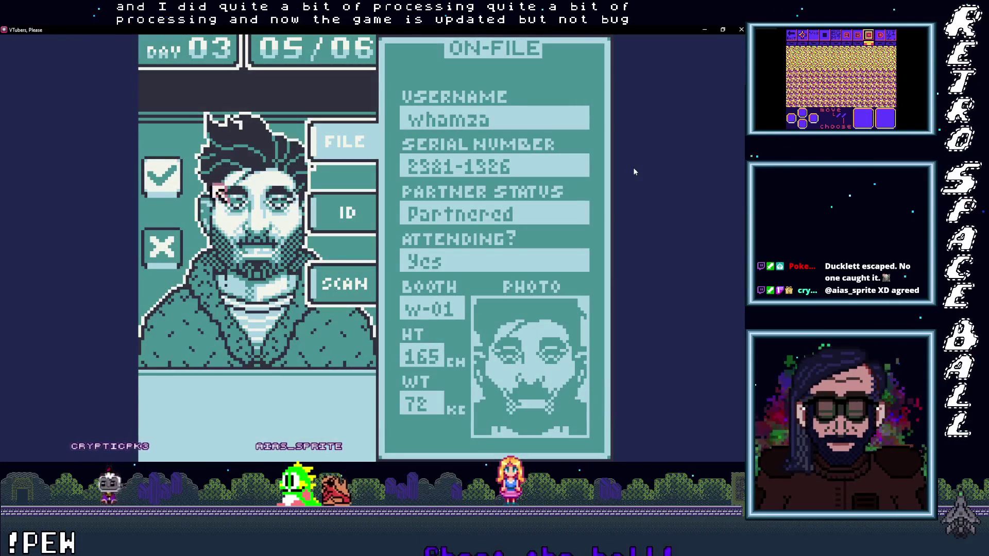
Step: Approve guest 05 as valid, raising funds to $012, and call up guest 06
{"action": "key", "text": "z"}
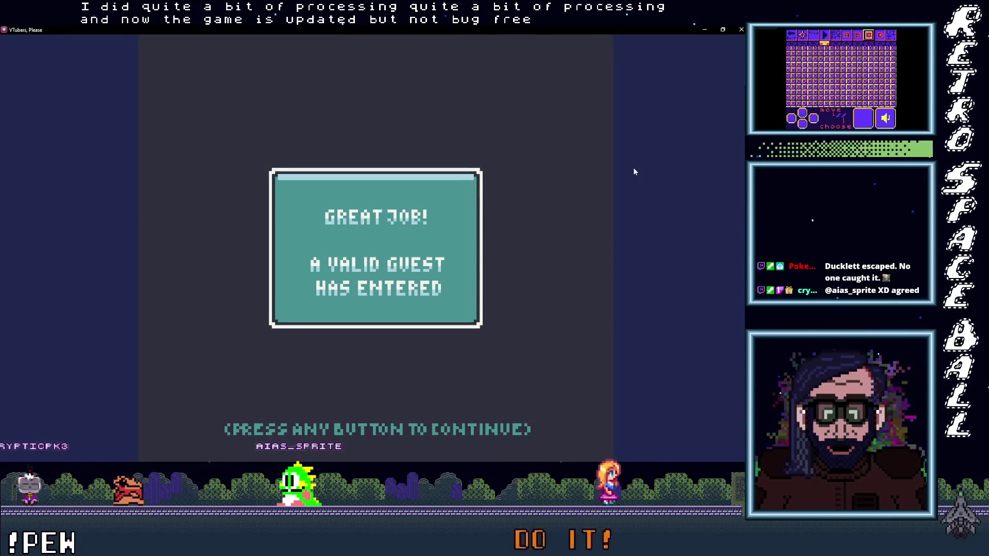
{"action": "key", "text": "z"}
{"action": "key", "text": "Right"}
{"action": "key", "text": "Up"}
{"action": "key", "text": "Down"}
{"action": "key", "text": "Down"}
Step: Read through the masked sombrero guest's on-file record
{"action": "key", "text": "Up"}
{"action": "key", "text": "Up"}
{"action": "key", "text": "z"}
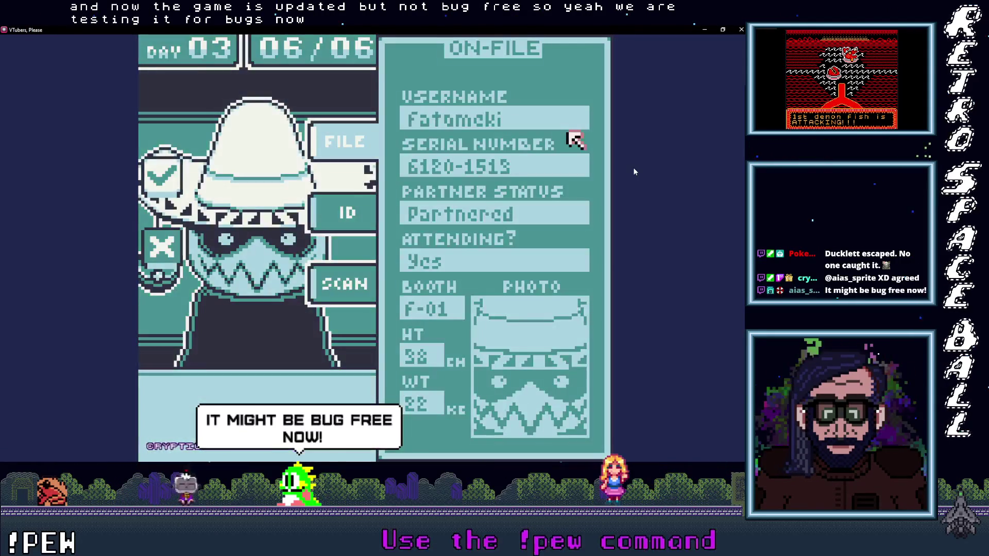
{"action": "key", "text": "Down"}
{"action": "key", "text": "Down"}
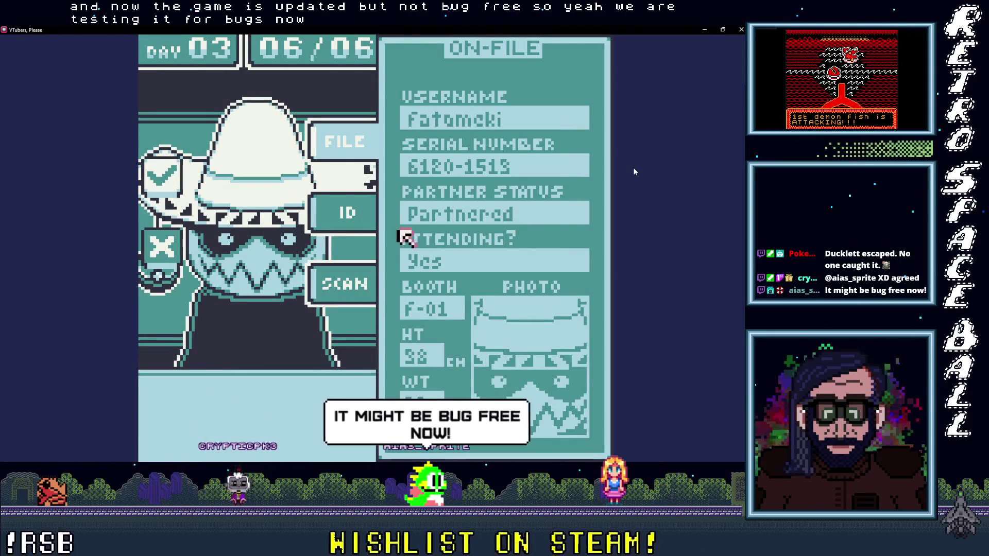
{"action": "key", "text": "Left"}
{"action": "key", "text": "Up"}
{"action": "key", "text": "z"}
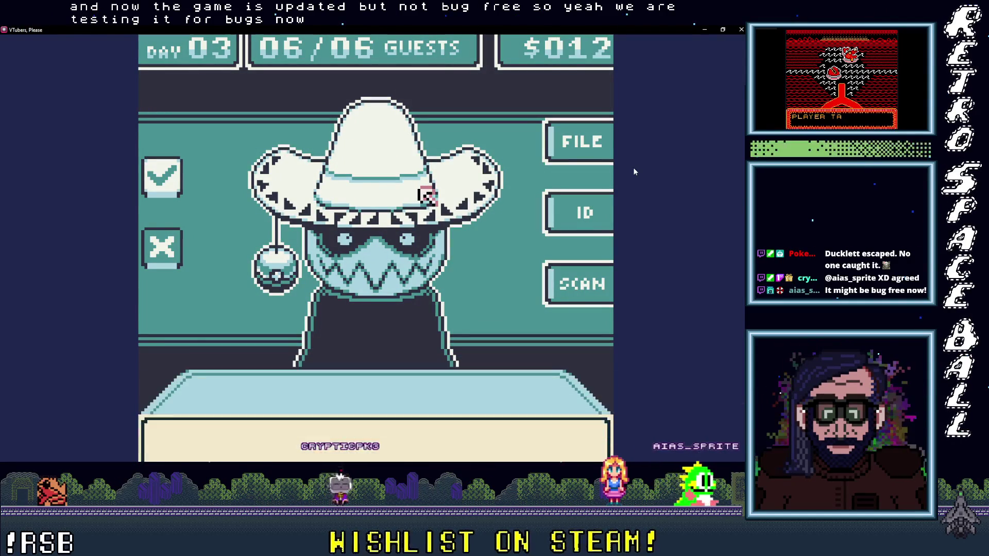
{"action": "key", "text": "Right"}
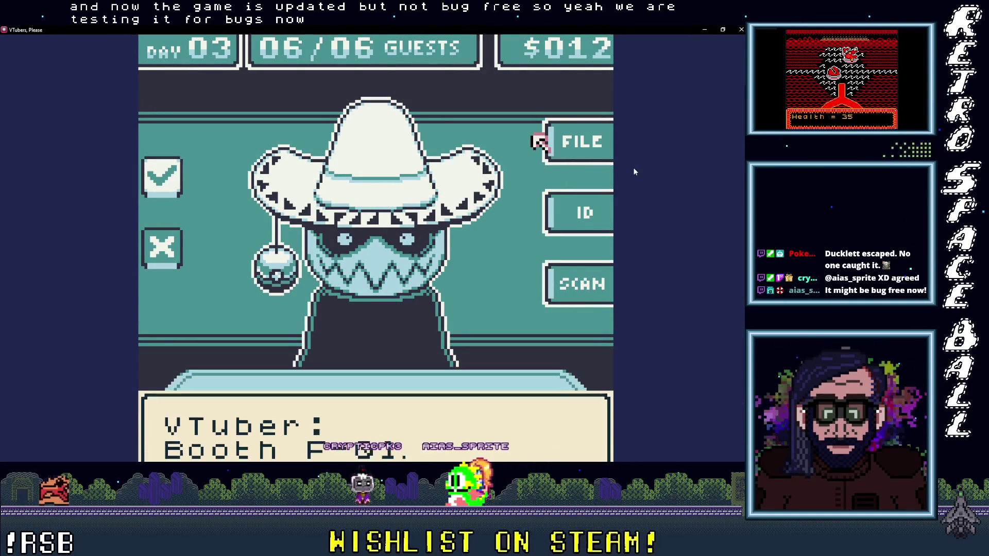
{"action": "key", "text": "Return"}
{"action": "key", "text": "Left"}
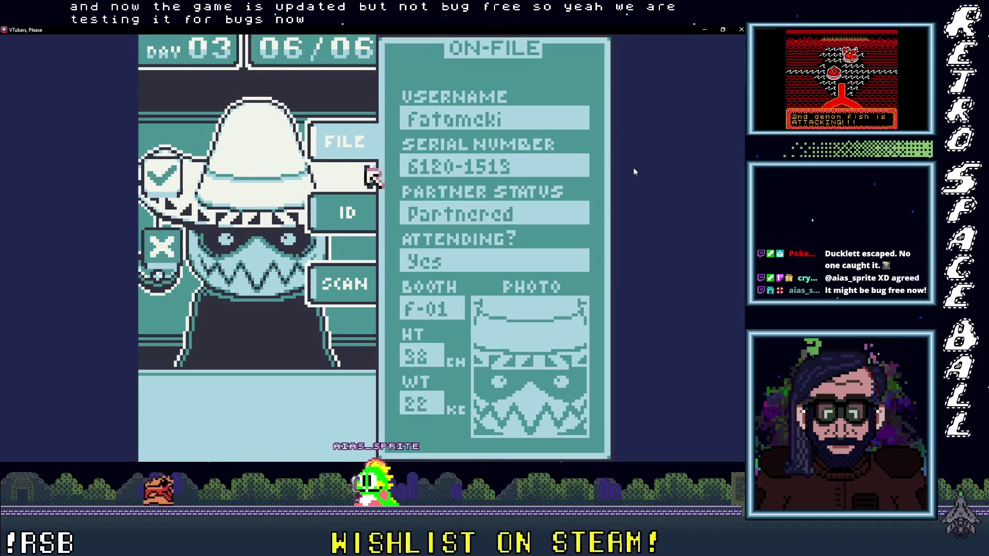
Step: Compare the ID card photo with the guest and inspect the body scan's arms and legs
{"action": "key", "text": "Right"}
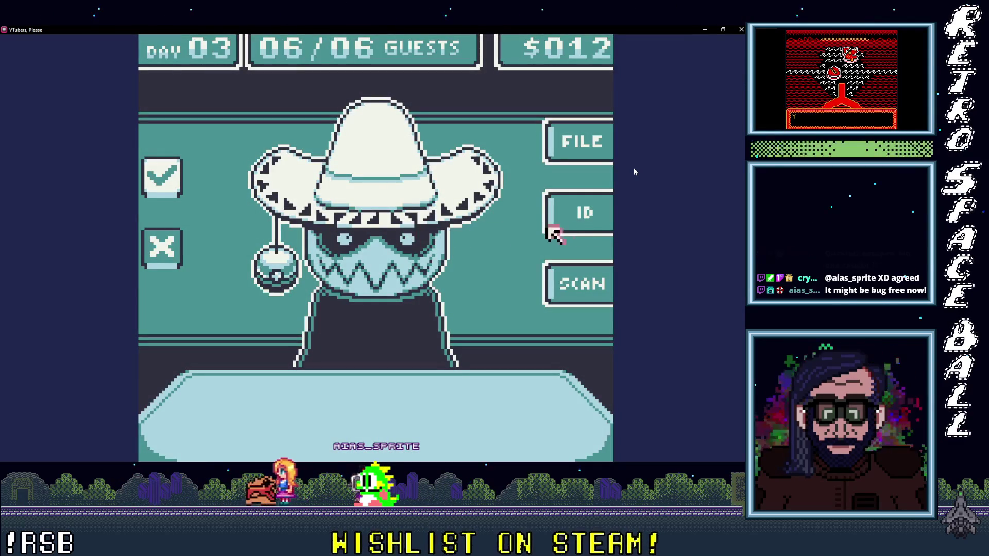
{"action": "key", "text": "Return"}
{"action": "key", "text": "Left"}
{"action": "key", "text": "Left"}
{"action": "key", "text": "Right"}
{"action": "key", "text": "Return"}
{"action": "key", "text": "Left"}
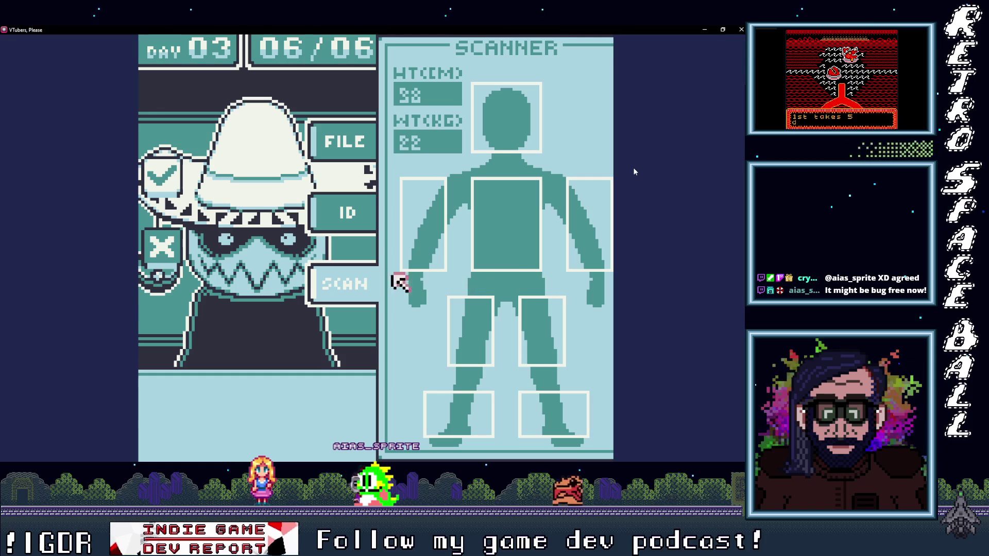
{"action": "key", "text": "Return"}
{"action": "key", "text": "Right"}
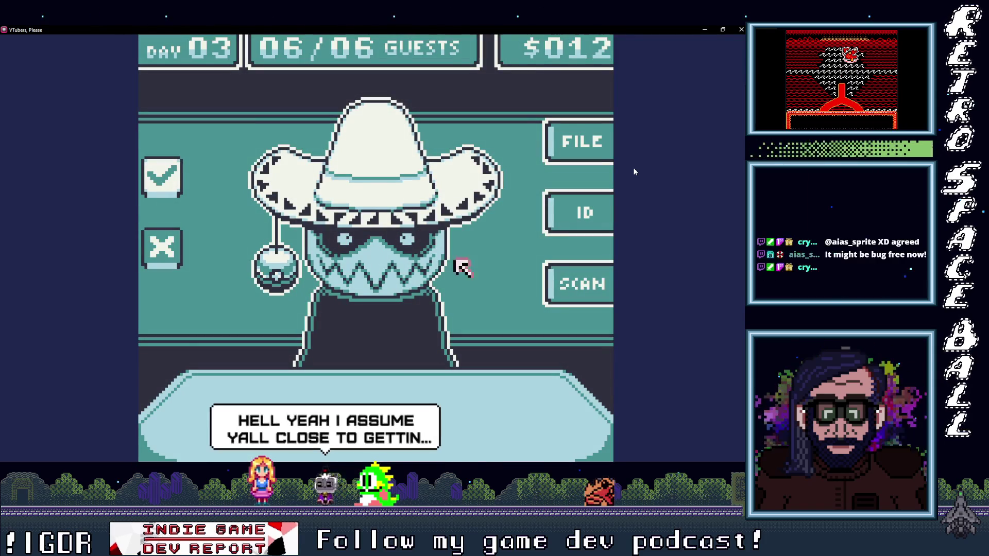
{"action": "key", "text": "Return"}
{"action": "key", "text": "Down"}
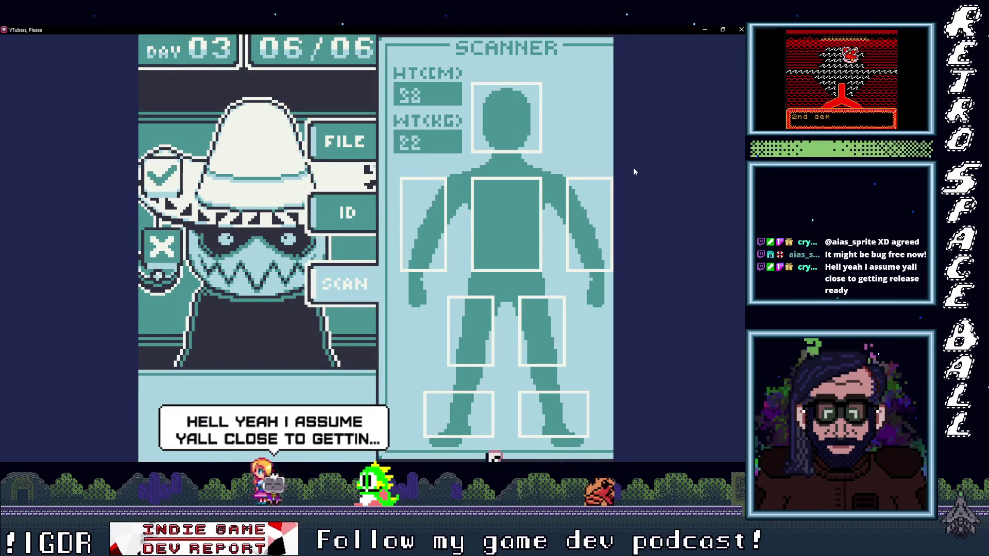
{"action": "key", "text": "Left"}
{"action": "key", "text": "Return"}
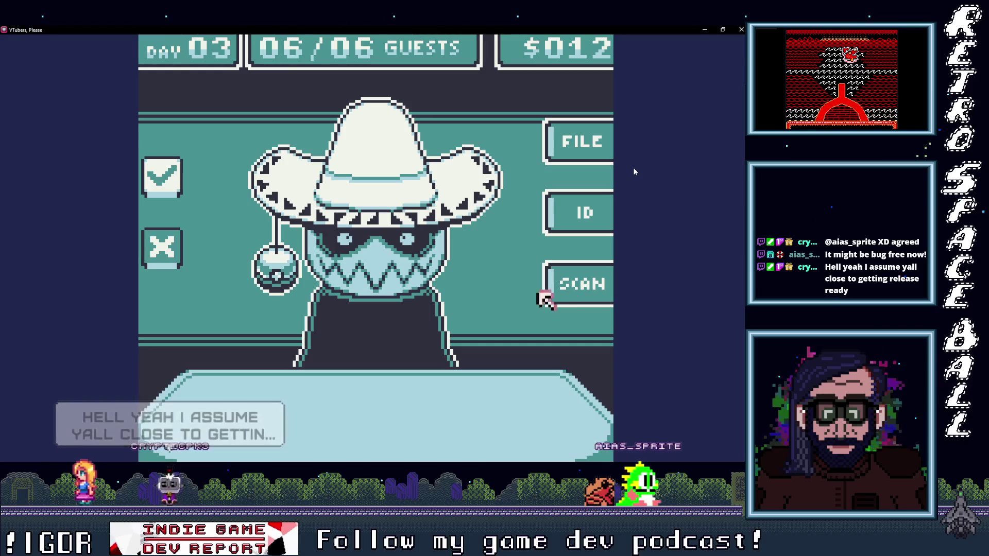
Step: Cross-check the sombrero guest's body scan, ID card and on-file record
{"action": "key", "text": "Return"}
{"action": "key", "text": "Left"}
{"action": "key", "text": "Return"}
{"action": "key", "text": "Up"}
{"action": "key", "text": "Return"}
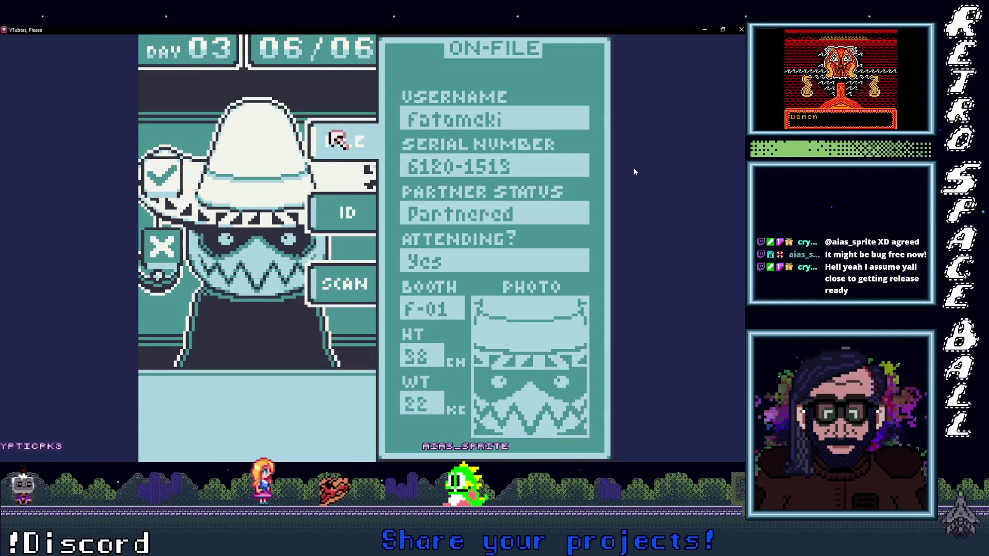
{"action": "key", "text": "Return"}
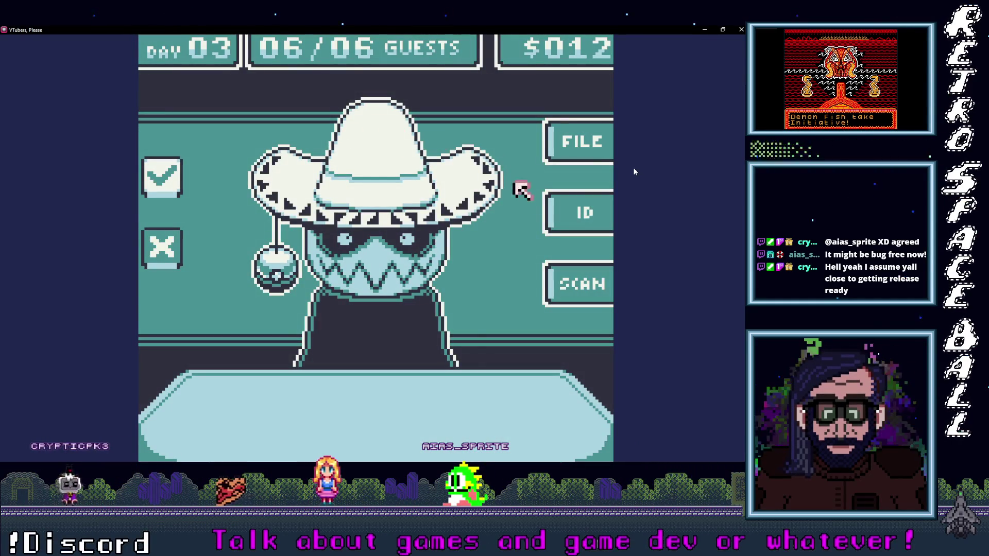
Step: Review the ID card photo, record and body scan once more before deciding
{"action": "key", "text": "Down"}
{"action": "key", "text": "Return"}
{"action": "key", "text": "Up"}
{"action": "key", "text": "Left"}
{"action": "key", "text": "Left"}
{"action": "key", "text": "Return"}
{"action": "key", "text": "Down"}
{"action": "key", "text": "Down"}
{"action": "key", "text": "Return"}
{"action": "key", "text": "Up"}
{"action": "key", "text": "Return"}
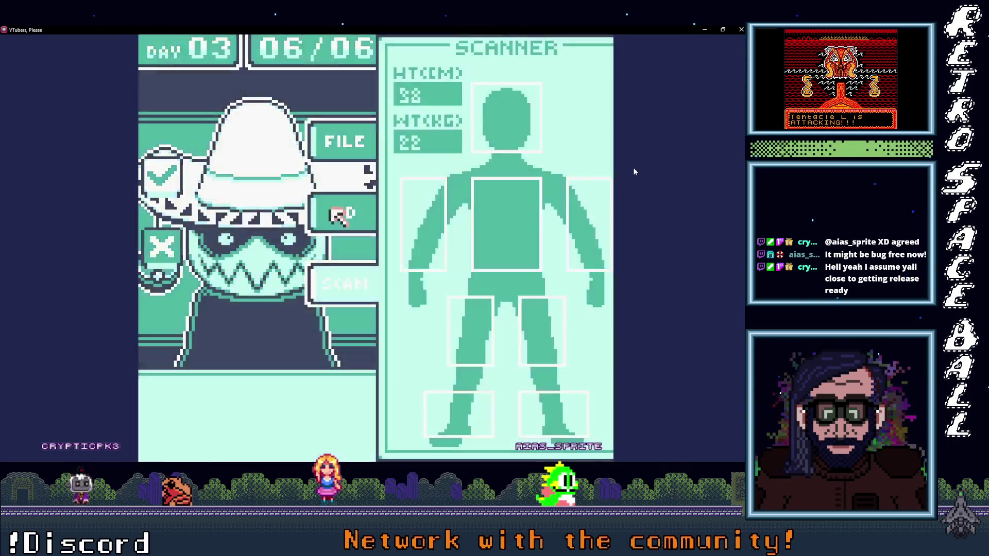
{"action": "key", "text": "Return"}
Step: Deny guest 06 as an impostor and continue to the Day 03 summary showing $013
{"action": "key", "text": "Left"}
{"action": "key", "text": "Down"}
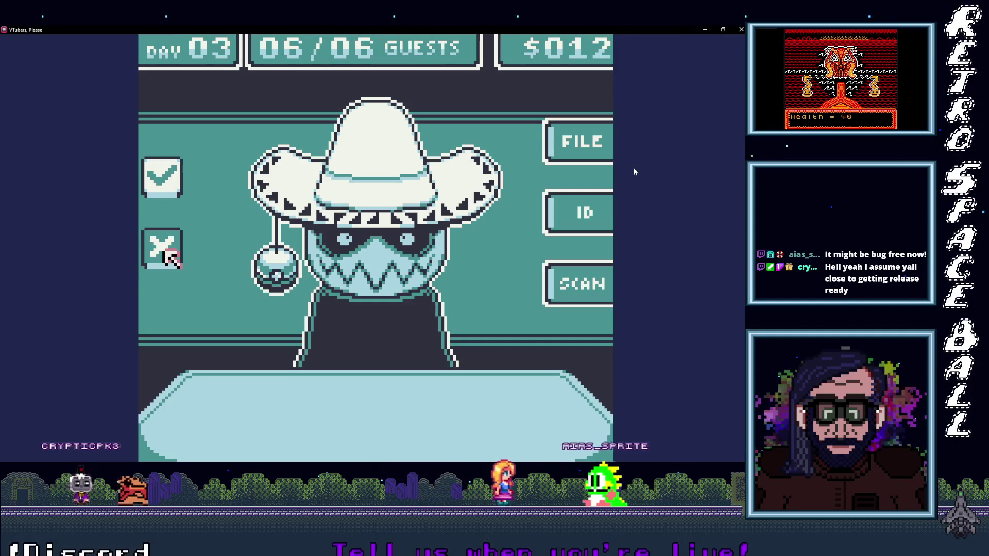
{"action": "key", "text": "Return"}
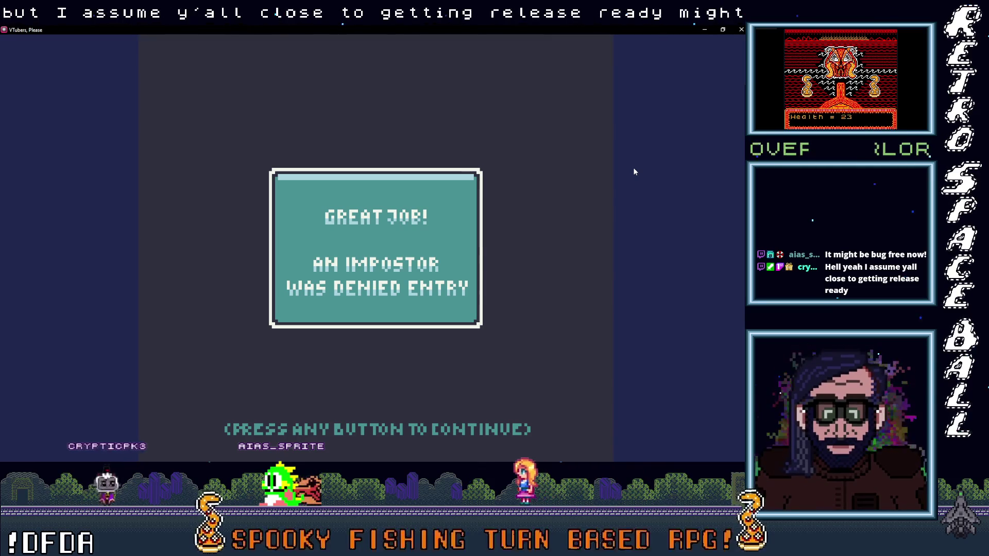
{"action": "key", "text": "Return"}
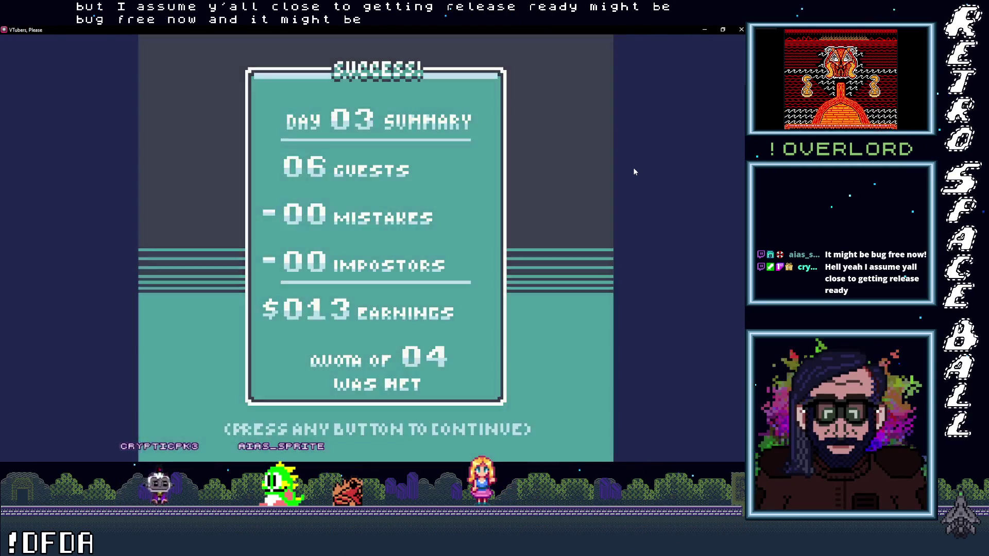
Step: Continue past the Day 04 intro (08 guests, quota 05) to the first guest
{"action": "key", "text": "Return"}
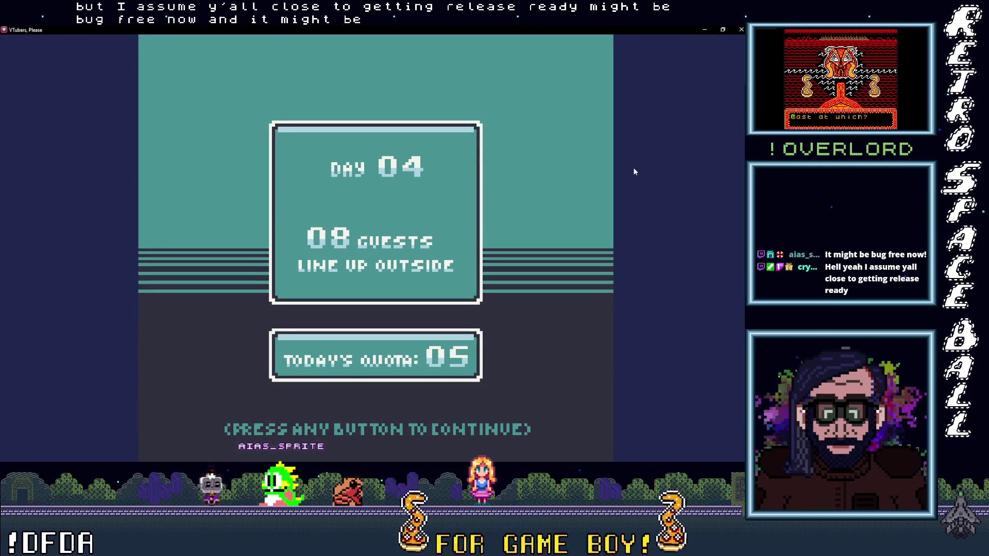
{"action": "key", "text": "Return"}
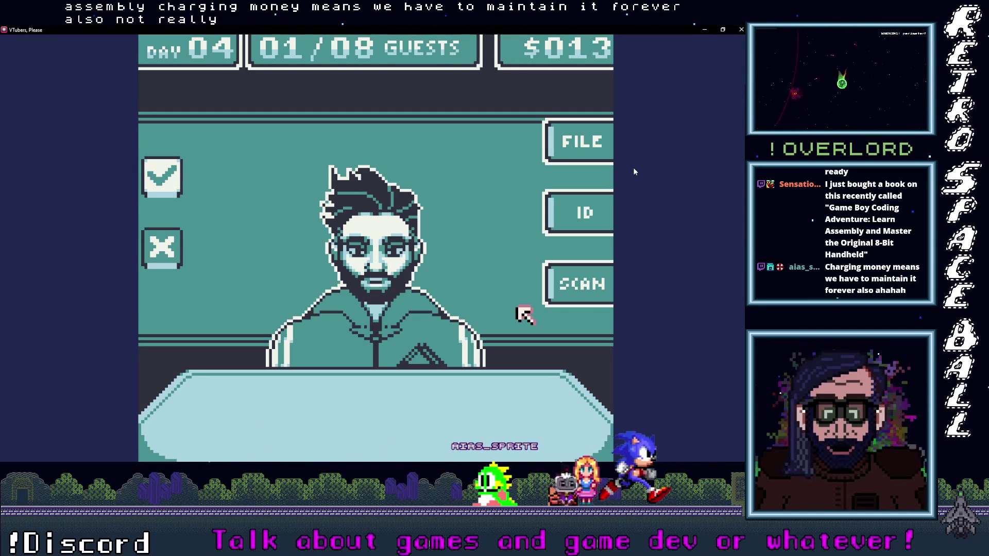
Step: Inspect the bearded Day 04 guest's scan, ID card and file record, then dismiss the denied-entry result
{"action": "left_click", "coordinate": [581, 287]}
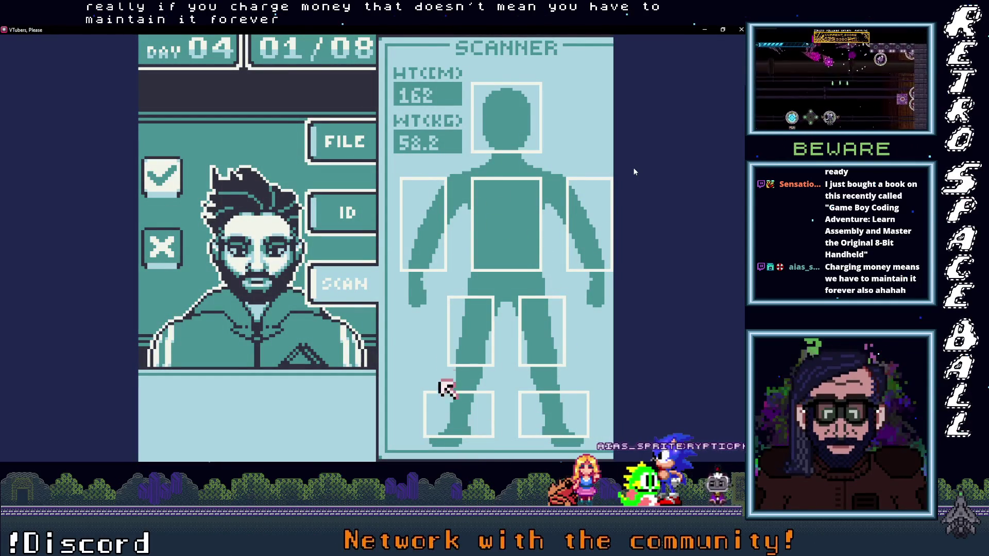
{"action": "left_click", "coordinate": [342, 207]}
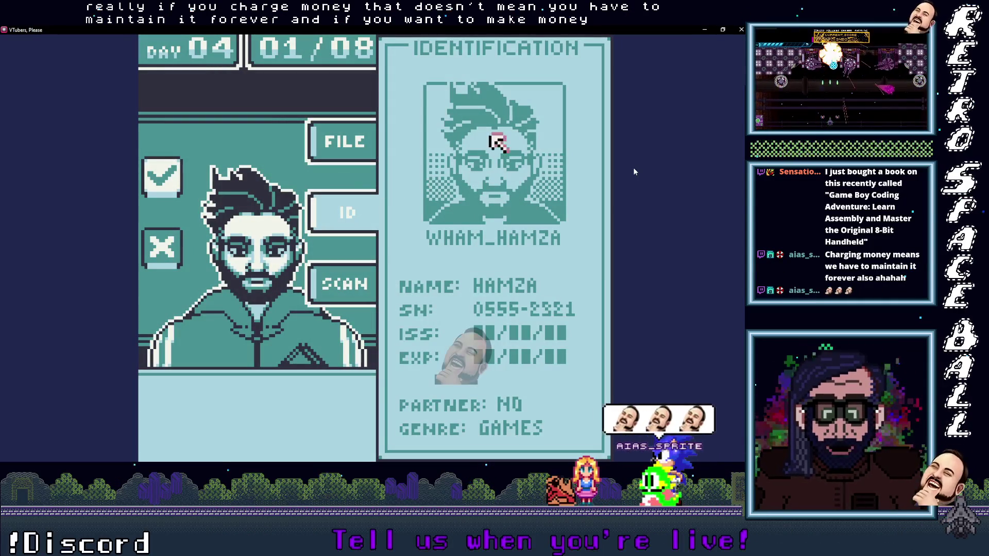
{"action": "left_click", "coordinate": [345, 140]}
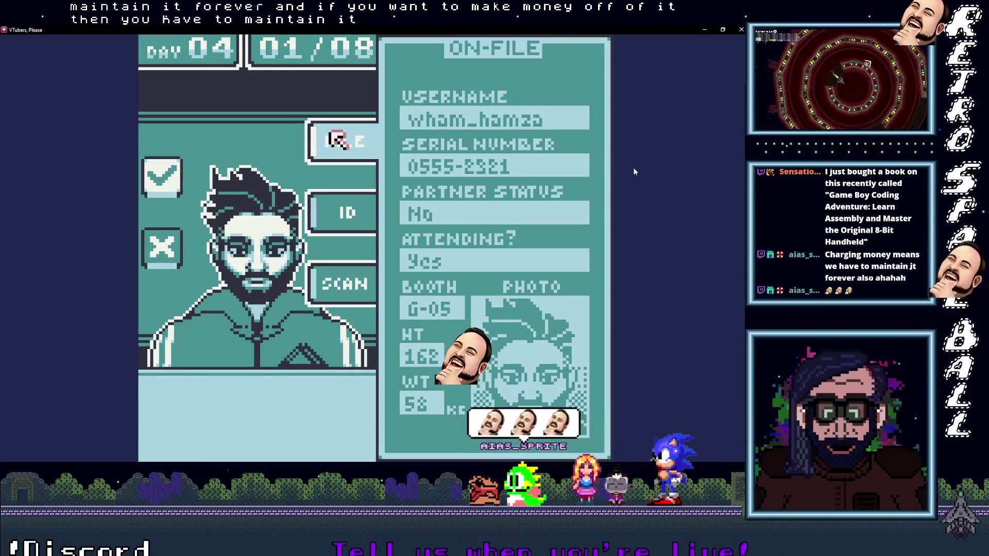
{"action": "left_click", "coordinate": [360, 281]}
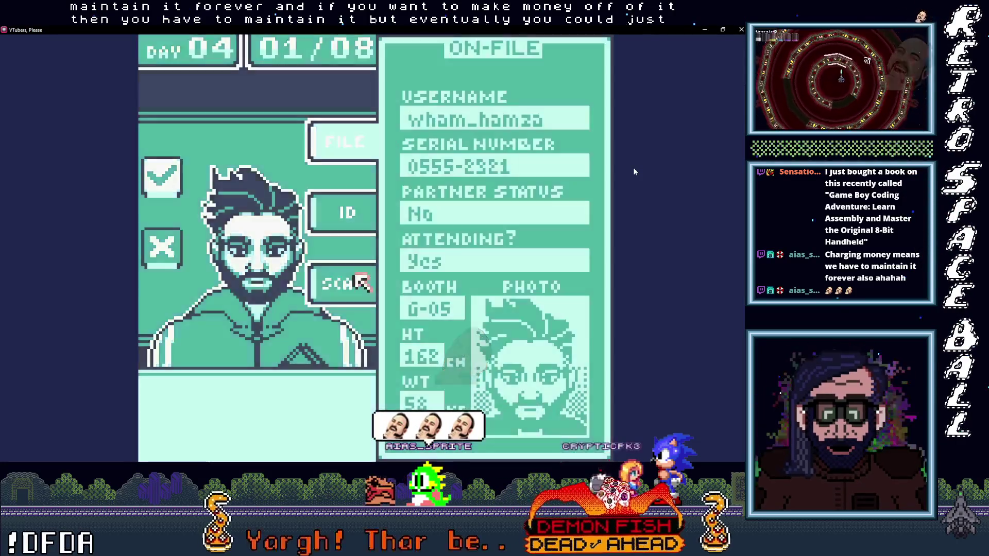
{"action": "left_click", "coordinate": [354, 209]}
{"action": "left_click", "coordinate": [342, 140]}
{"action": "left_click", "coordinate": [337, 282]}
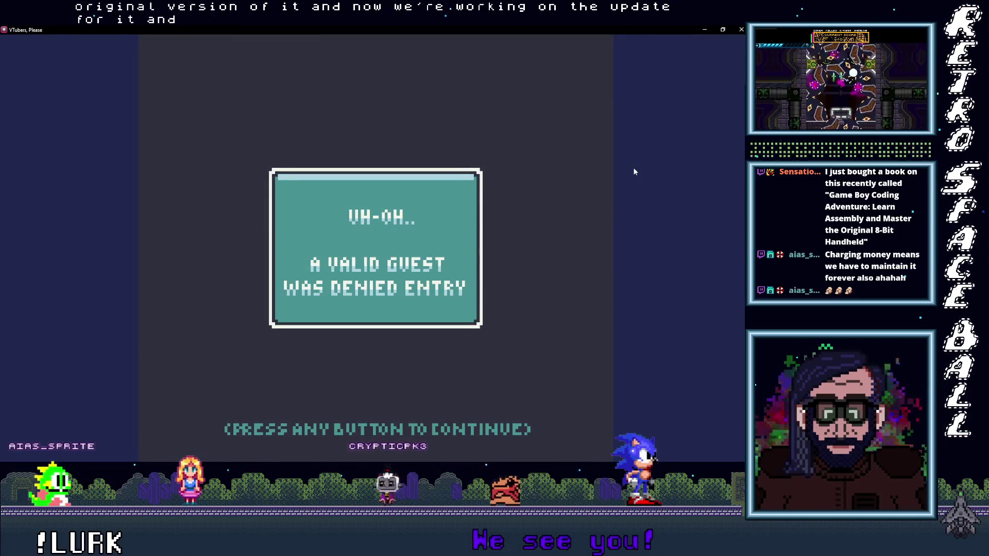
{"action": "key", "text": "z"}
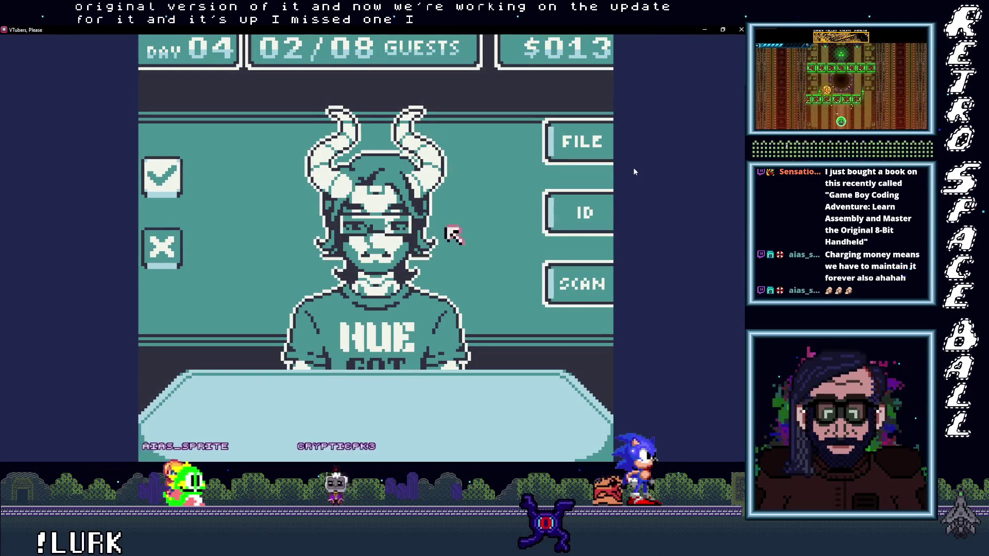
Step: Scan guest 02's legs, arms and head
{"action": "key", "text": "z"}
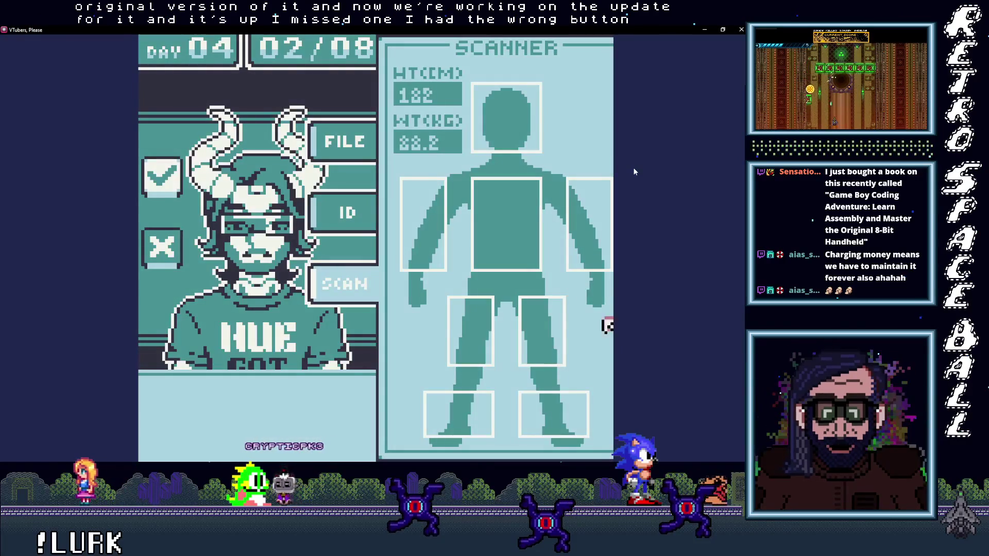
{"action": "key", "text": "Down"}
{"action": "key", "text": "Up"}
{"action": "key", "text": "Left"}
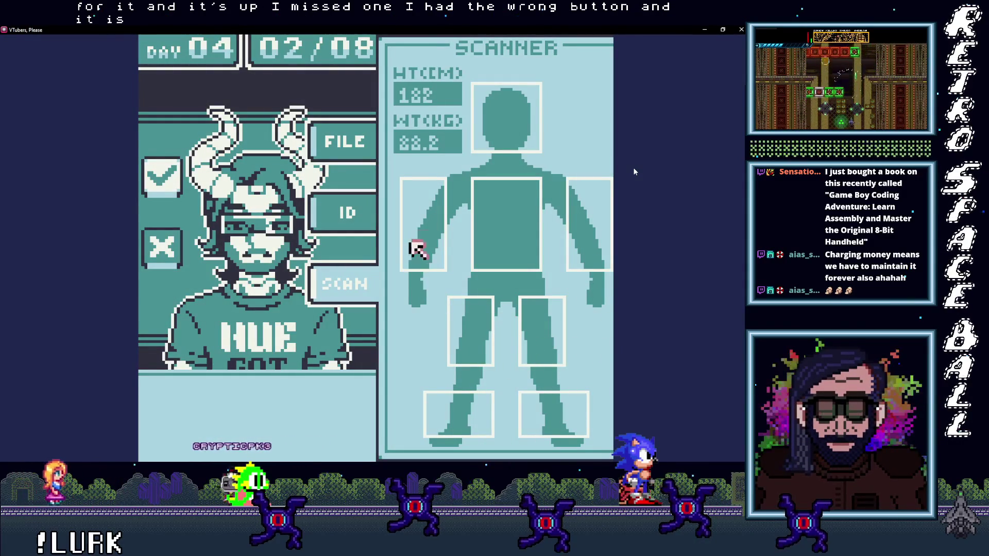
{"action": "key", "text": "Up"}
Step: Check the horned guest's identification card and on-file record
{"action": "key", "text": "Left"}
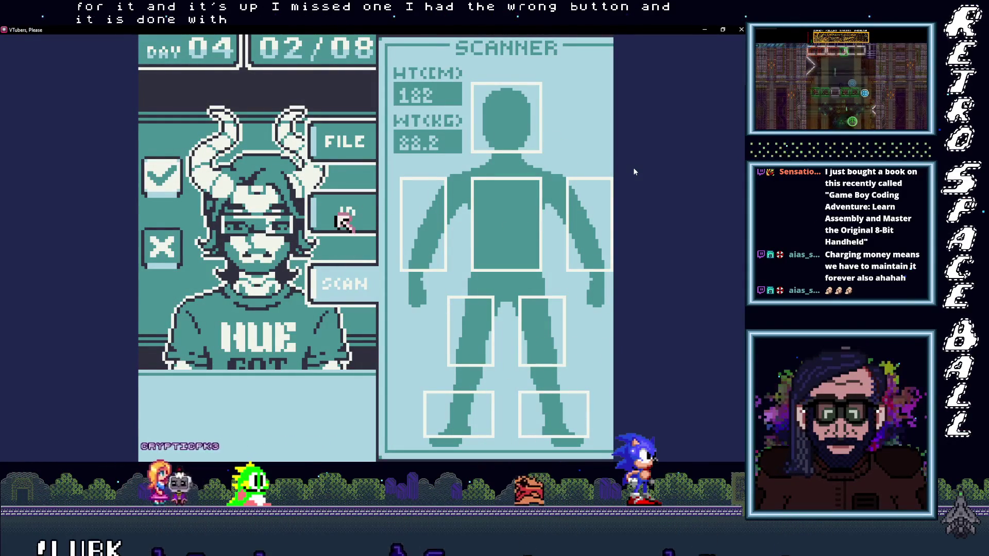
{"action": "key", "text": "z"}
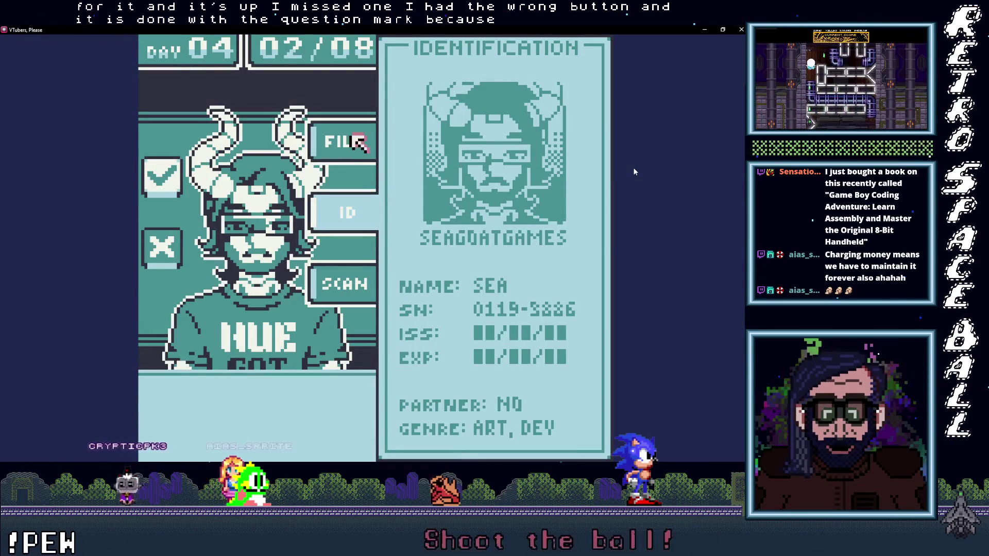
{"action": "key", "text": "z"}
{"action": "key", "text": "Left"}
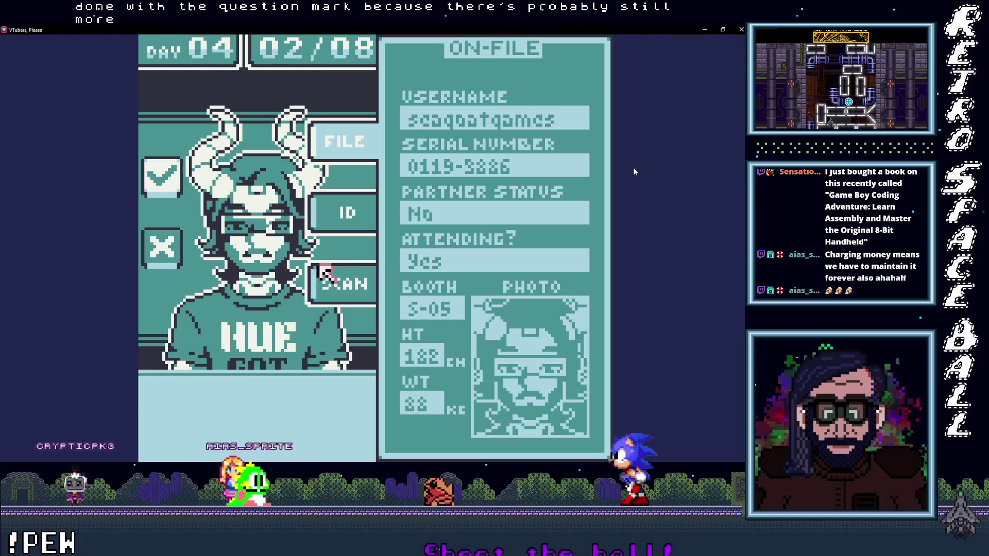
{"action": "key", "text": "x"}
{"action": "key", "text": "Left"}
{"action": "key", "text": "Right"}
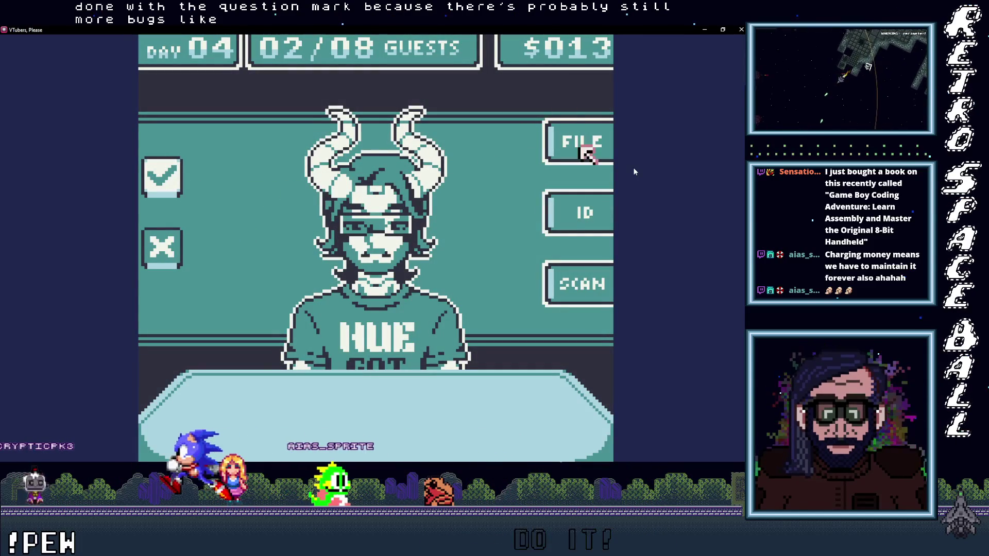
{"action": "key", "text": "z"}
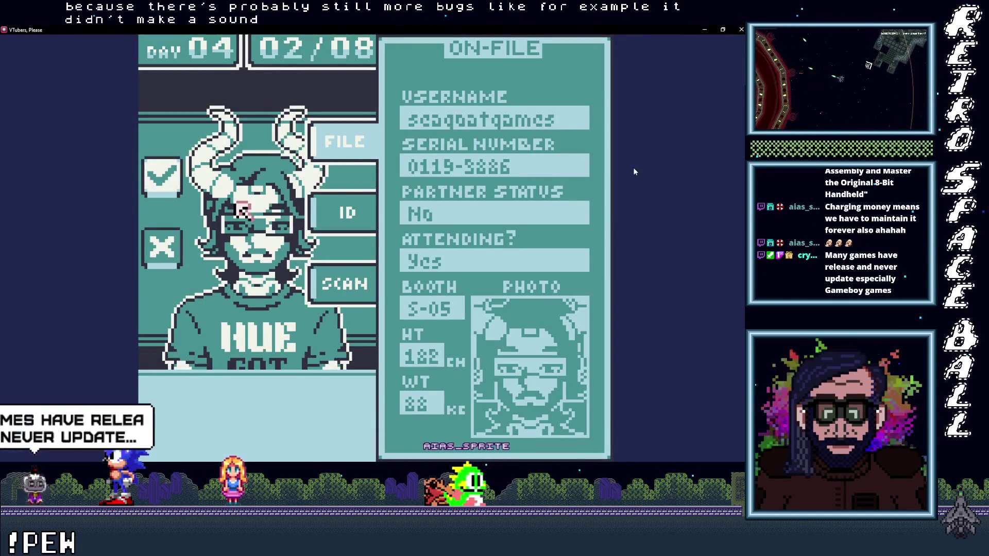
{"action": "key", "text": "x"}
Step: Return to the horned guest's face and try interacting with it
{"action": "key", "text": "Right"}
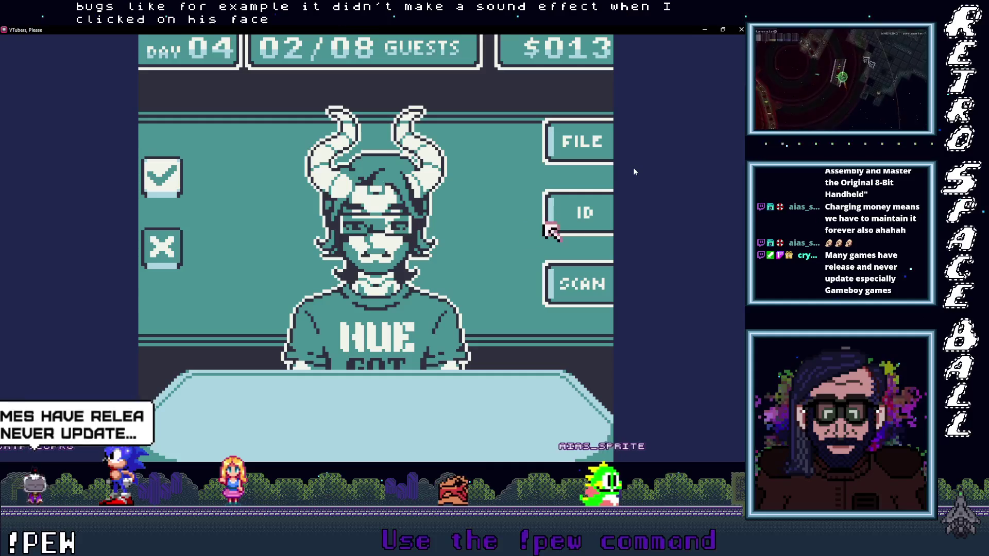
{"action": "key", "text": "Left"}
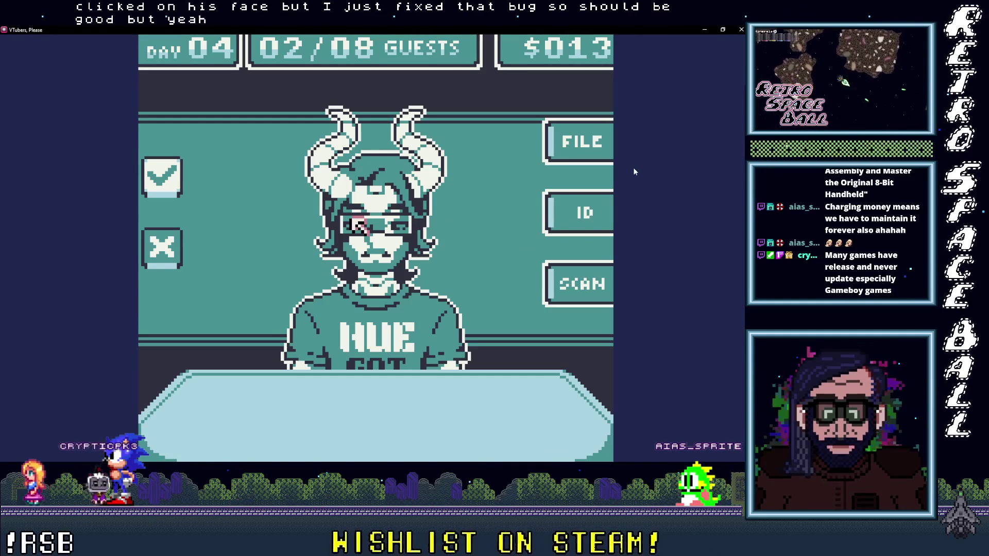
{"action": "key", "text": "Right"}
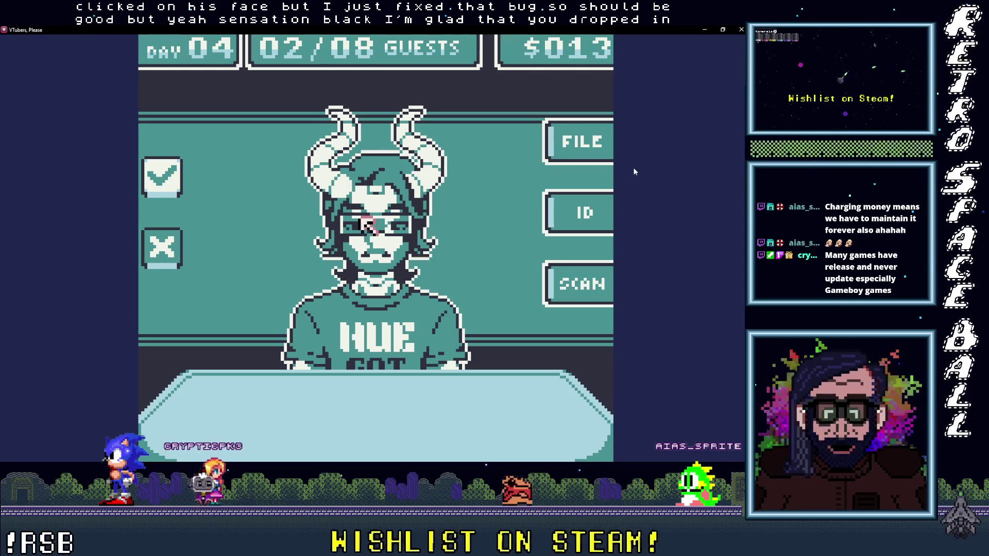
{"action": "key", "text": "Left"}
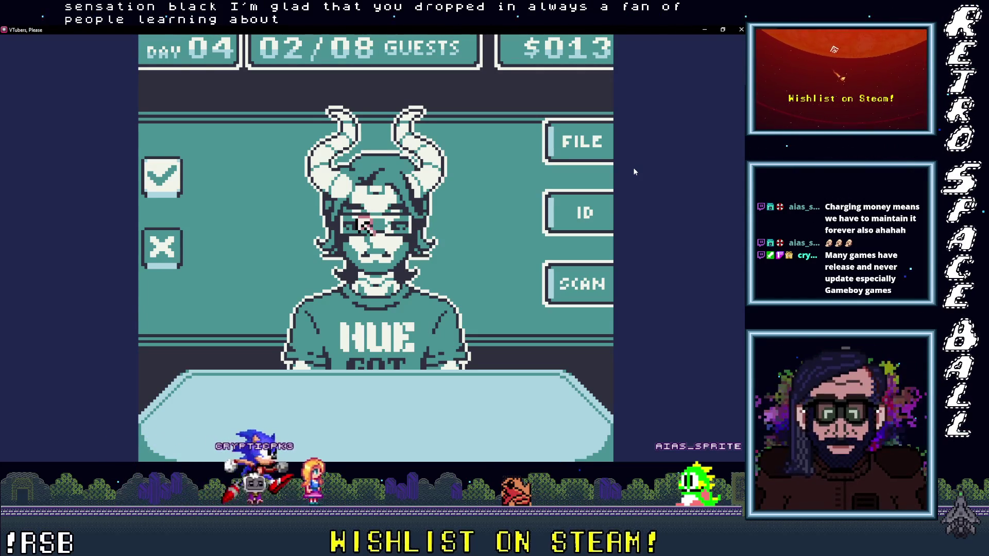